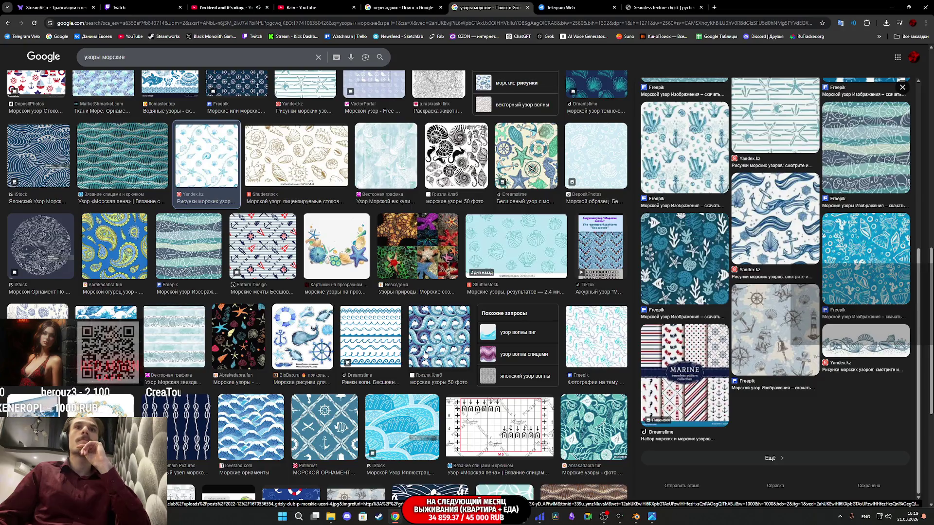
Open the Yandex sea-pattern image results from Google Images, then return to Google.
scroll(769, 363, "up", 5)
scroll(768, 362, "up", 1)
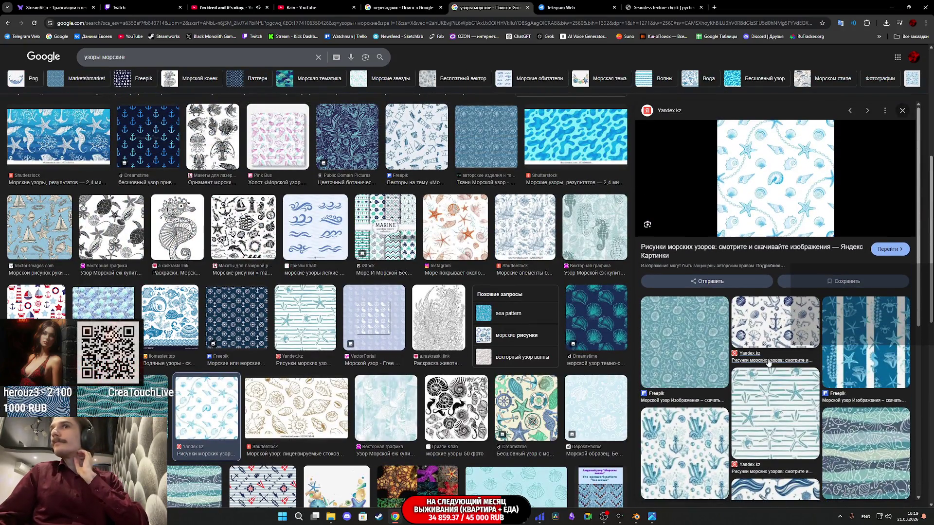
left_click(778, 197)
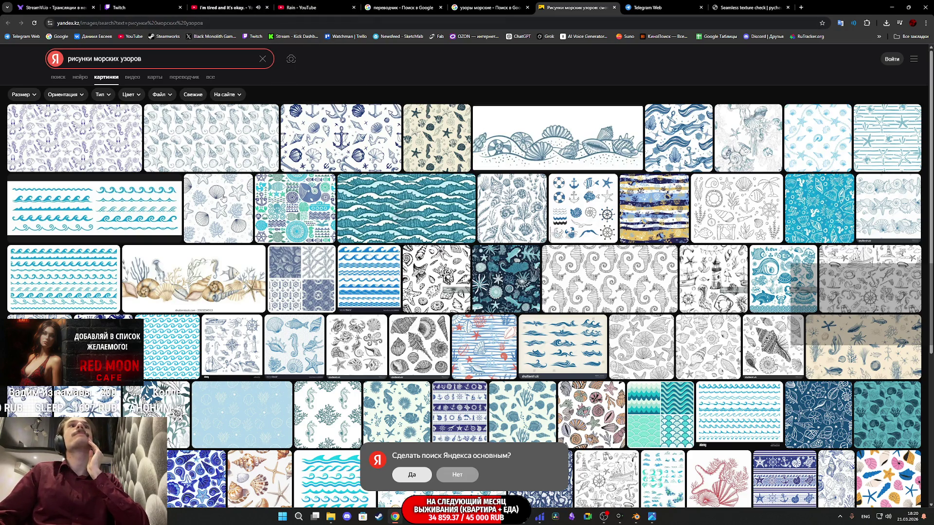
mouse_move(221, 211)
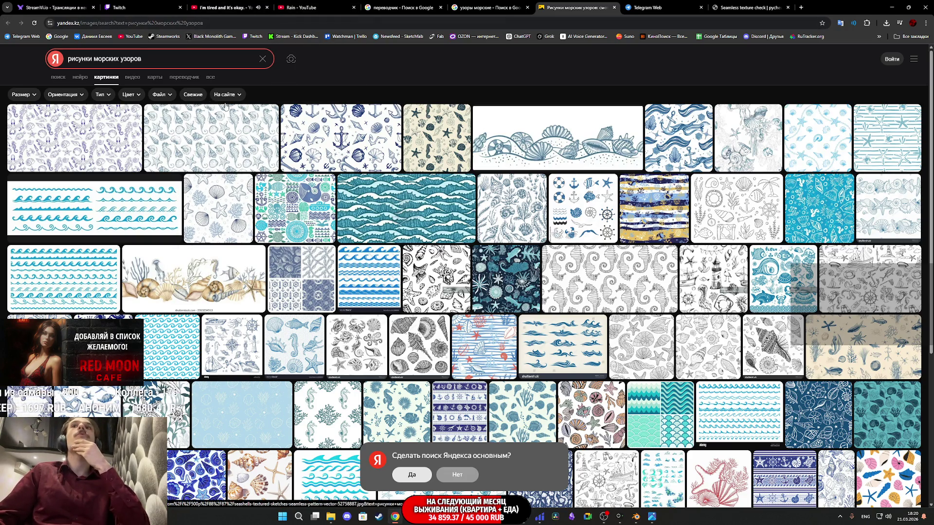
left_click(502, 3)
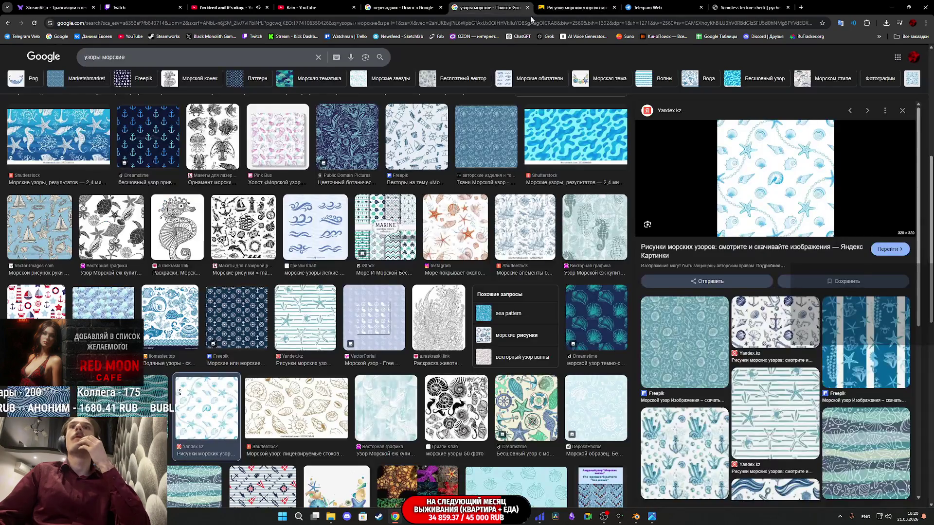
Open the seashell preview's Yandex source in a new tab and view the light-blue pattern full size.
right_click(781, 188)
left_click(807, 200)
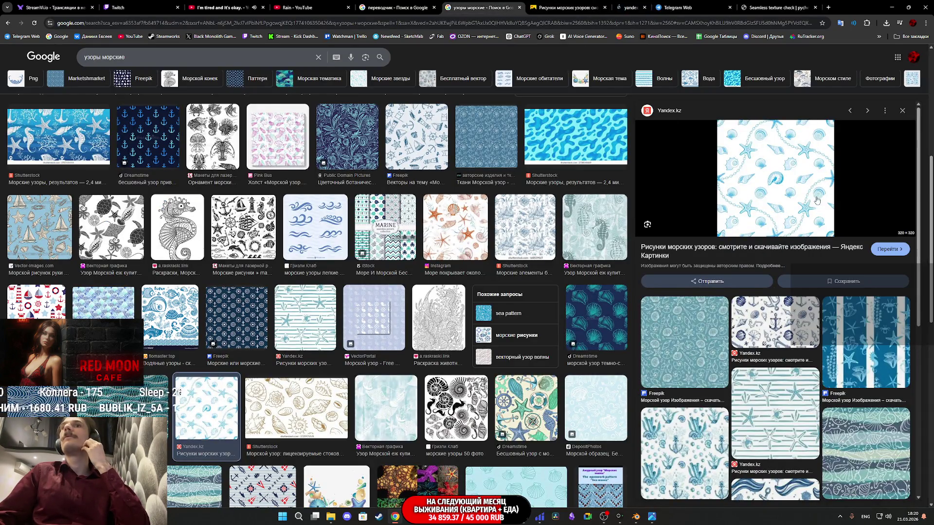
left_click(586, 3)
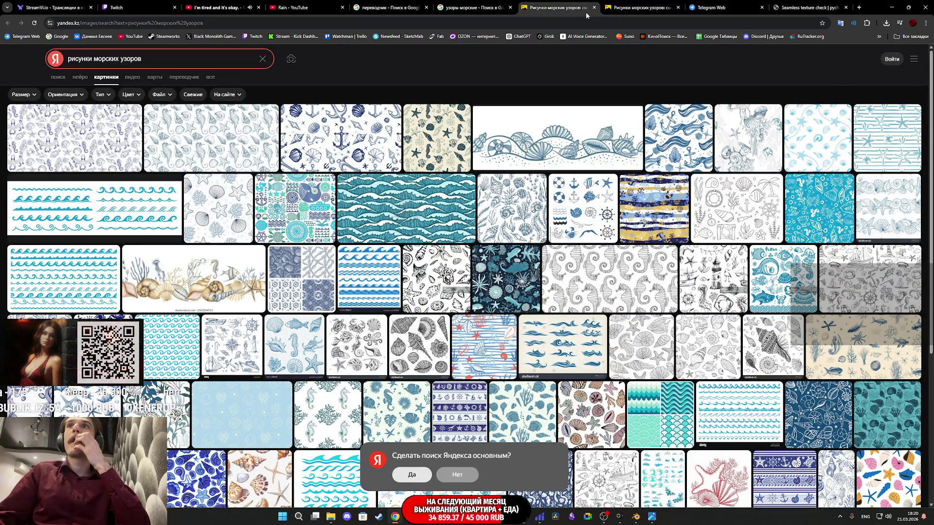
left_click(810, 138)
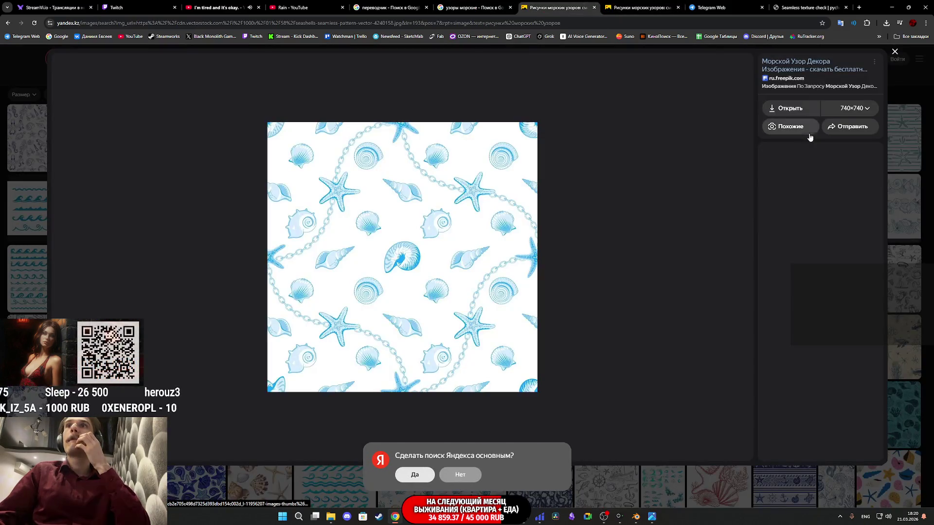
Cancel a Save As attempt and copy the seashell pattern image with Копировать картинку.
right_click(460, 281)
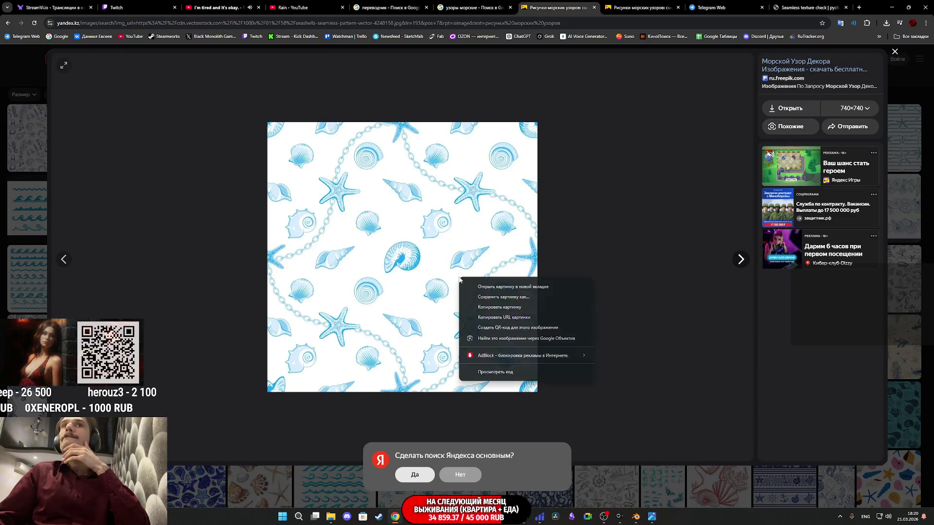
left_click(503, 297)
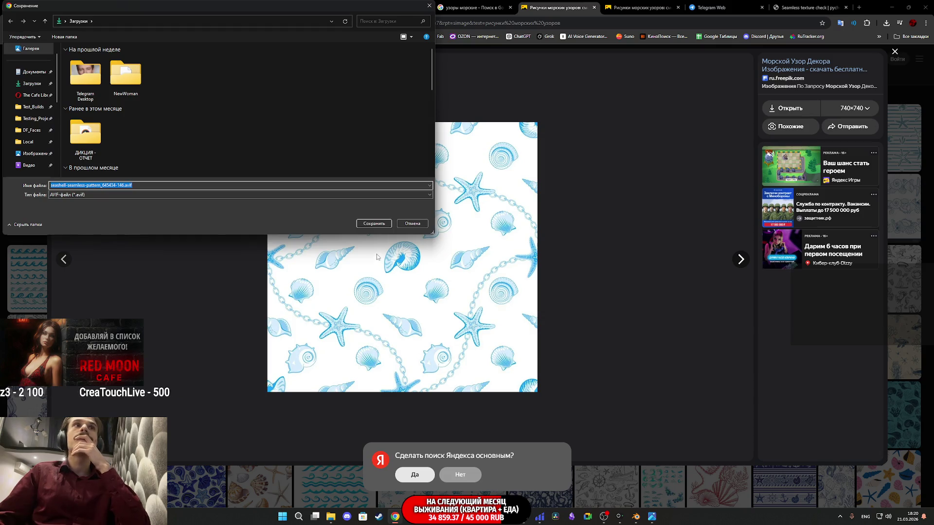
left_click(412, 224)
right_click(421, 234)
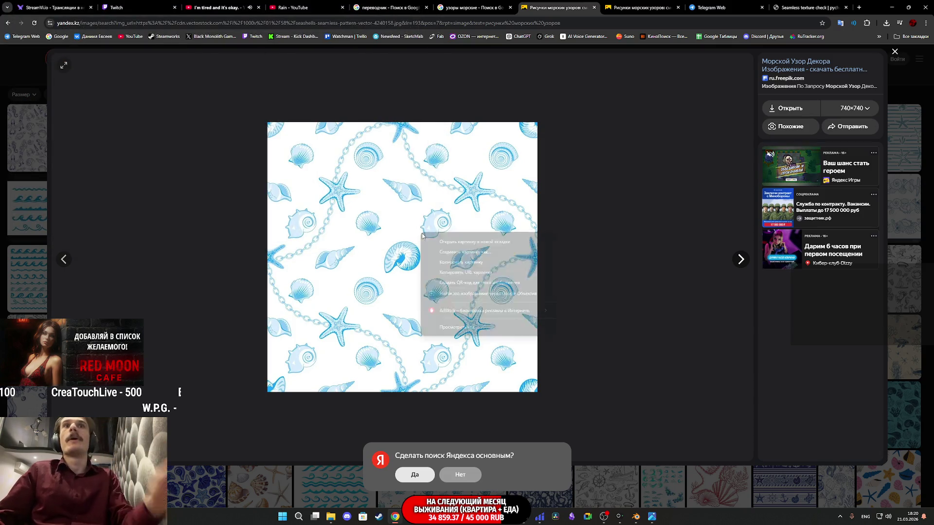
left_click(457, 265)
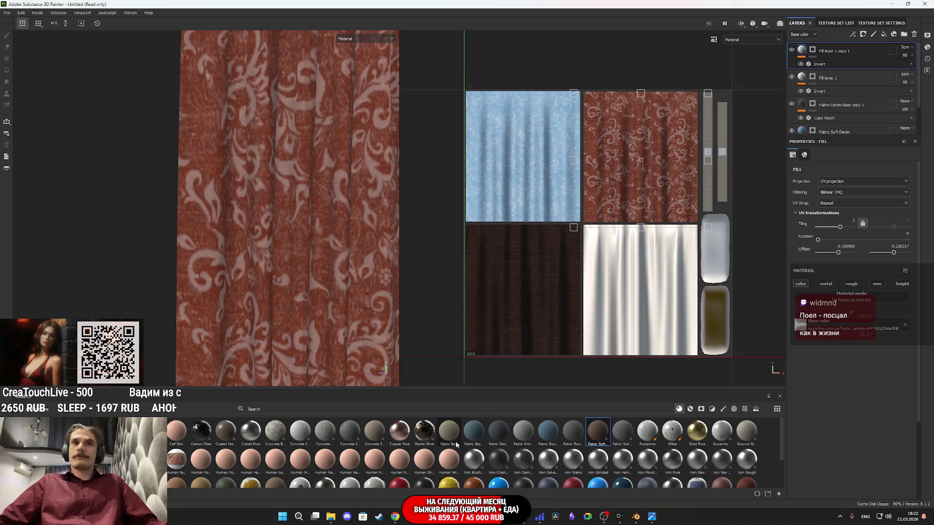
Hide the Fabric Soft Denim layer so the blue curtain turns white.
mouse_move(470, 435)
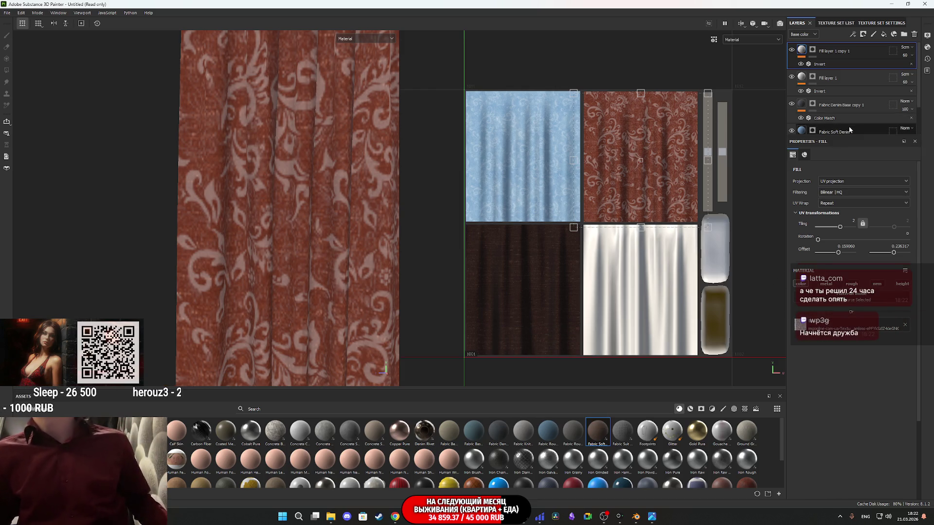
left_click(791, 131)
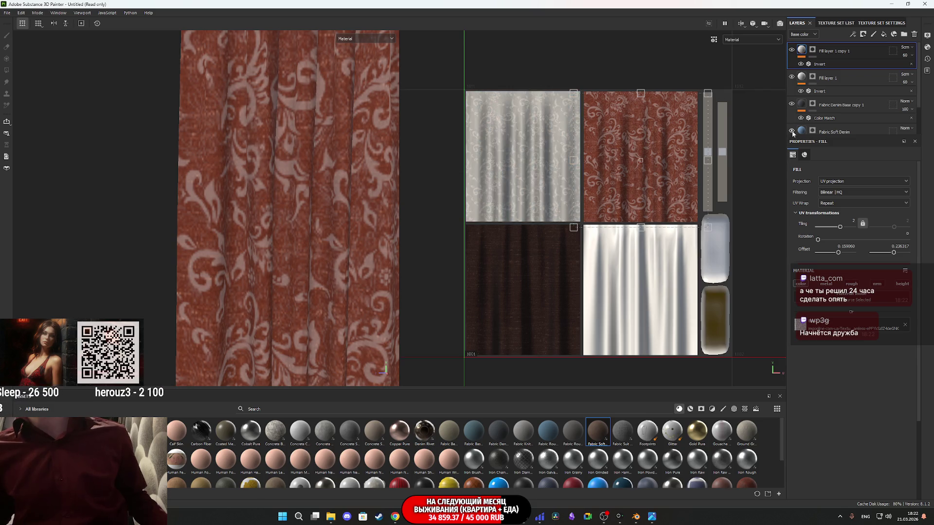
Re-show Fabric Soft Denim, put a copy of Fabric Denim Base copy 1 on top, and select its mask.
left_click(791, 131)
left_click(863, 131)
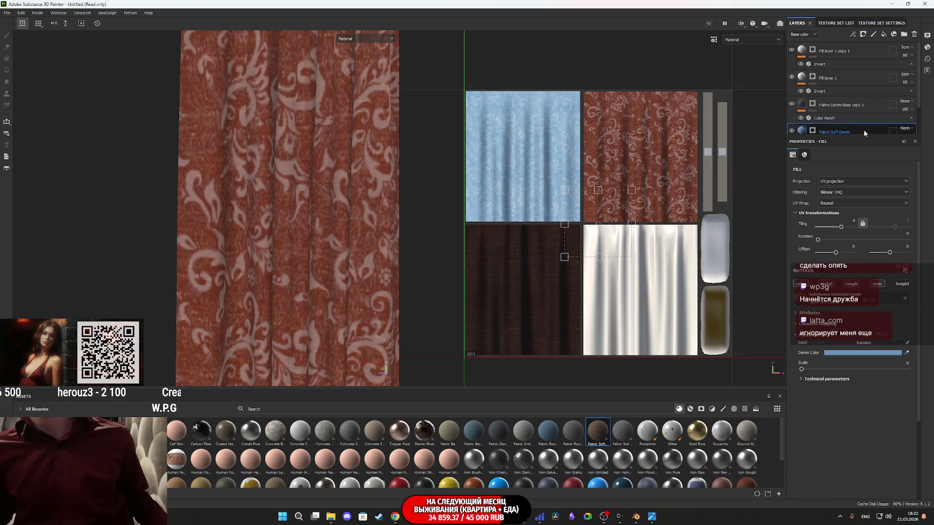
left_click(868, 106)
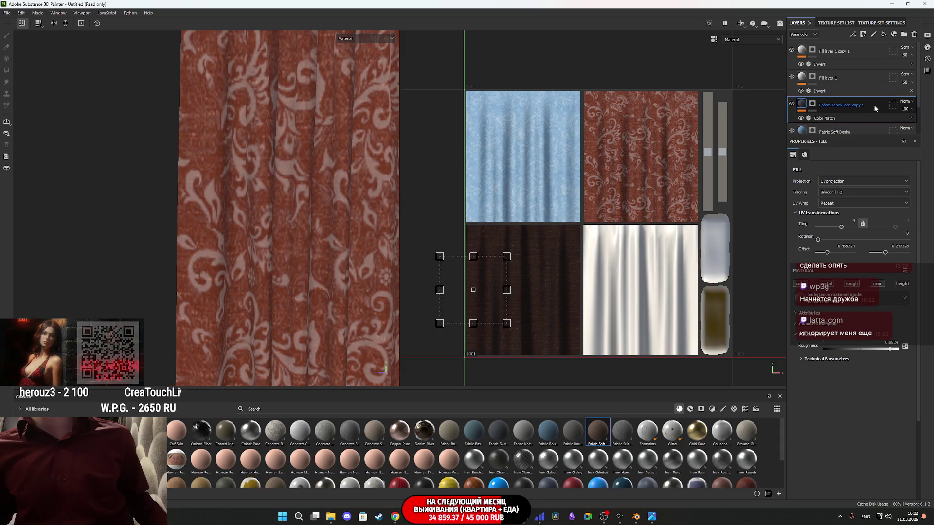
left_click_drag(875, 104, 868, 46)
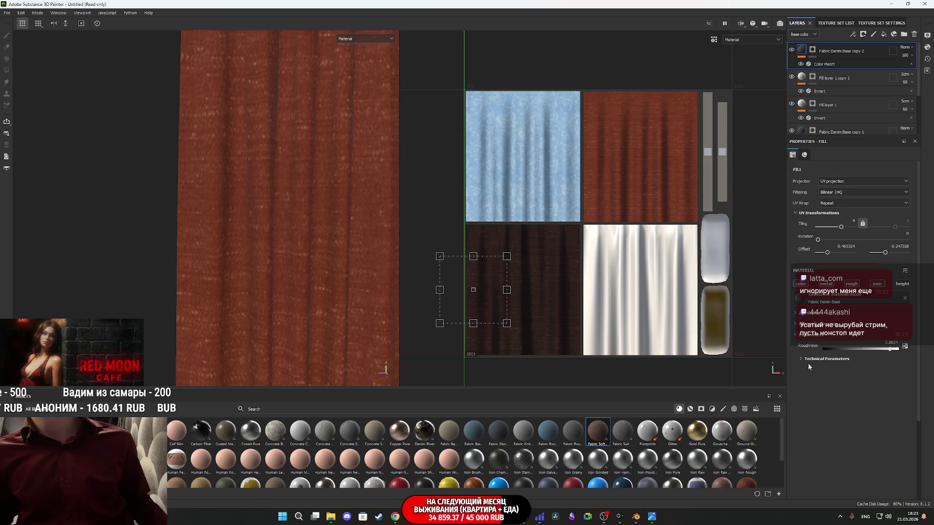
left_click(813, 51)
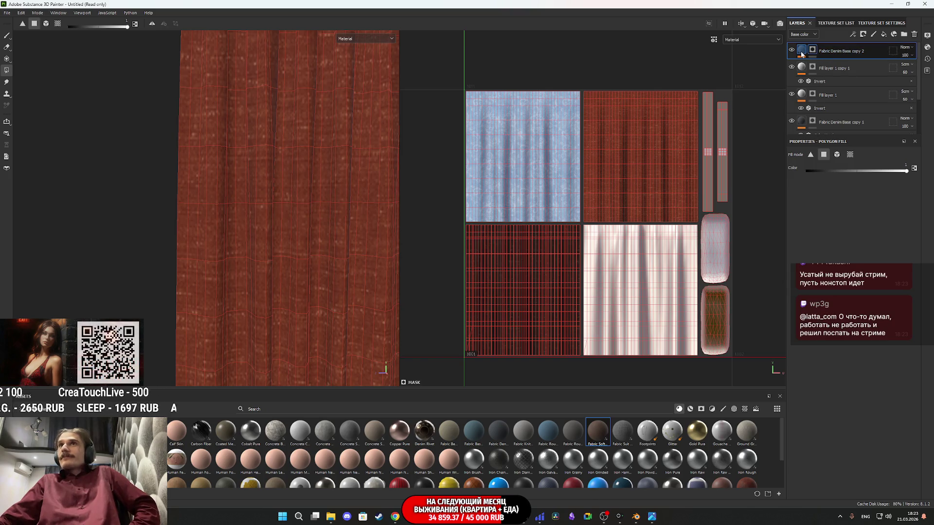
Clear the top denim layer's mask and polygon-fill blocks of curtain UV faces in the 2D view.
left_click(802, 53)
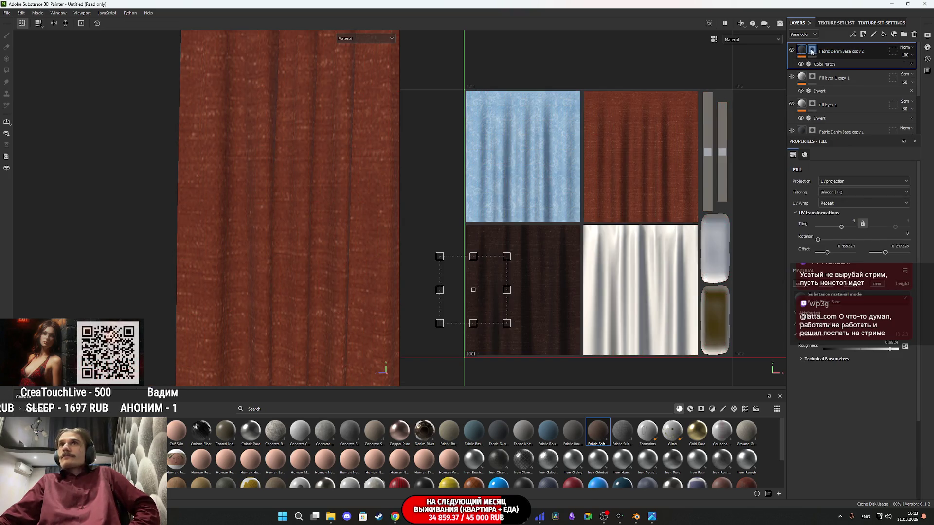
left_click(812, 50)
right_click(812, 49)
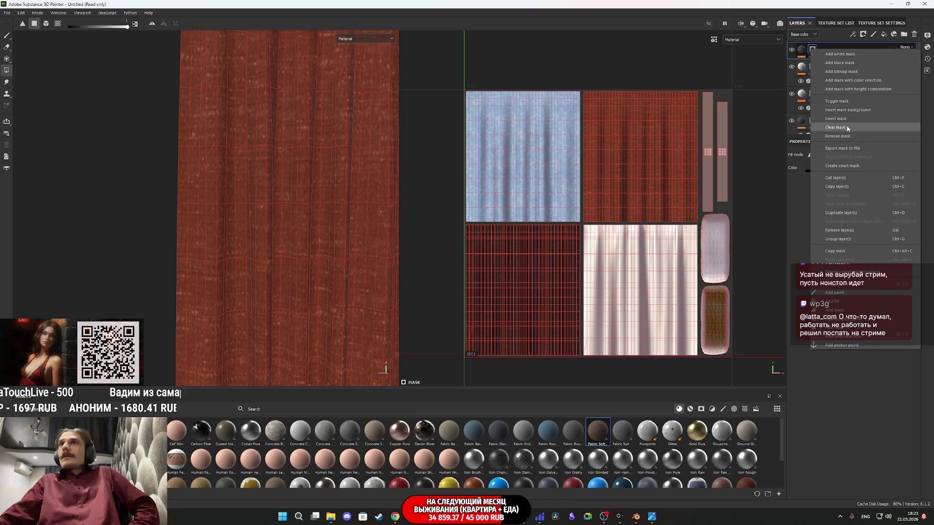
left_click(846, 127)
scroll(658, 334, "up", 2)
scroll(658, 333, "up", 3)
mouse_move(723, 362)
left_mouse_down()
mouse_move(708, 328)
mouse_move(610, 290)
mouse_move(443, 260)
left_mouse_up()
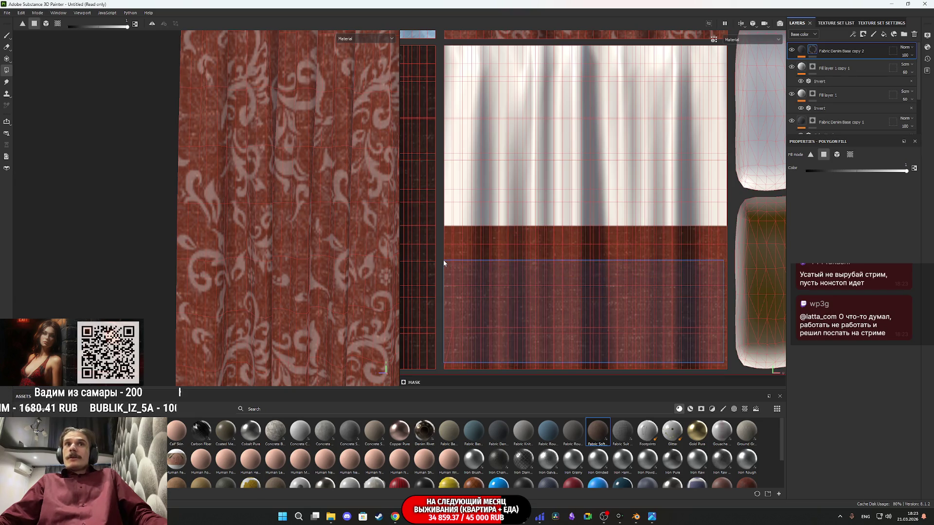
mouse_move(724, 237)
left_mouse_down()
mouse_move(632, 91)
mouse_move(625, 60)
mouse_move(457, 65)
mouse_move(445, 48)
left_mouse_up()
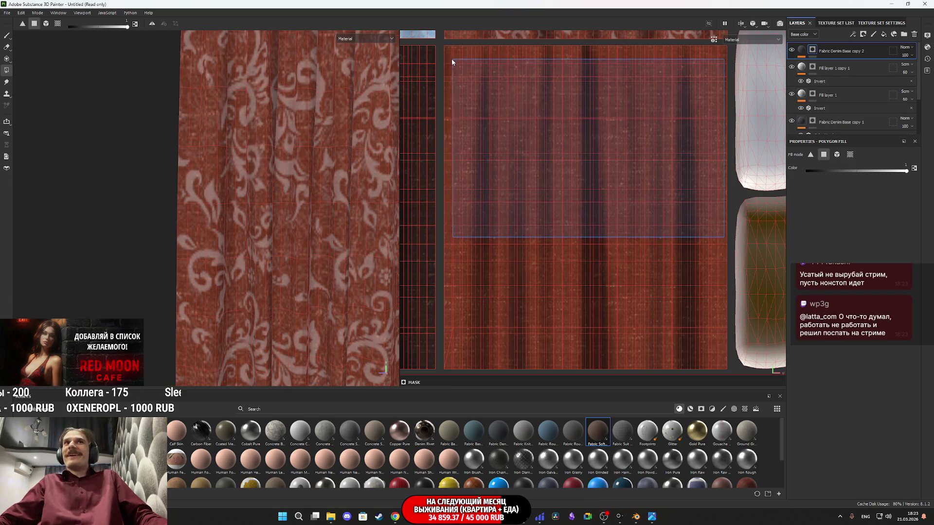
Clear the mask again and fill only the white curtain's UV faces with denim.
right_click(812, 49)
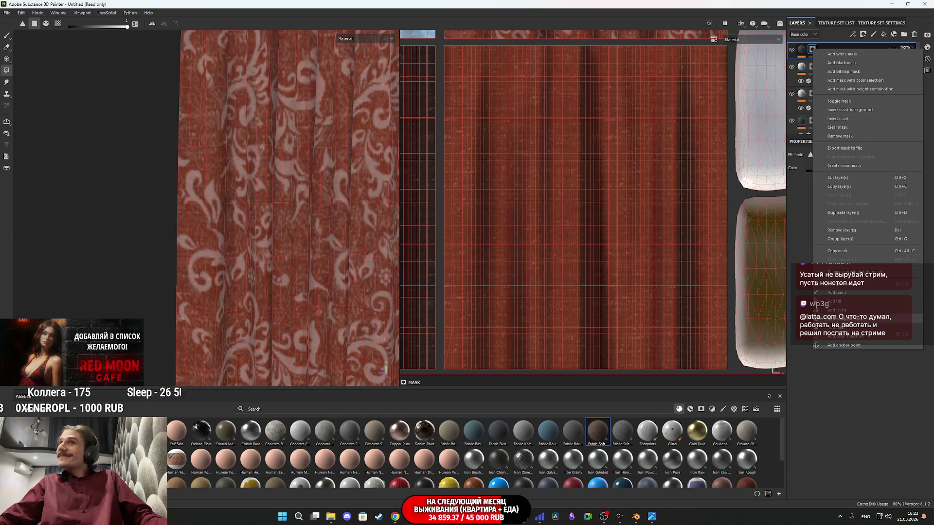
left_click(844, 128)
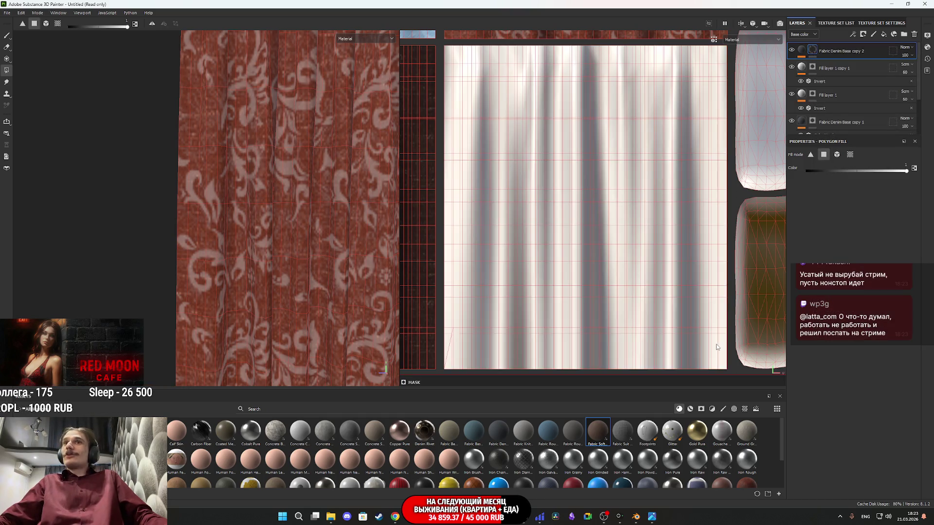
scroll(720, 361, "down", 1)
mouse_move(723, 365)
left_mouse_down()
mouse_move(678, 171)
mouse_move(686, 106)
mouse_move(644, 90)
mouse_move(470, 90)
left_mouse_up()
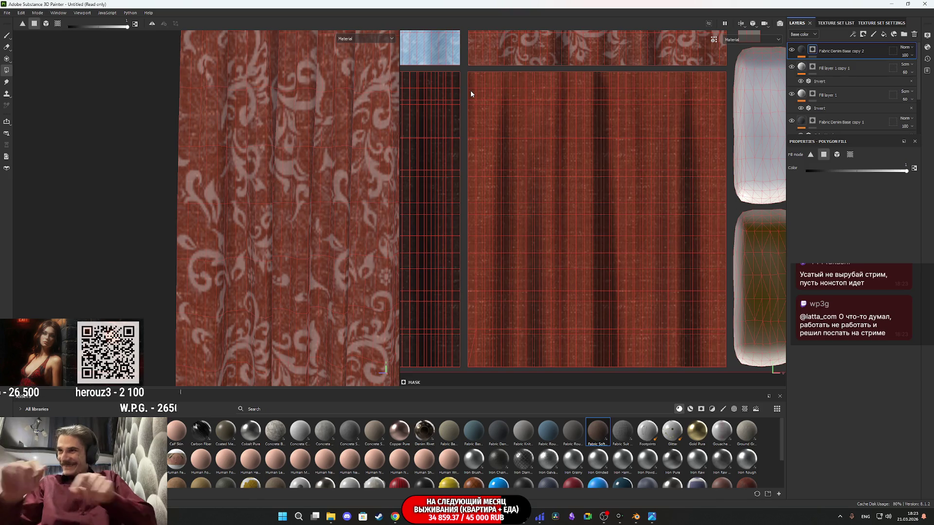
left_click(826, 47)
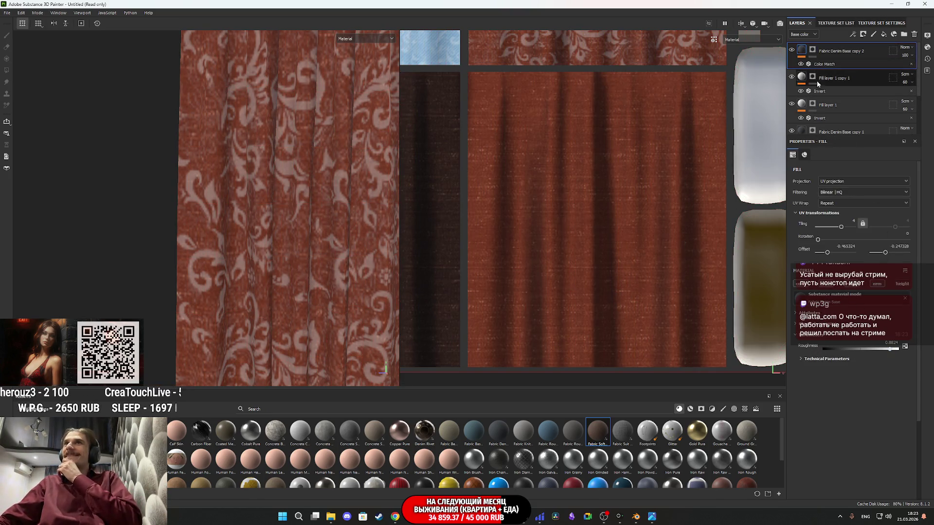
Shift the Color Match target colour to teal-cyan and open the IMG_1129.JPG room photo.
left_click(821, 64)
left_click(869, 239)
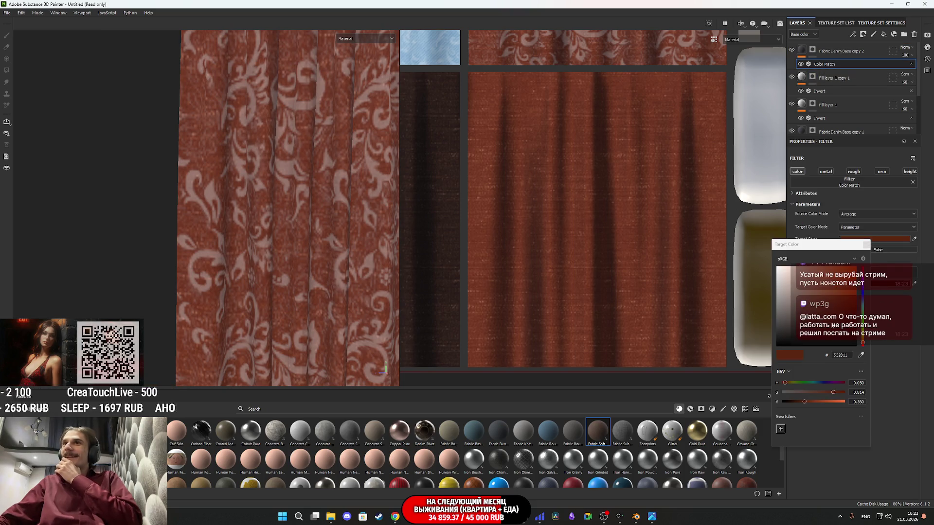
left_click(863, 312)
mouse_move(864, 312)
left_mouse_down()
mouse_move(834, 309)
mouse_move(827, 294)
mouse_move(823, 302)
left_mouse_up()
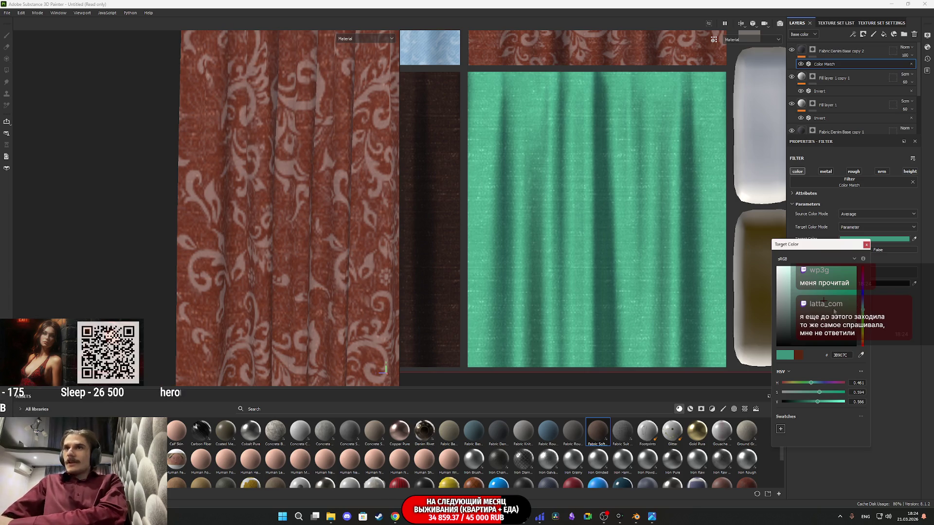
left_click_drag(864, 314, 862, 305)
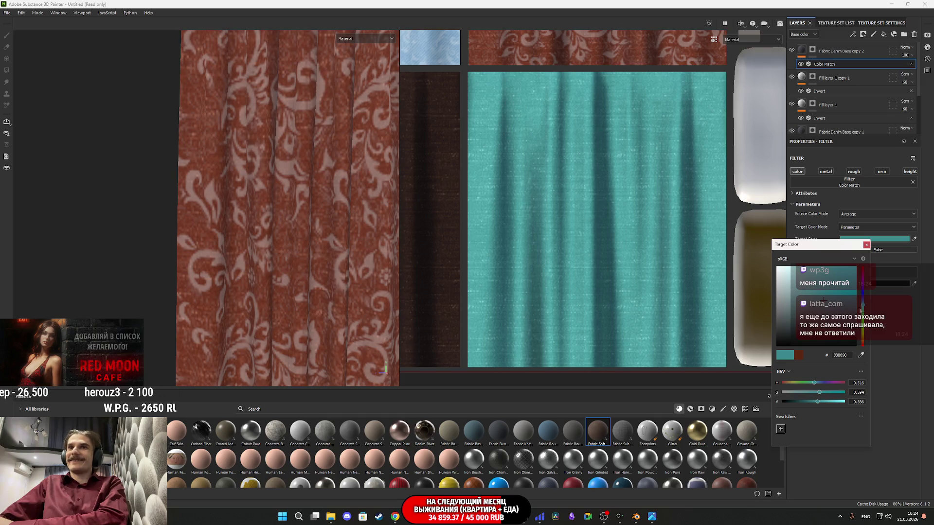
mouse_move(652, 516)
left_click(648, 496)
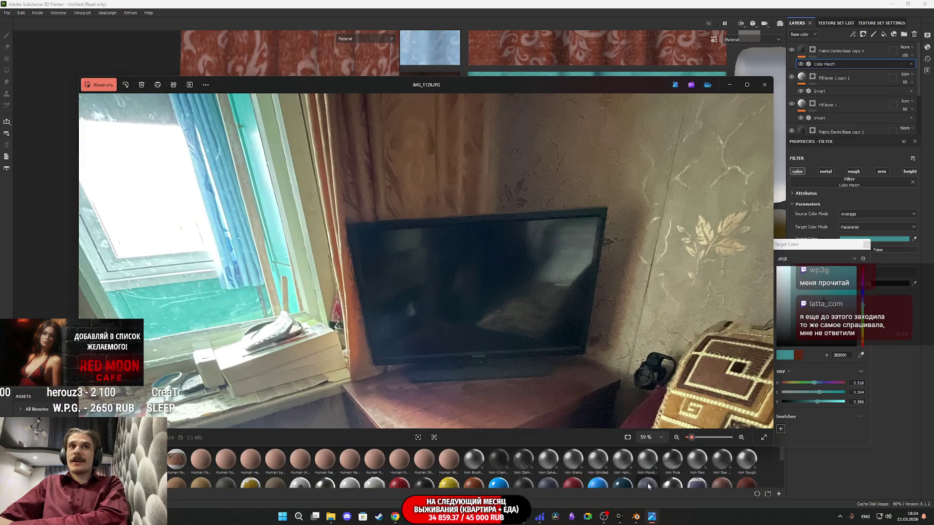
Close the room photo and view the curtain reference IMG_0888.HEIC at full size in Photos.
mouse_move(332, 519)
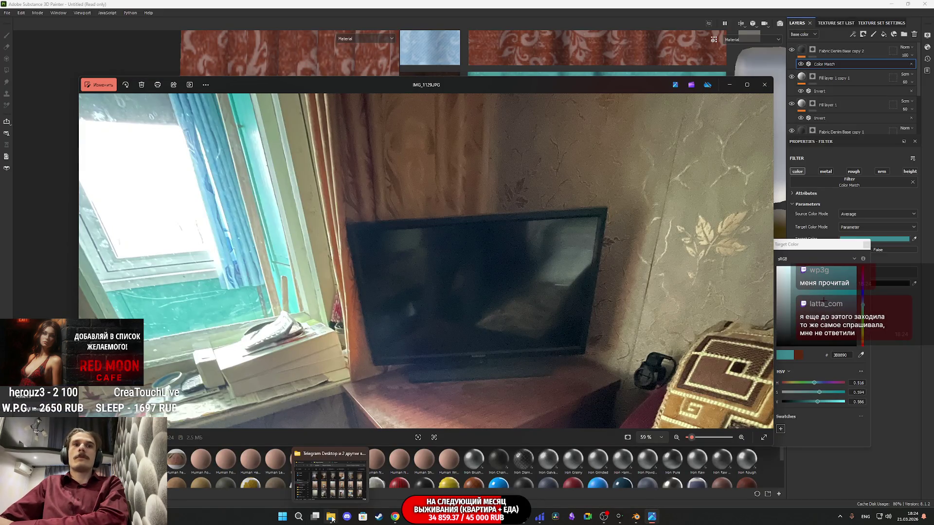
left_click(764, 85)
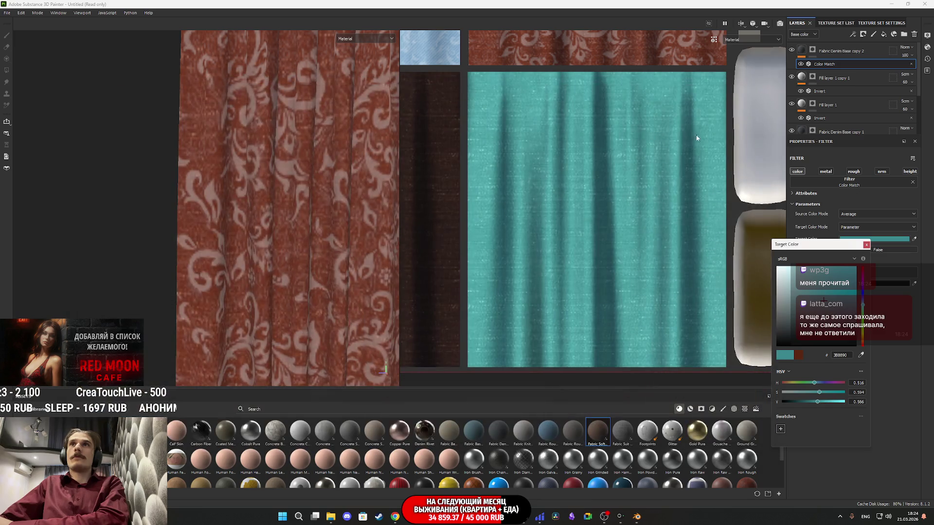
left_click(339, 516)
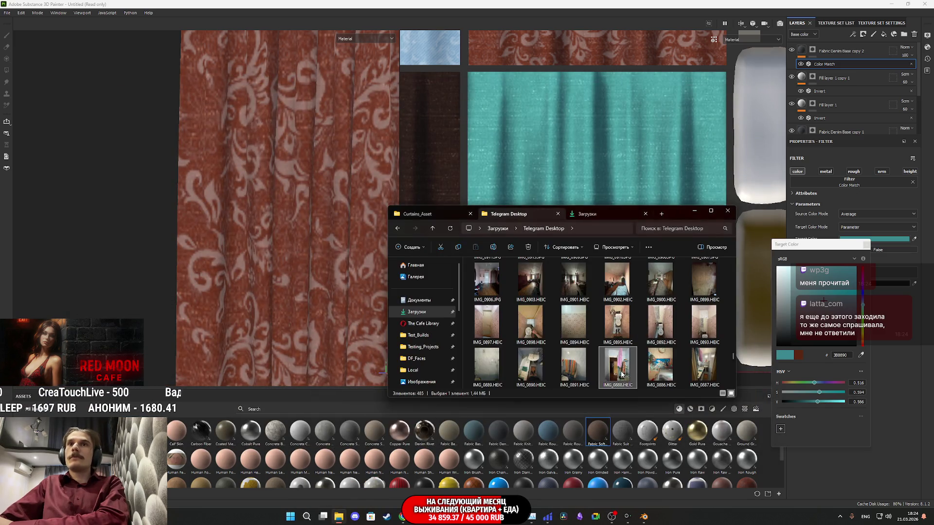
double_click(620, 371)
double_click(458, 357)
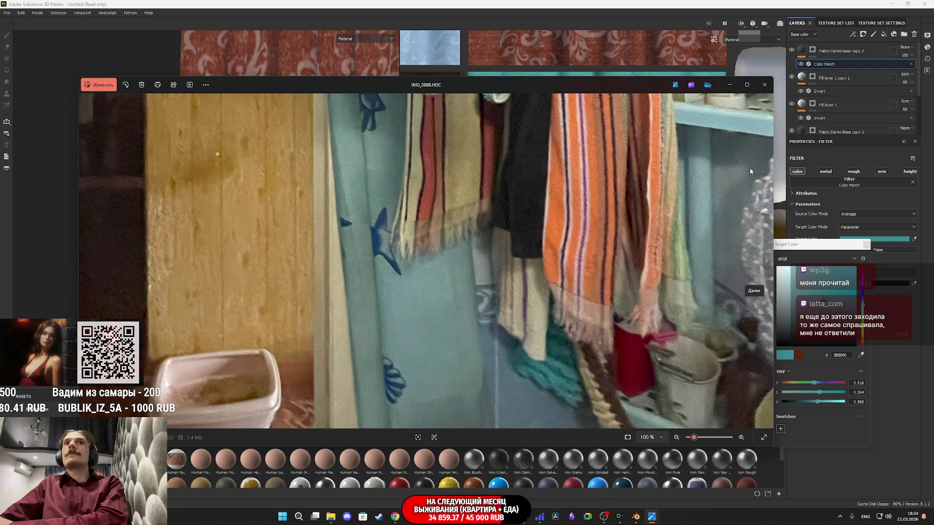
Close the reference photo and make the target teal paler and less saturated.
left_click(730, 86)
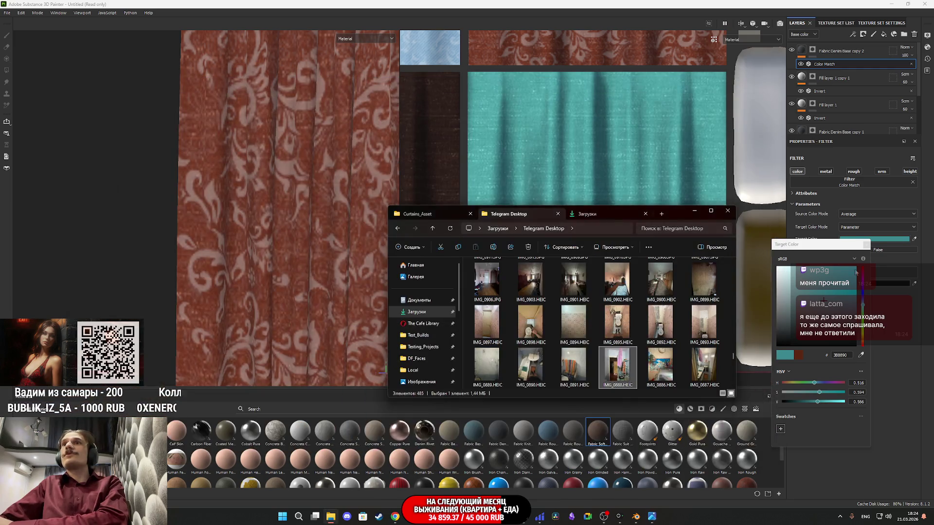
left_click(821, 305)
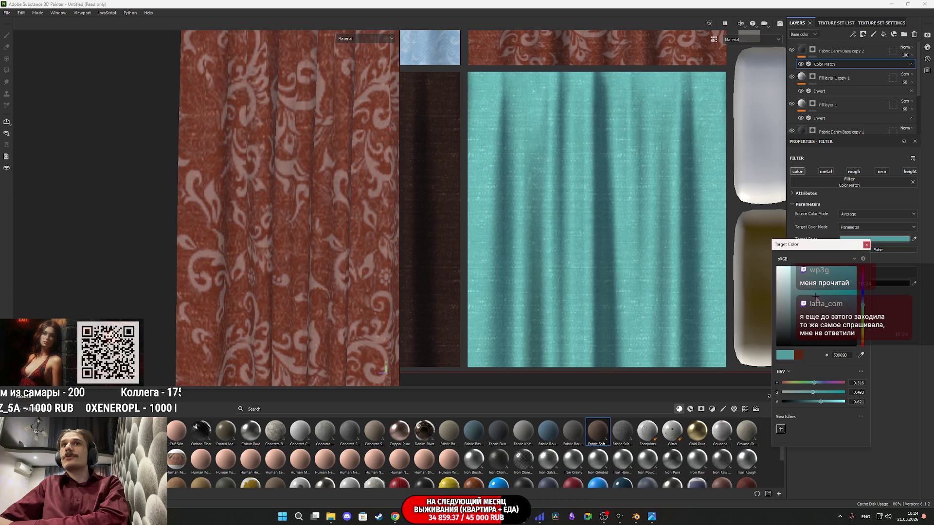
mouse_move(818, 300)
left_mouse_down()
mouse_move(801, 302)
mouse_move(810, 306)
left_mouse_up()
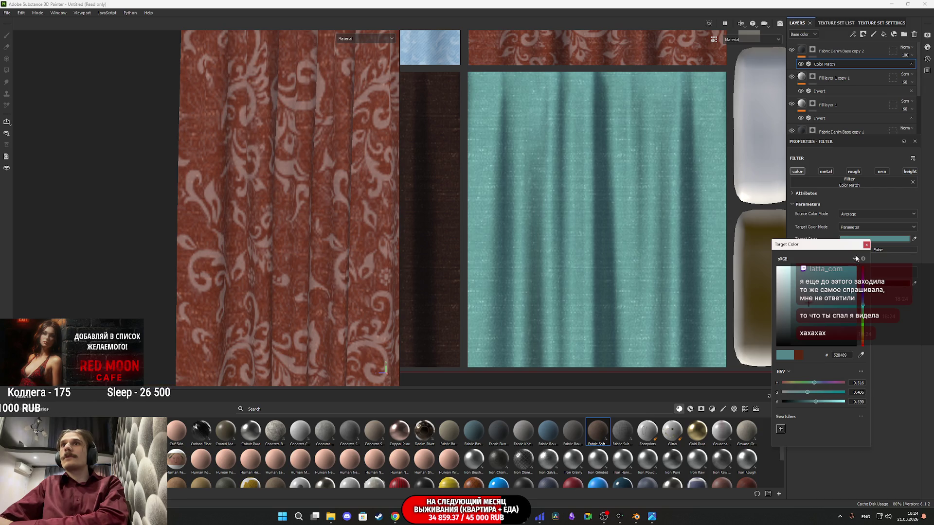
Close the target colour picker and reveal Fabric Denim Base copy 2's normal and height parameters.
left_click(866, 246)
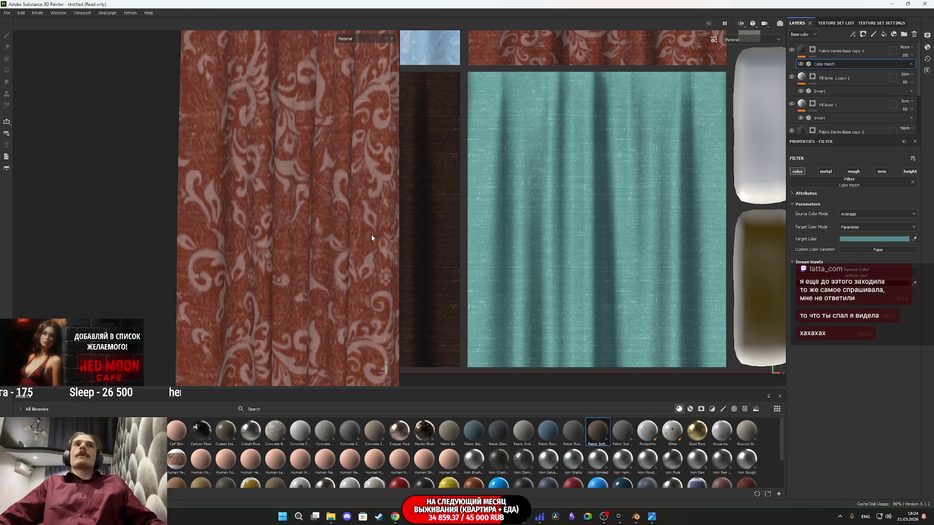
scroll(340, 238, "down", 5)
scroll(324, 241, "down", 3)
scroll(123, 254, "up", 1)
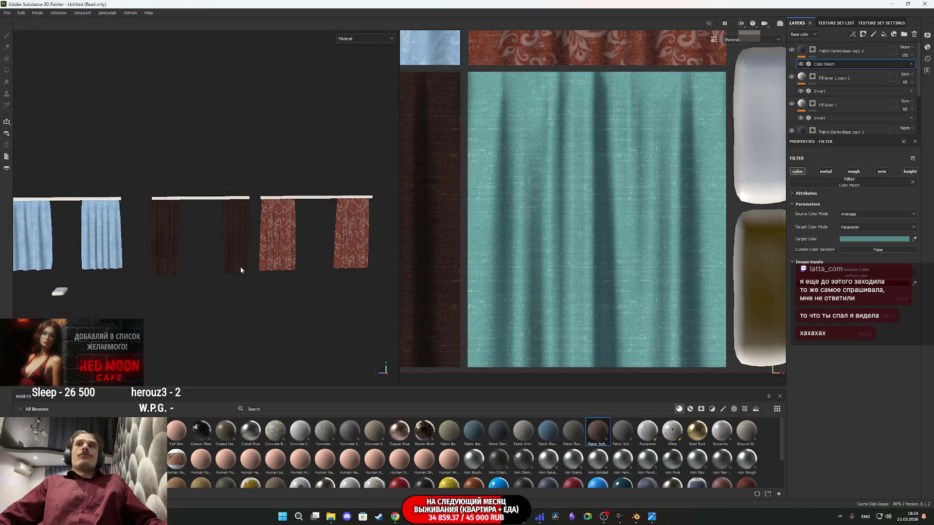
left_click(813, 264)
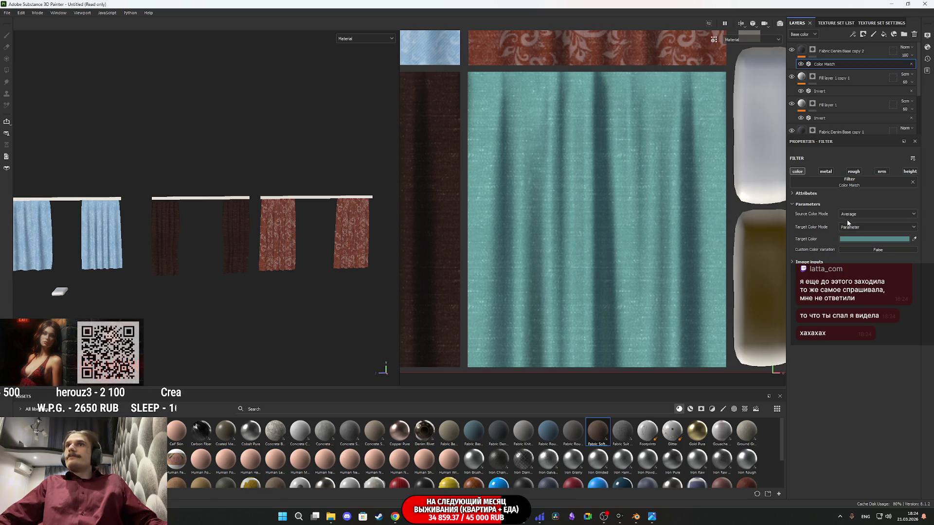
left_click(805, 53)
left_click(805, 358)
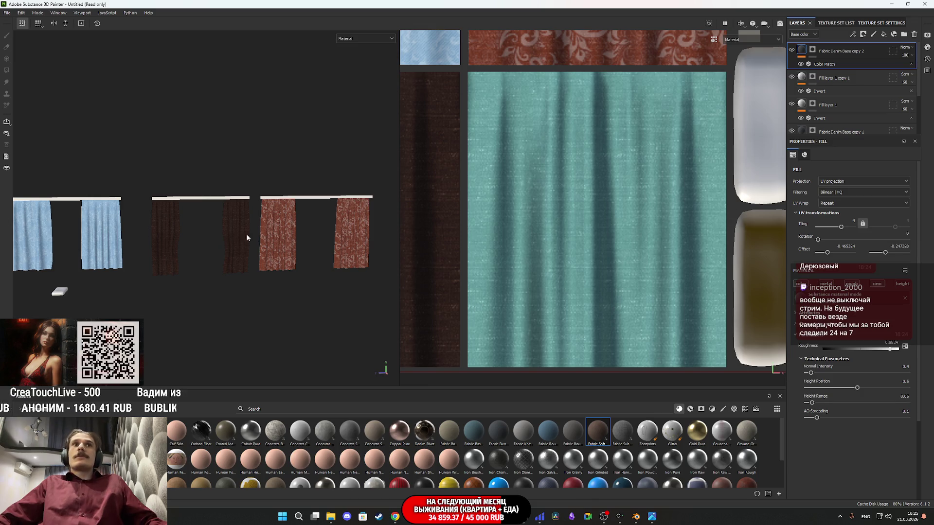
Turn the view toward the teal curtains and switch the viewport to Normal+Height+Mesh display.
left_click_drag(81, 239, 194, 241)
scroll(293, 242, "up", 5)
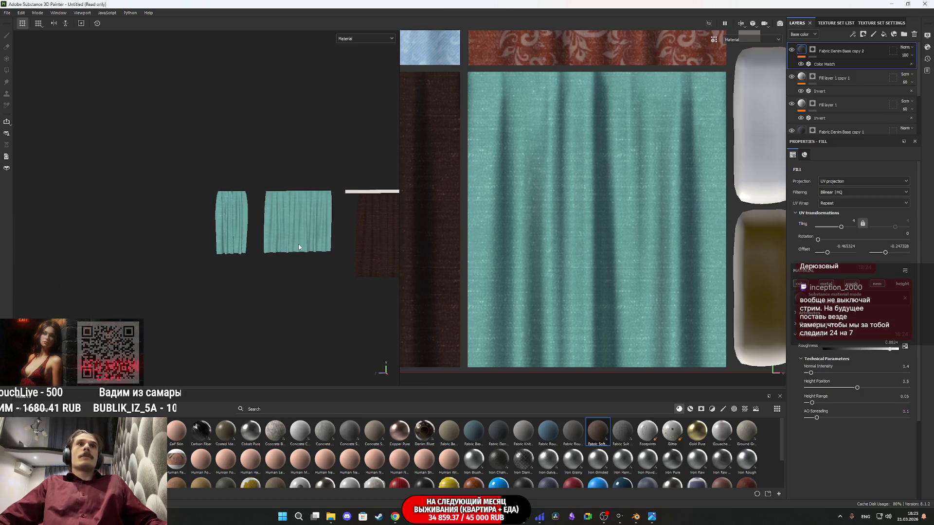
scroll(292, 241, "up", 6)
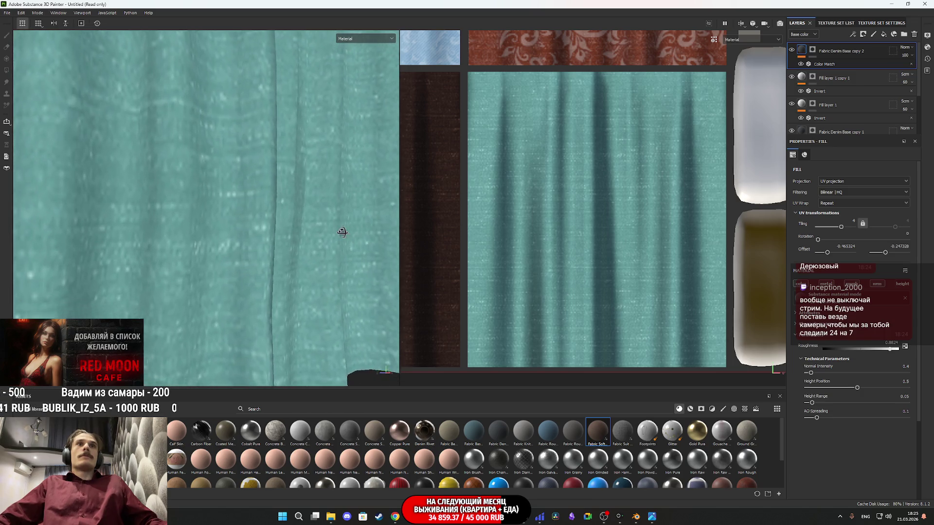
left_click(357, 39)
left_click(369, 109)
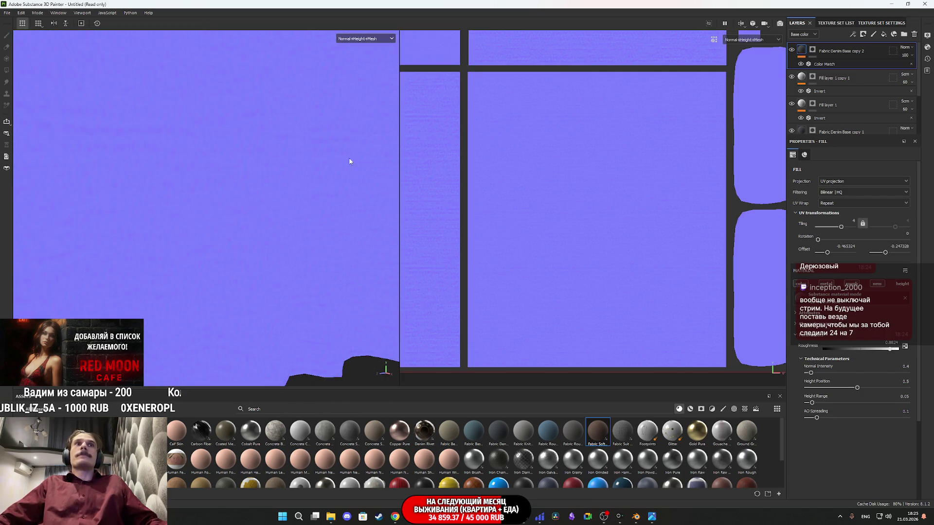
Set the viewport back to Material display and view the teal curtain straight on.
left_click(366, 38)
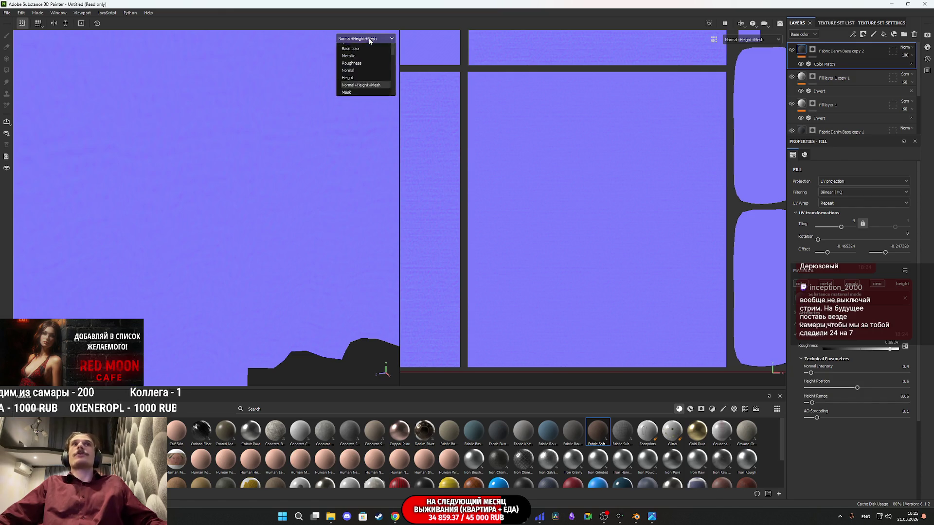
left_click(365, 56)
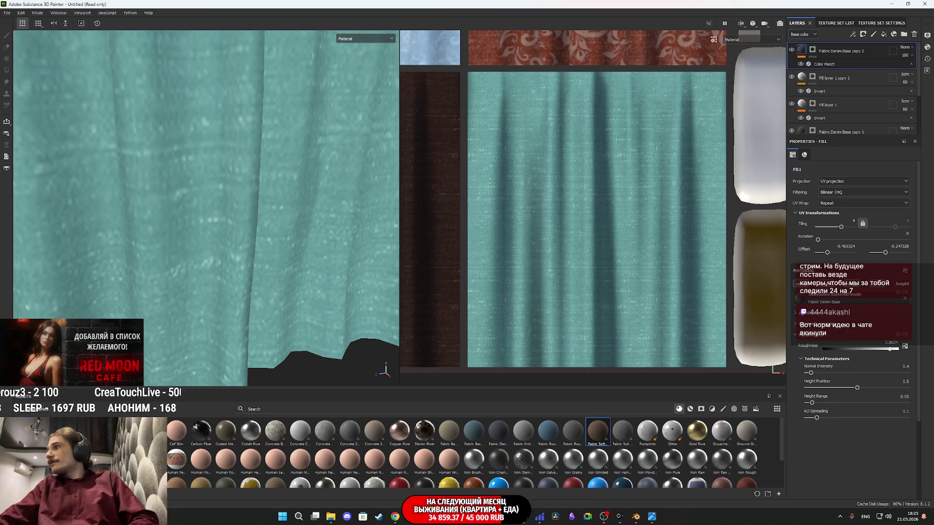
scroll(333, 264, "down", 3)
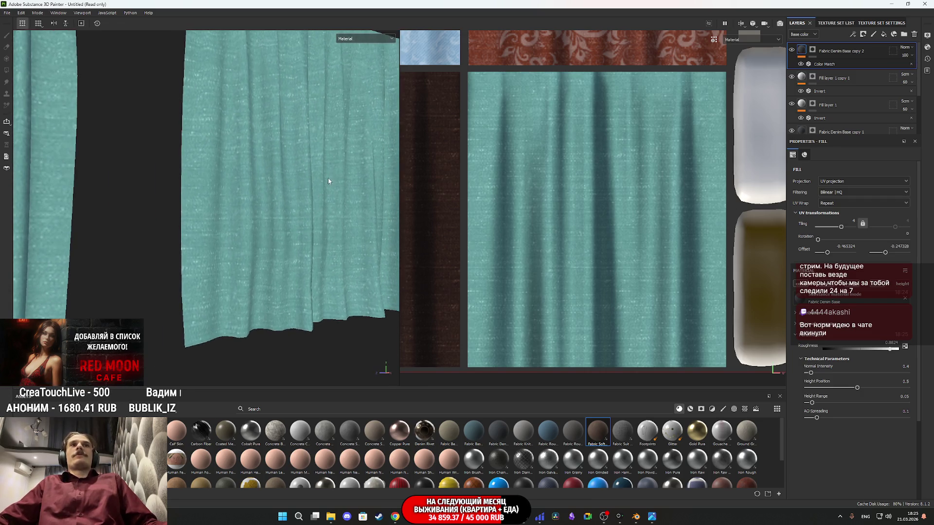
mouse_move(318, 213)
left_mouse_down()
mouse_move(237, 267)
mouse_move(290, 262)
mouse_move(231, 277)
mouse_move(256, 269)
mouse_move(258, 232)
left_mouse_up()
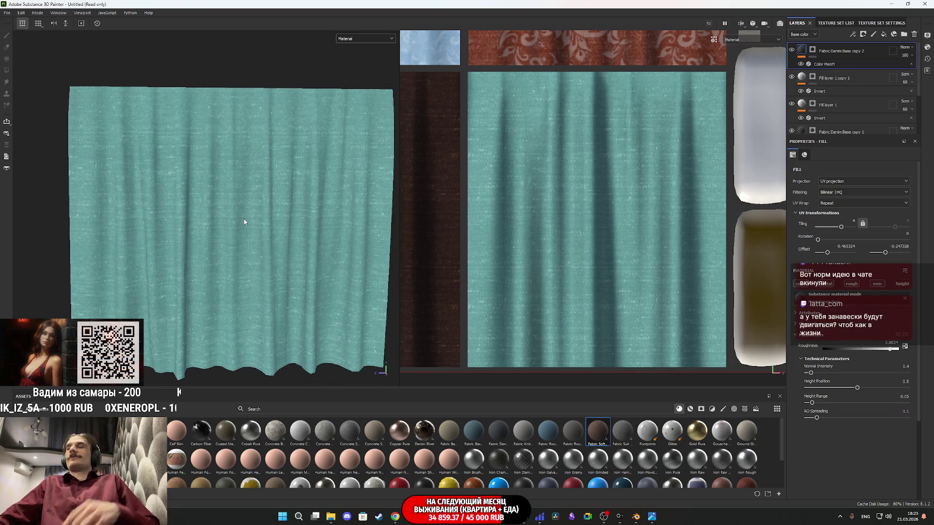
Orbit and zoom around the curtain, then bring up the Telegram Desktop folder window.
scroll(246, 219, "down", 2)
scroll(246, 219, "up", 2)
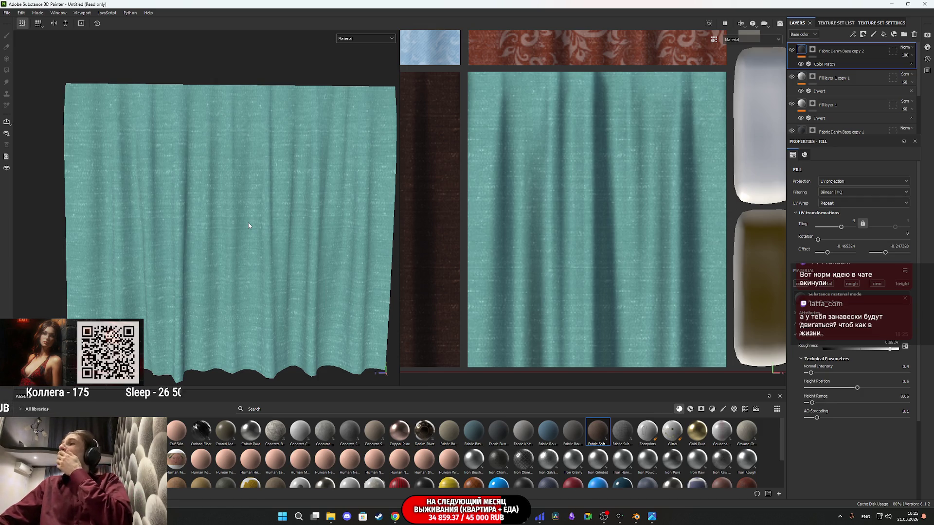
scroll(278, 223, "down", 2)
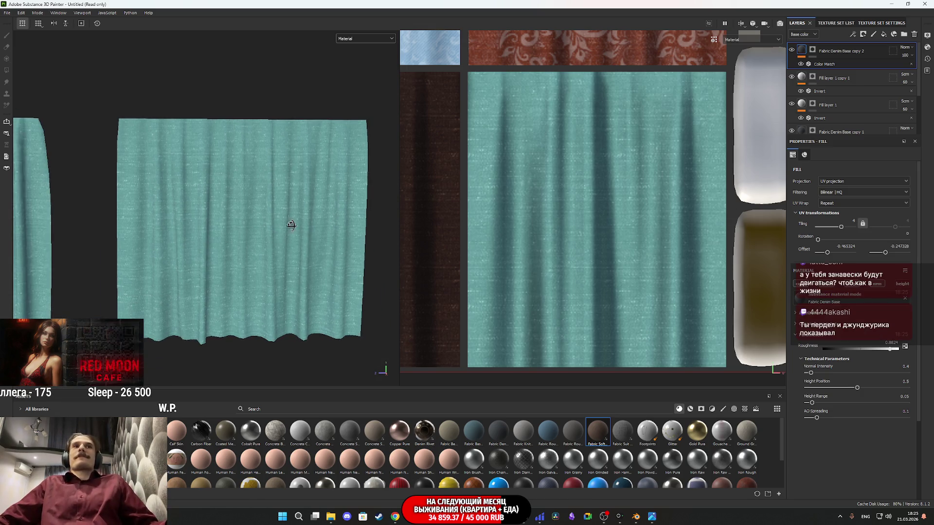
left_click_drag(291, 225, 310, 224)
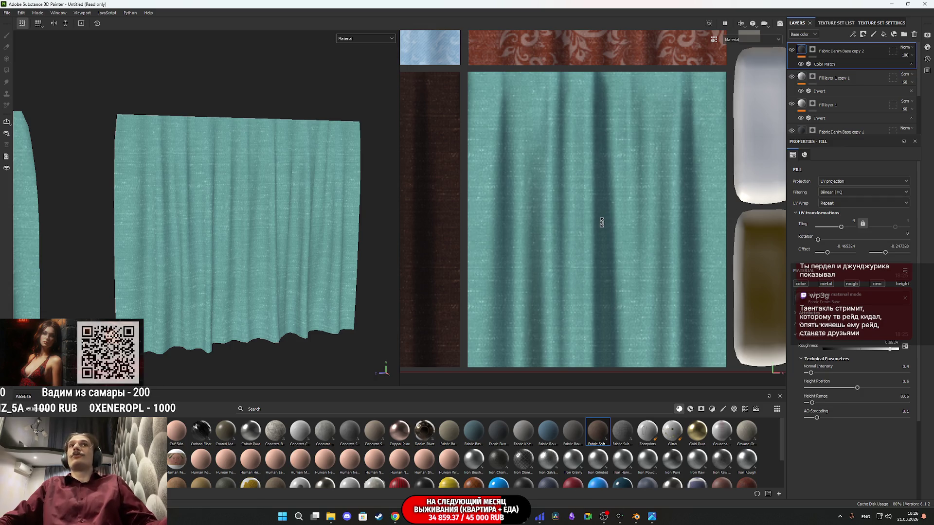
scroll(203, 217, "down", 3)
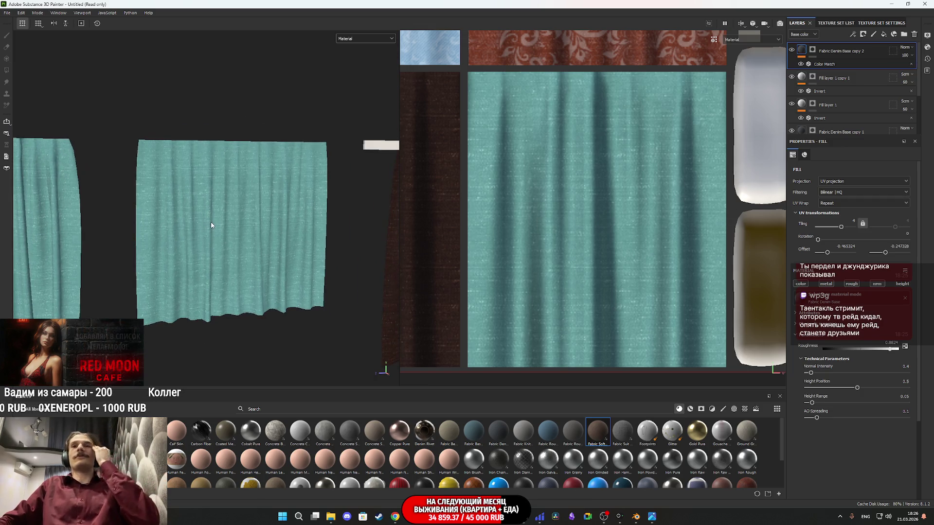
left_click(332, 518)
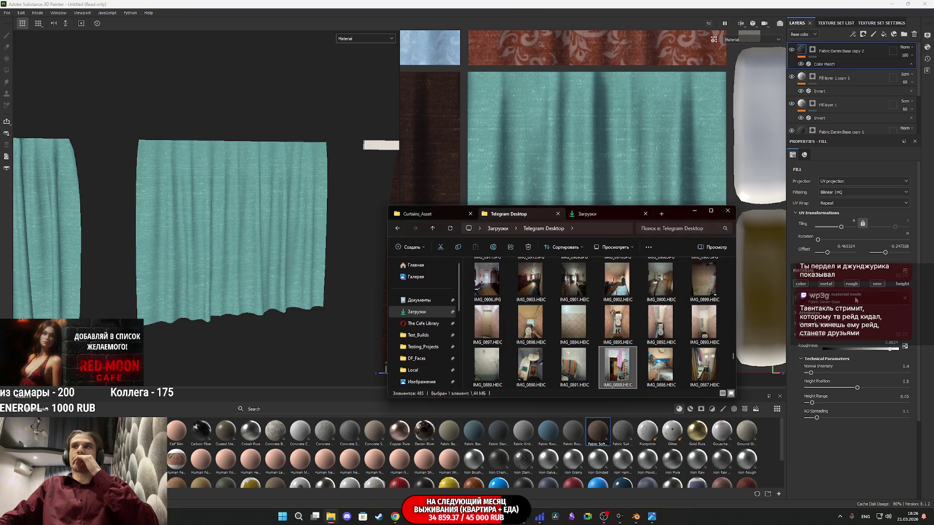
Import the seashell pattern from Downloads as a project texture, then add Fill layer 2.
left_click(602, 213)
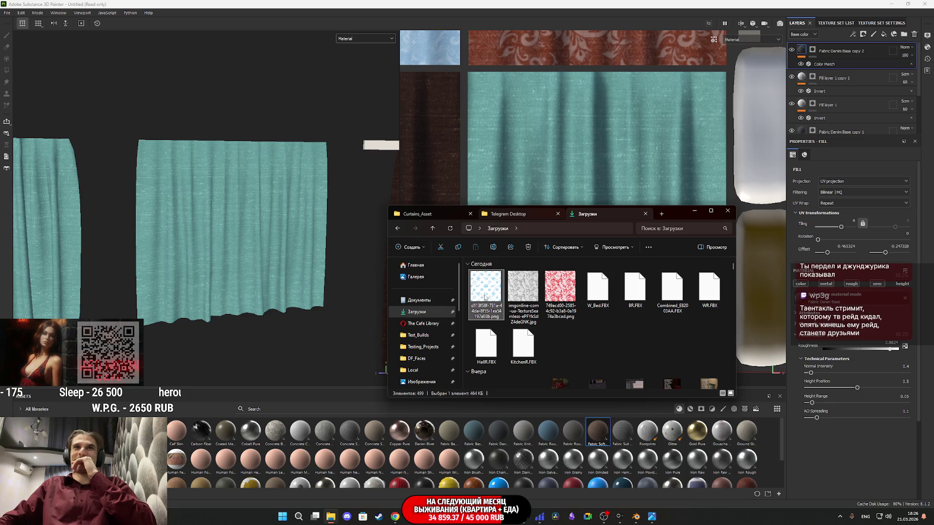
mouse_move(489, 298)
left_mouse_down()
mouse_move(557, 341)
mouse_move(604, 447)
left_mouse_up()
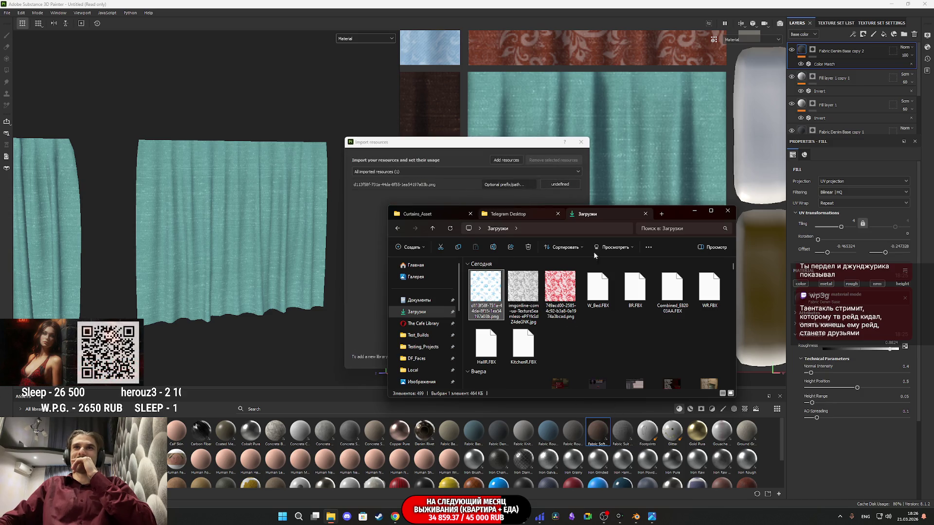
left_click(560, 184)
left_click(558, 345)
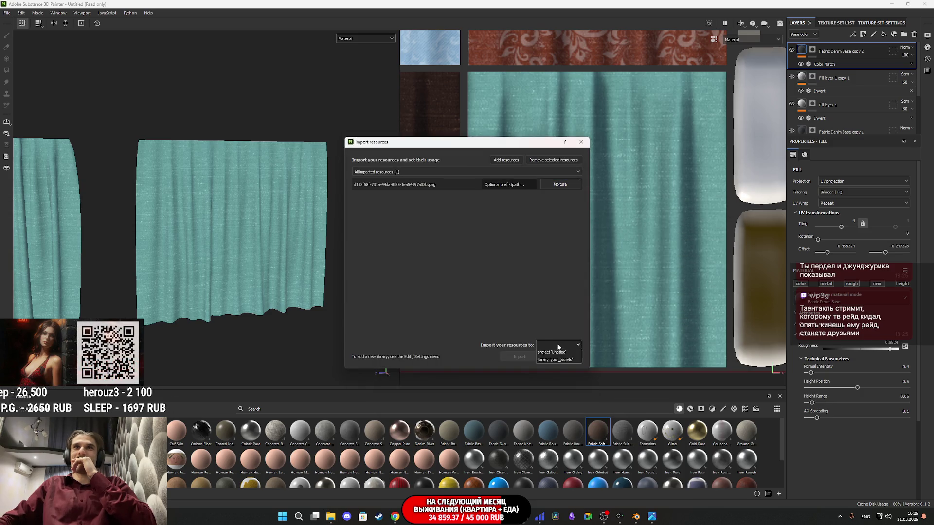
left_click(555, 365)
left_click(519, 356)
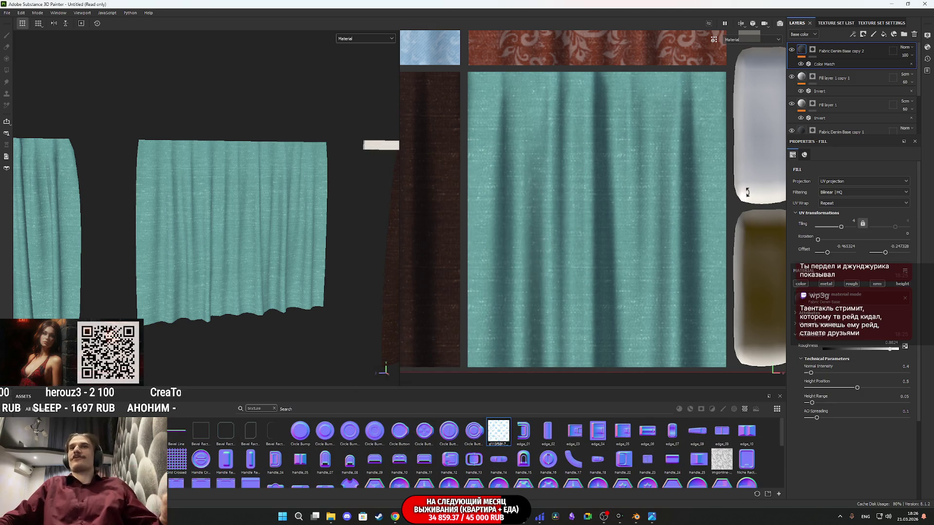
left_click(886, 38)
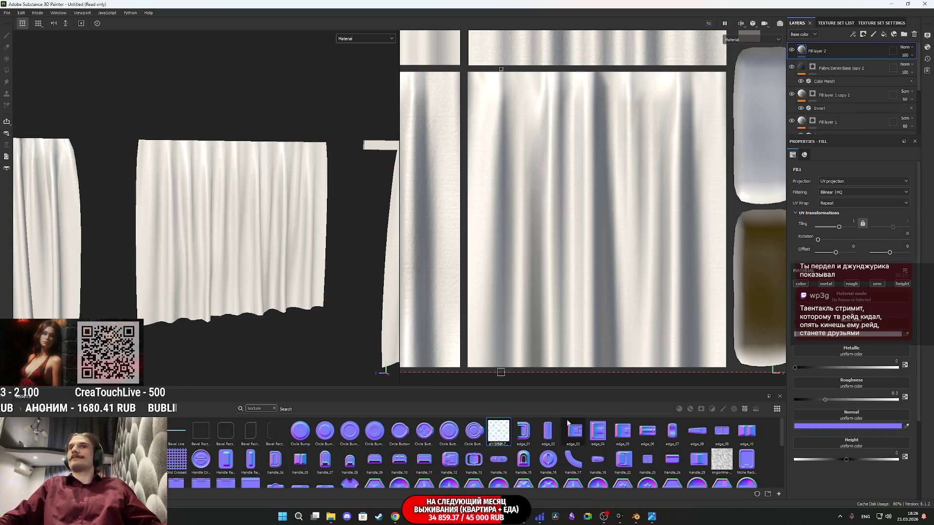
Load the seashell texture as Fill layer 2's base colour, then reveal it through a black mask on the curtain faces.
left_click_drag(499, 431, 875, 336)
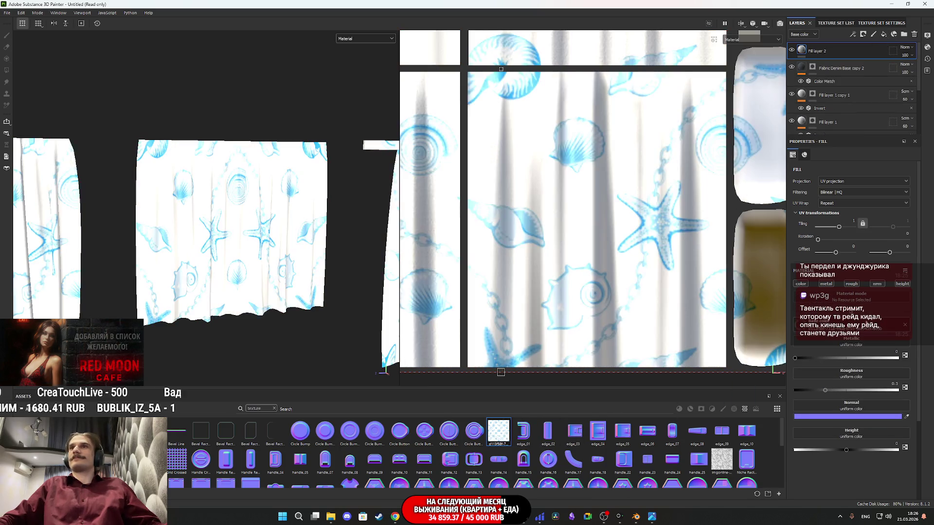
scroll(902, 287, "down", 3)
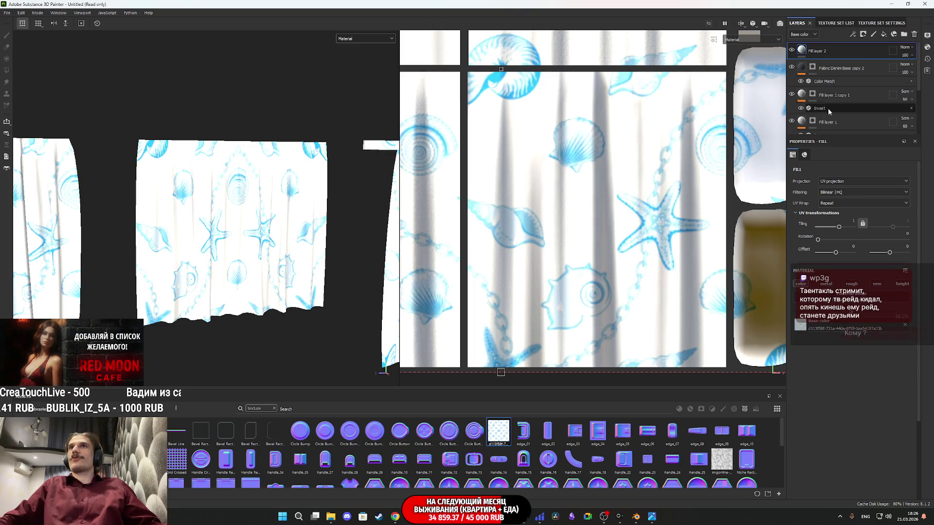
right_click(812, 51)
left_click(822, 62)
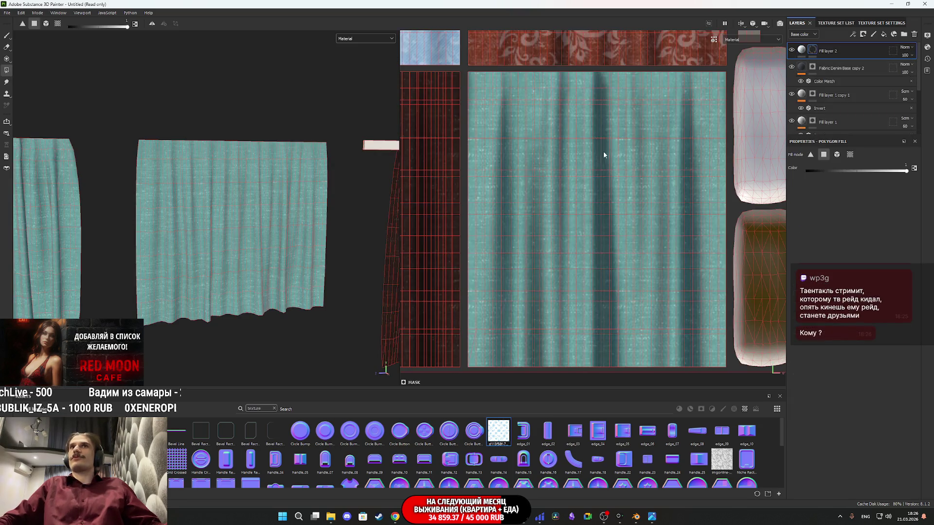
mouse_move(726, 358)
left_mouse_down()
mouse_move(704, 286)
mouse_move(553, 128)
mouse_move(474, 63)
mouse_move(466, 74)
left_mouse_up()
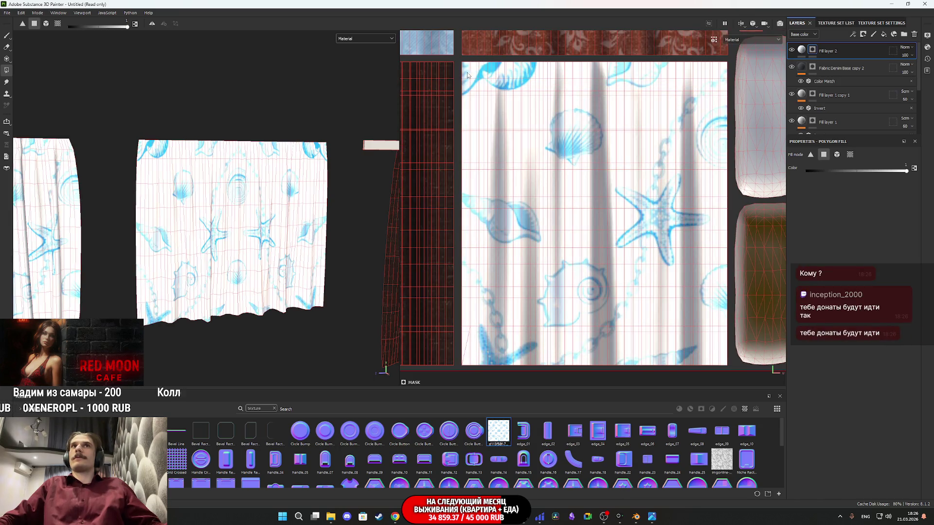
Raise the fill's UV Tiling from 2 to 3 so the pattern repeats densely.
left_click(803, 53)
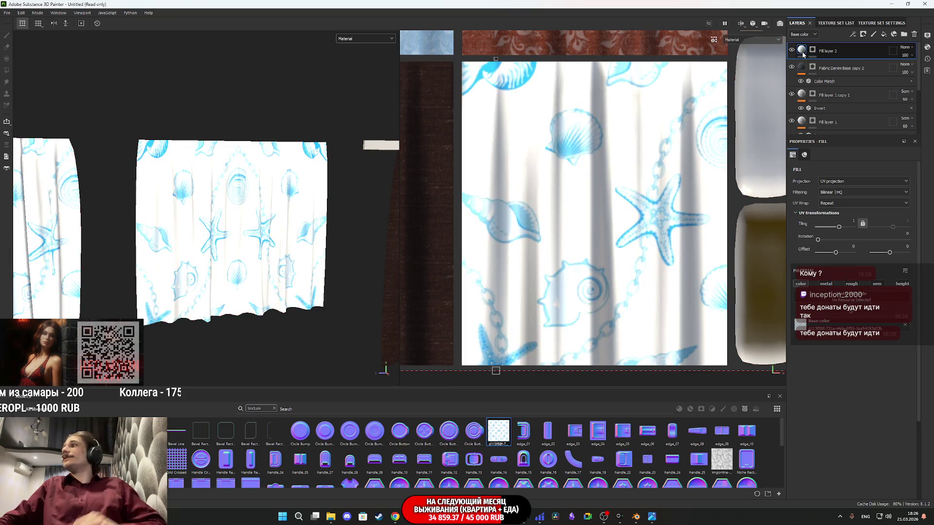
mouse_move(806, 51)
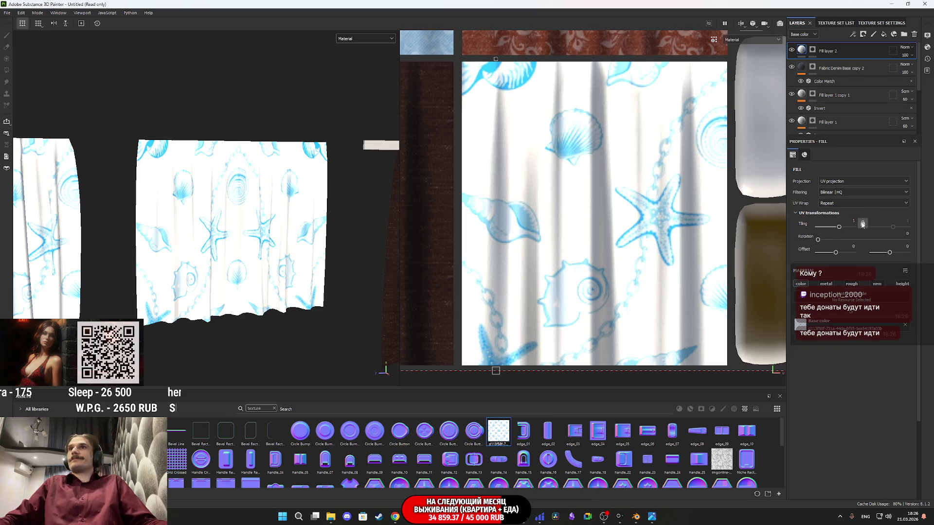
key("Return")
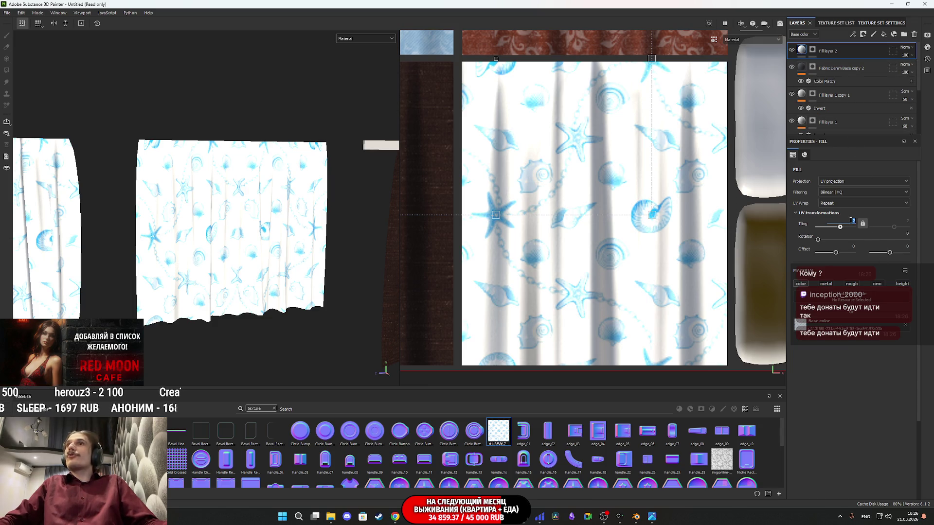
key("Return")
scroll(296, 283, "up", 5)
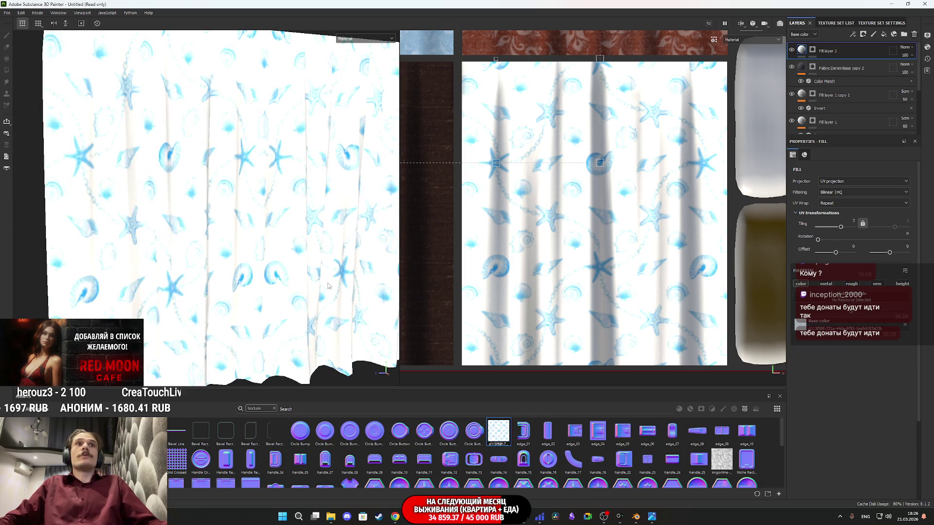
scroll(290, 276, "down", 5)
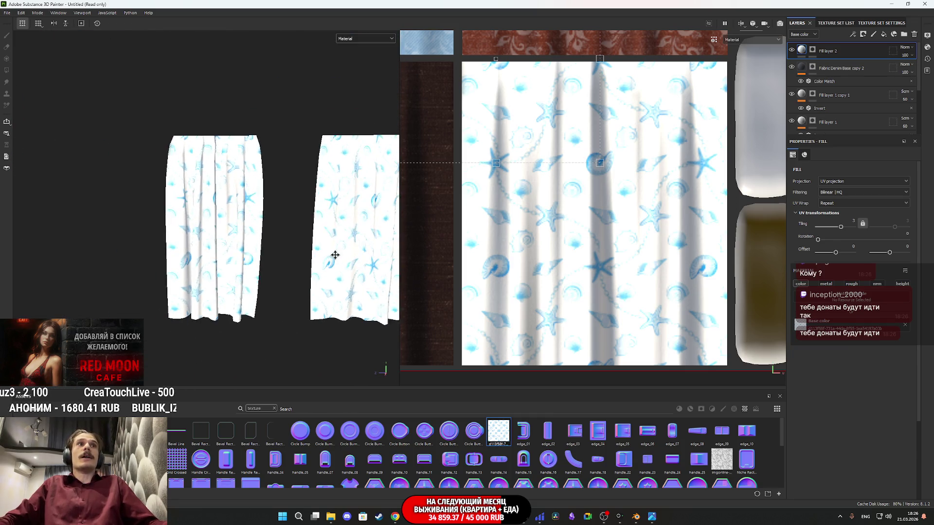
left_click(905, 47)
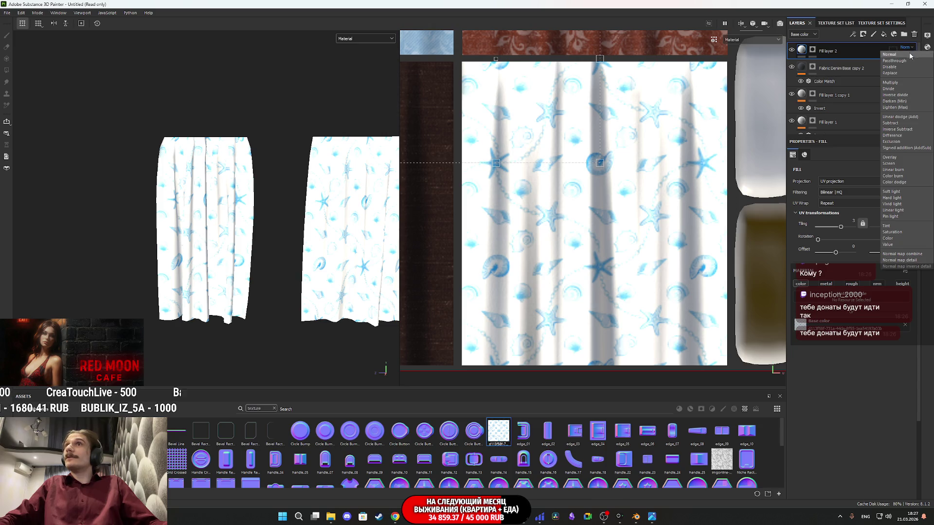
Set Fill layer 2's blend mode to Multiply over the fabric.
left_click(897, 83)
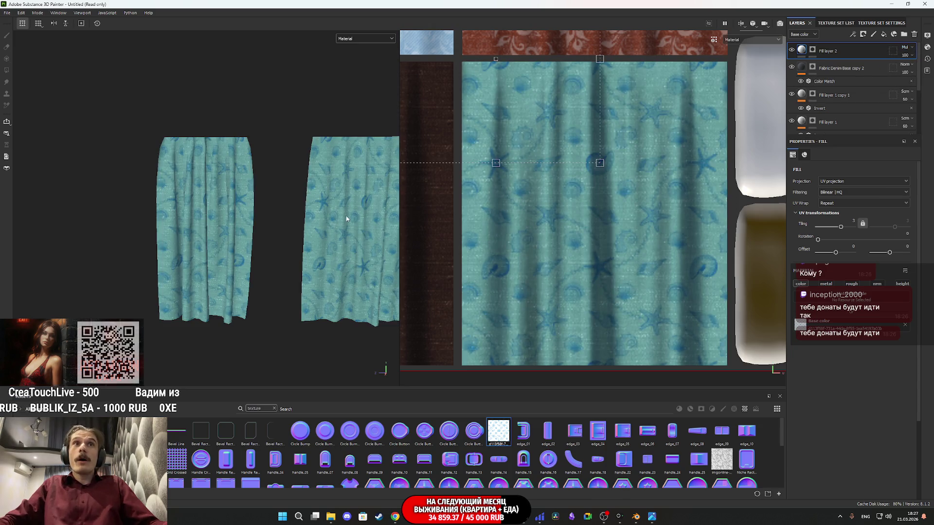
scroll(272, 265, "up", 5)
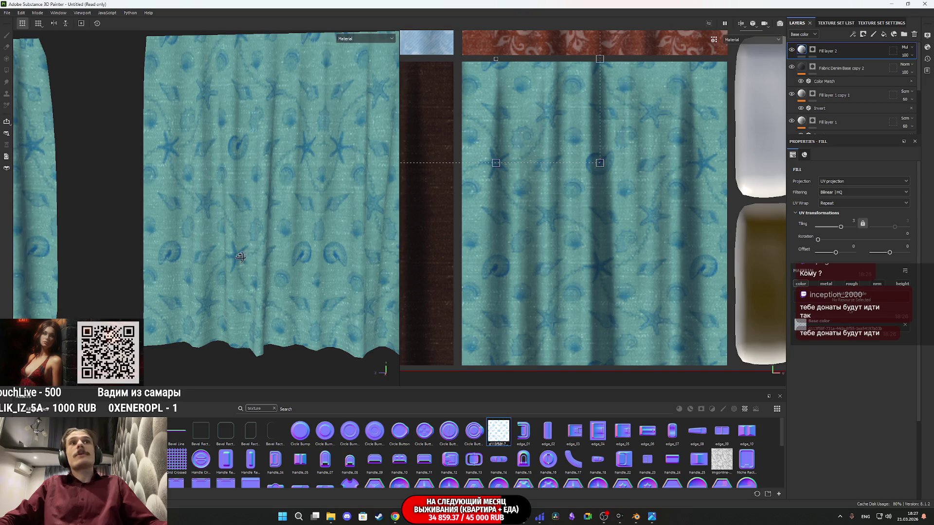
scroll(240, 258, "down", 3)
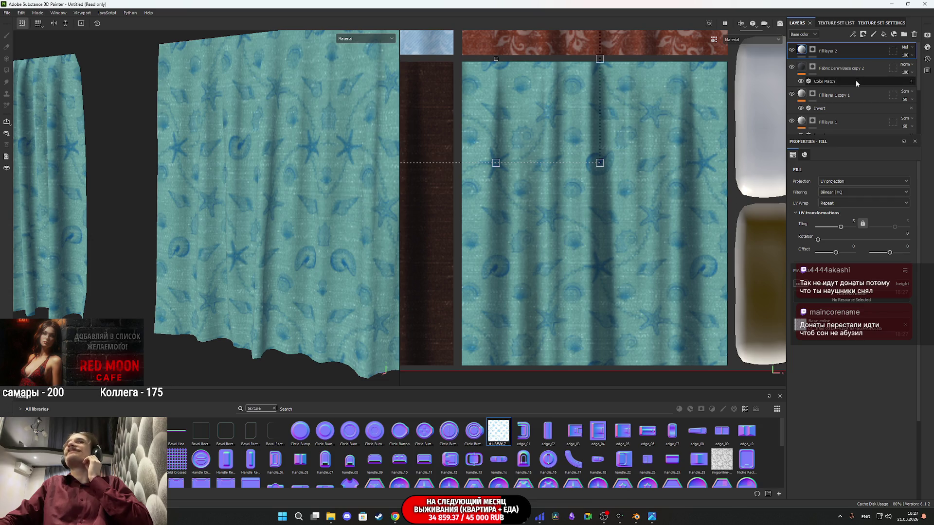
Drag the UV gizmo to offset the seashell pattern, then view both curtains.
mouse_move(532, 120)
left_mouse_down()
mouse_move(626, 217)
mouse_move(640, 250)
mouse_move(635, 235)
left_mouse_up()
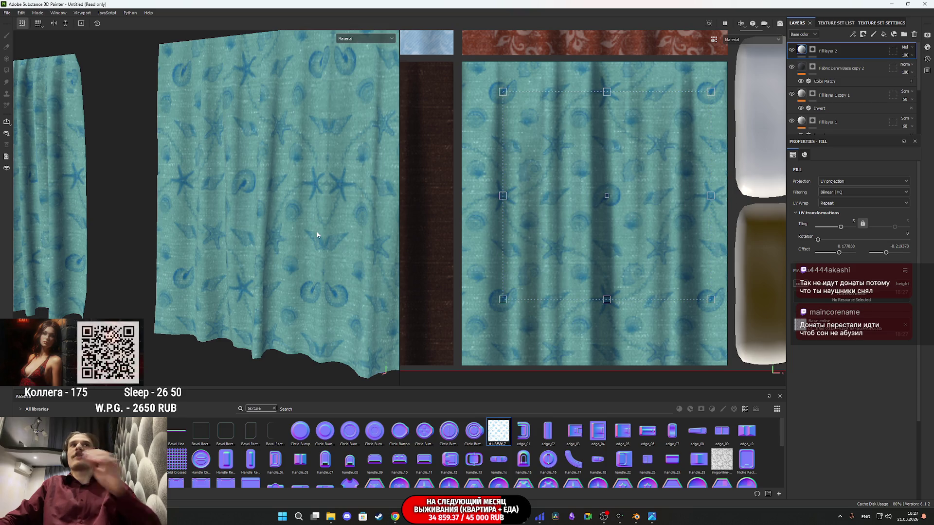
scroll(317, 232, "down", 3)
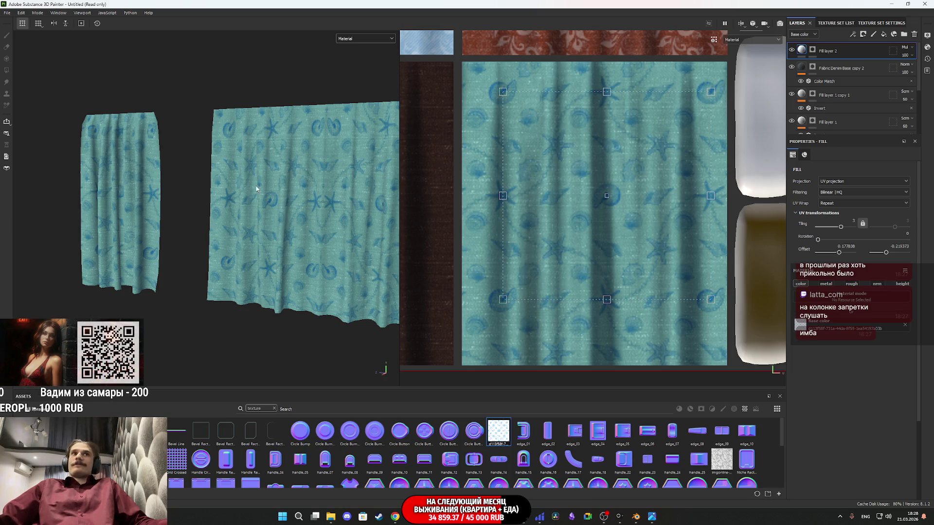
scroll(253, 187, "down", 3)
mouse_move(358, 217)
left_mouse_down()
mouse_move(291, 224)
mouse_move(428, 330)
left_mouse_up()
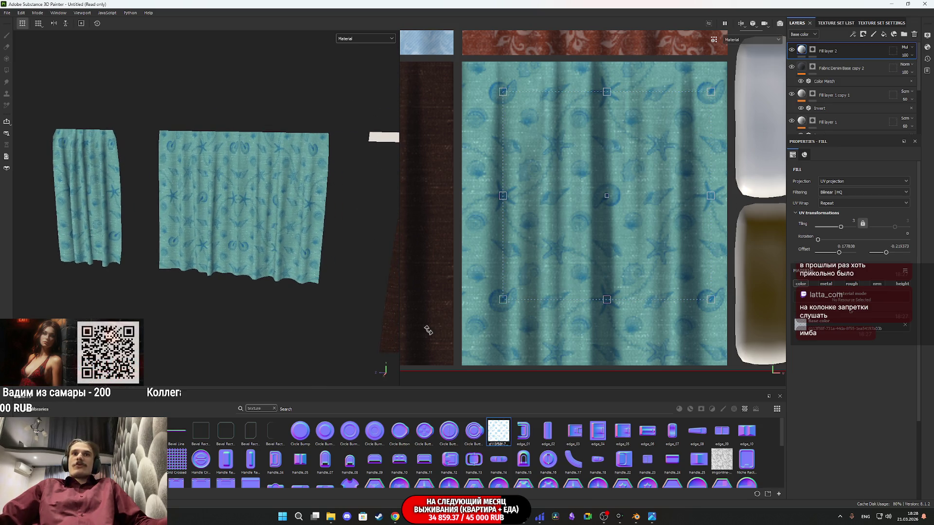
Apply the Fabric Baseball Hat material to the Fabric Denim Base copy 2 layer.
left_click(846, 68)
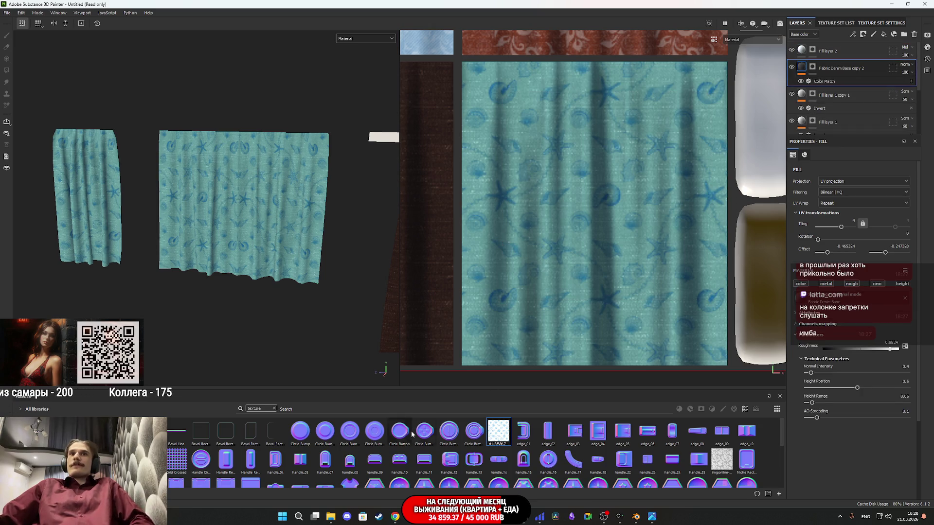
left_click(274, 409)
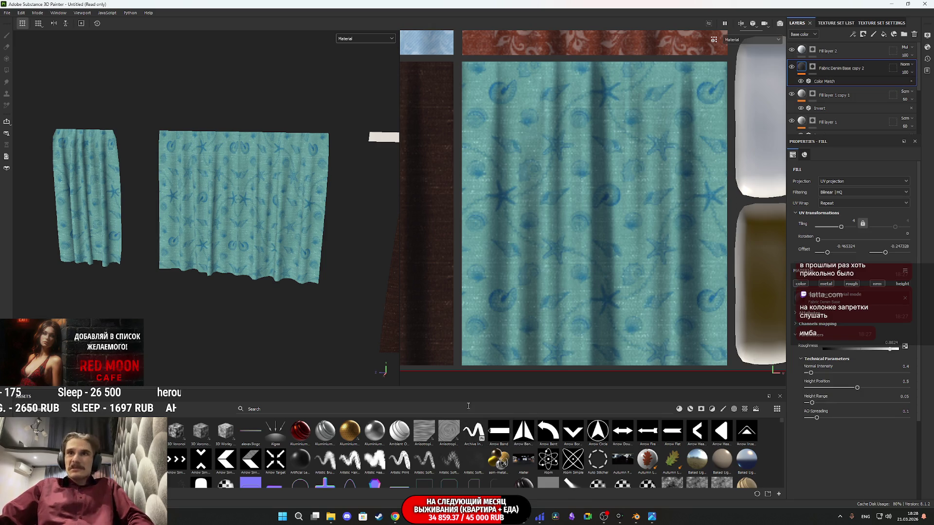
left_click(679, 409)
mouse_move(471, 434)
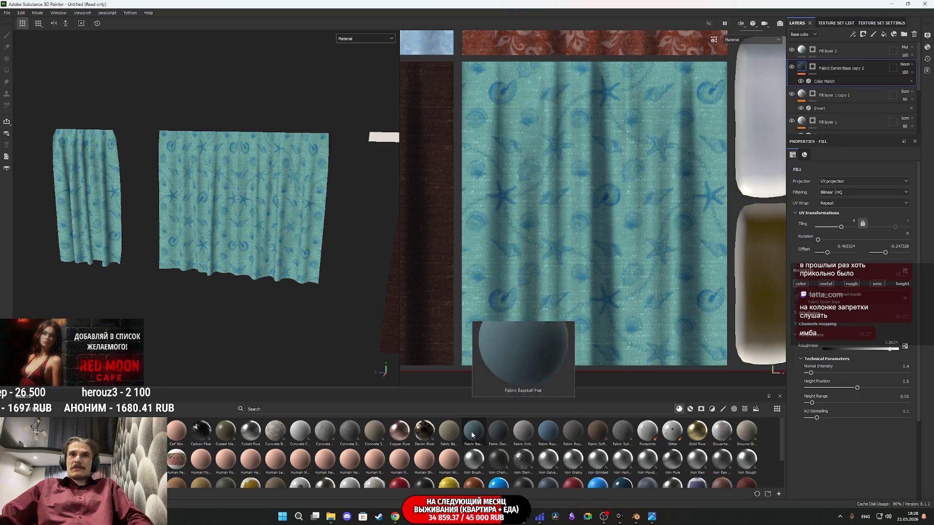
left_click(472, 435)
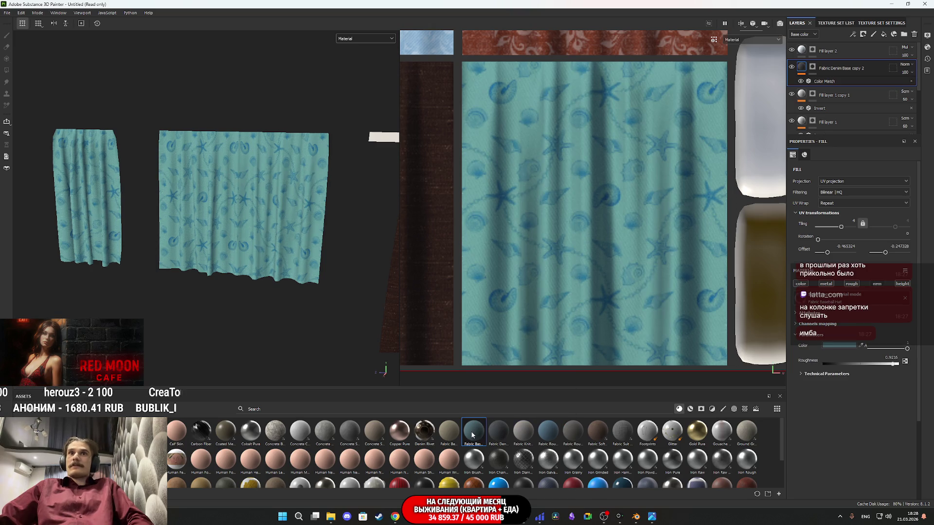
scroll(229, 240, "up", 6)
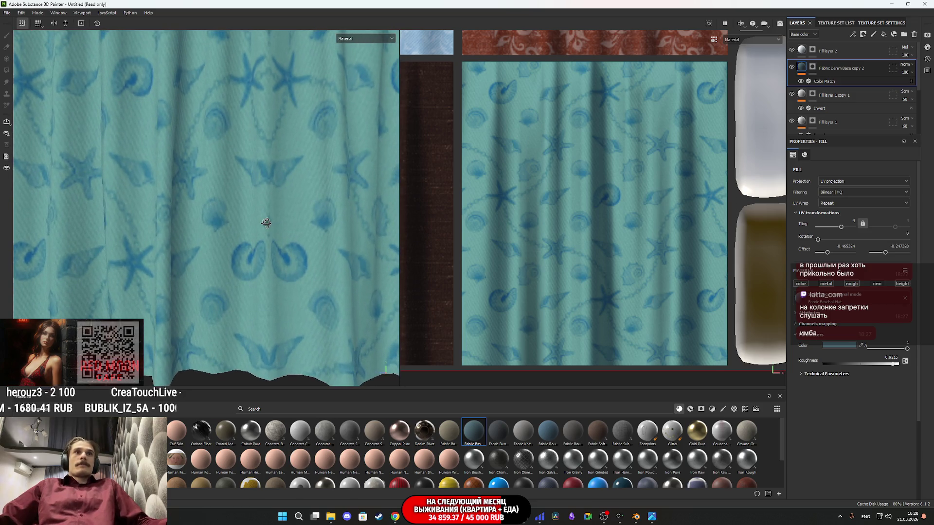
Brighten the fabric's base colour value and compare layers, hiding the seashell layer.
left_click(827, 345)
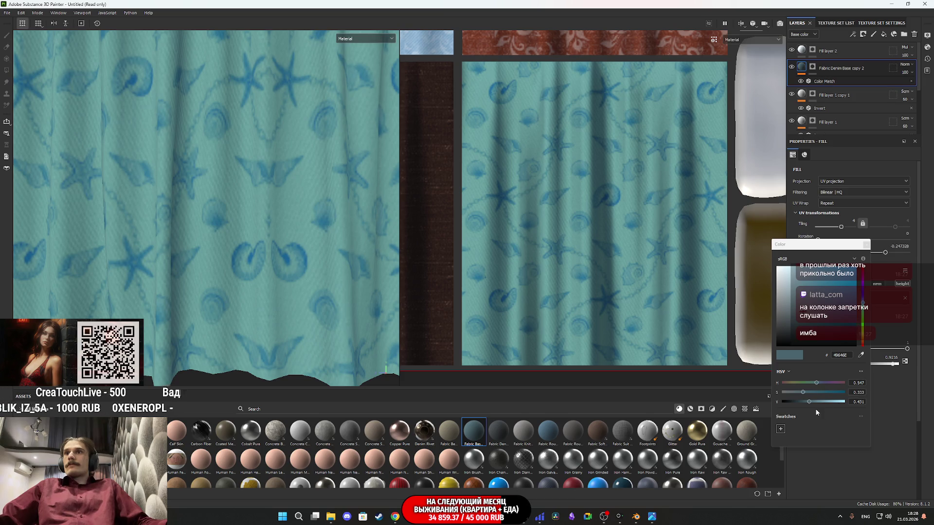
mouse_move(809, 401)
left_mouse_down()
mouse_move(832, 401)
mouse_move(824, 403)
left_mouse_up()
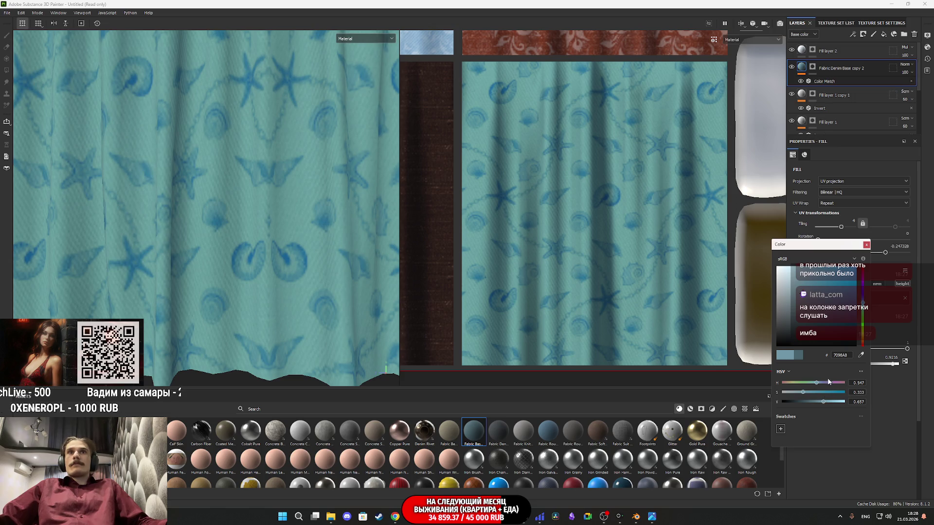
left_click(867, 245)
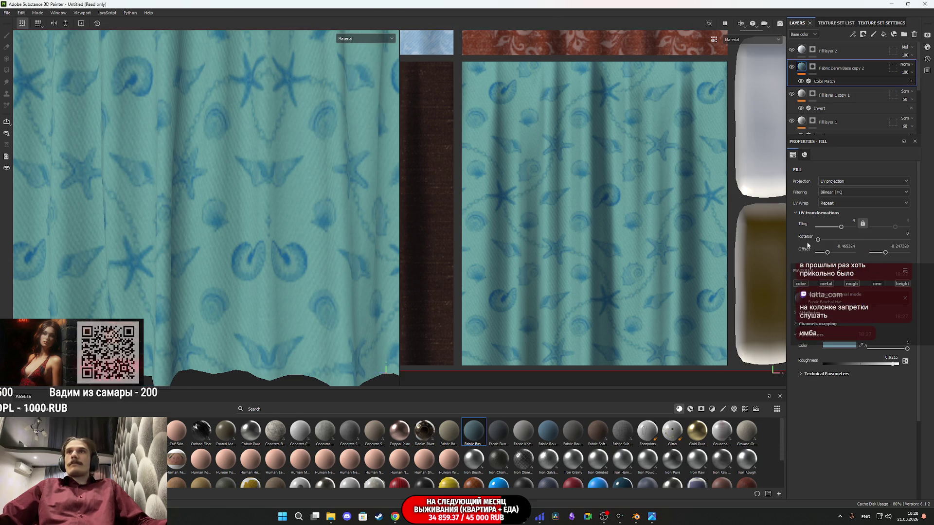
left_click(792, 66)
left_click(792, 67)
left_click(791, 50)
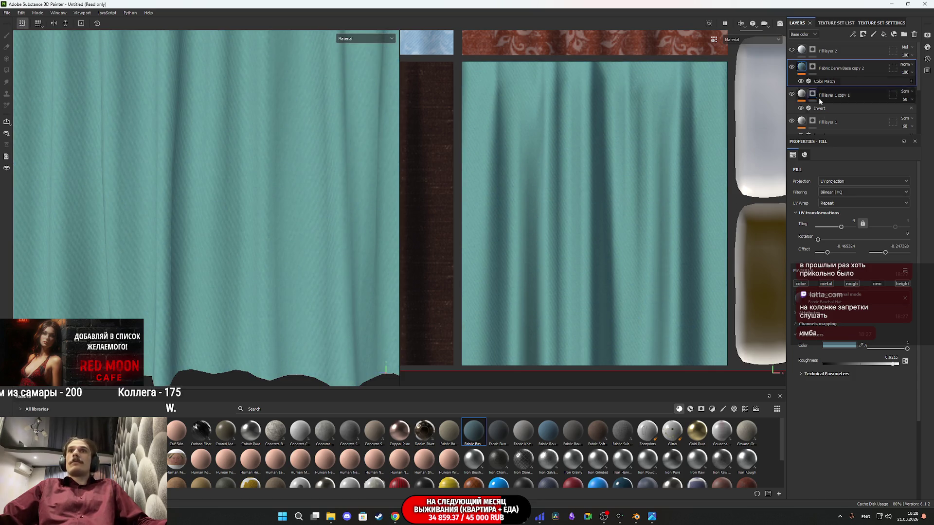
Disable Color Match and raise the fabric colour's saturation for a brighter cyan-blue.
left_click(841, 346)
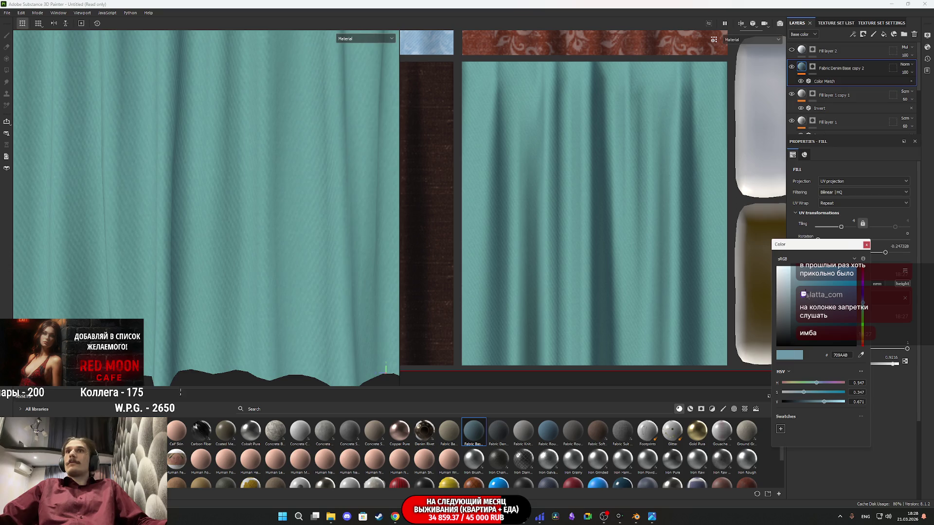
left_click(866, 245)
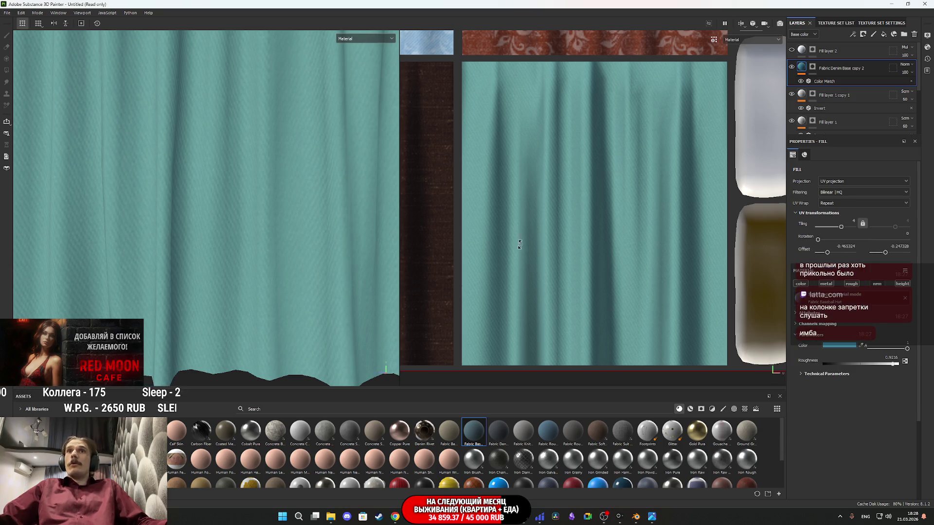
scroll(267, 253, "down", 5)
scroll(266, 225, "down", 6)
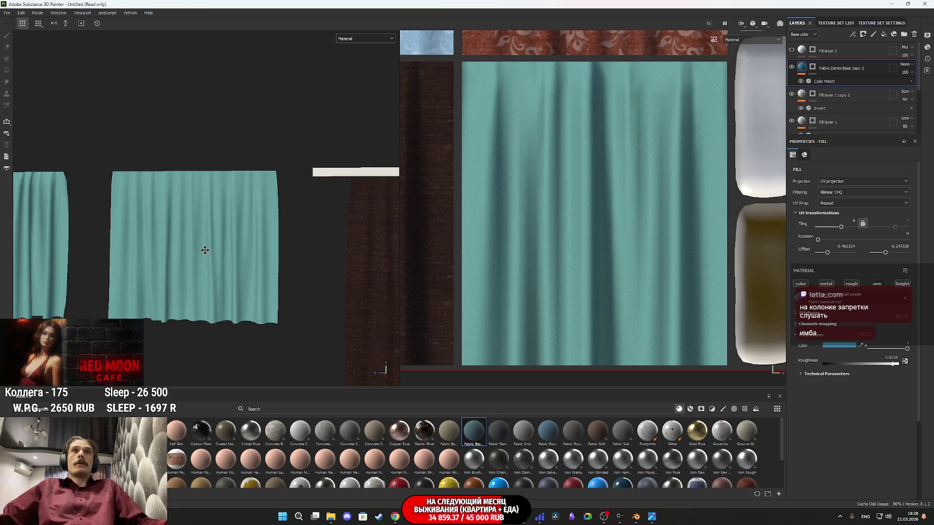
mouse_move(287, 249)
left_mouse_down()
mouse_move(18, 249)
mouse_move(140, 251)
left_mouse_up()
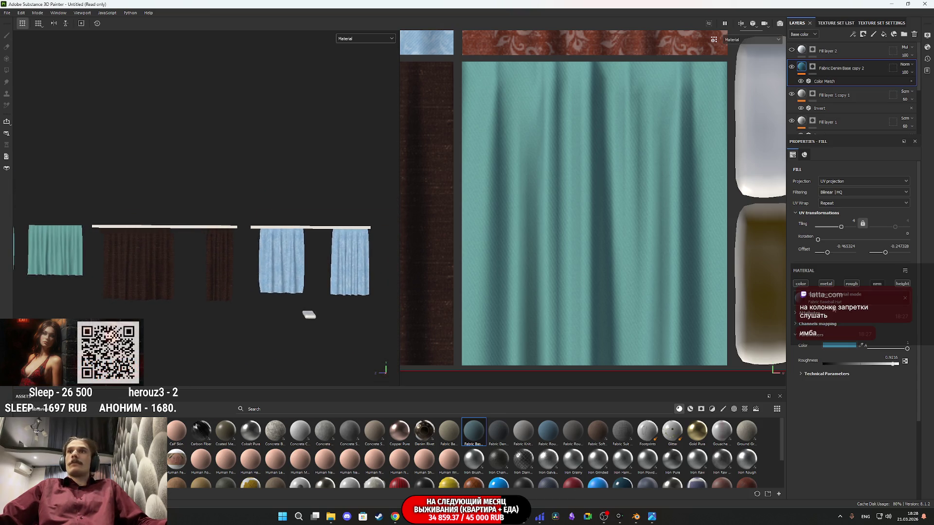
left_click(791, 68)
left_click(791, 68)
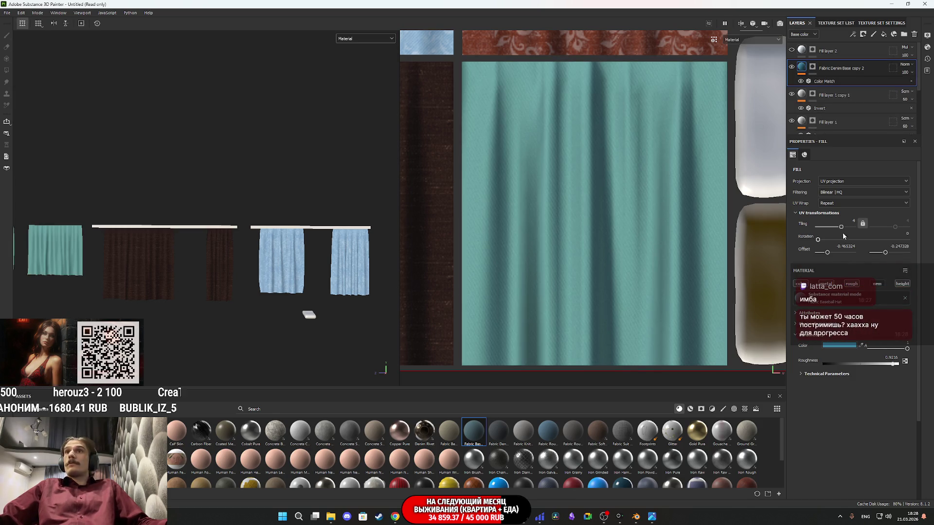
left_click(801, 81)
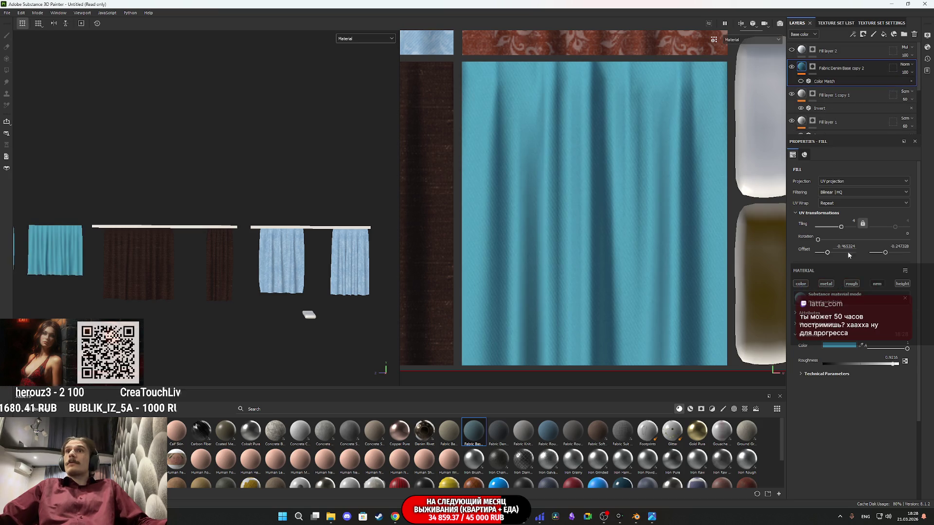
left_click(833, 346)
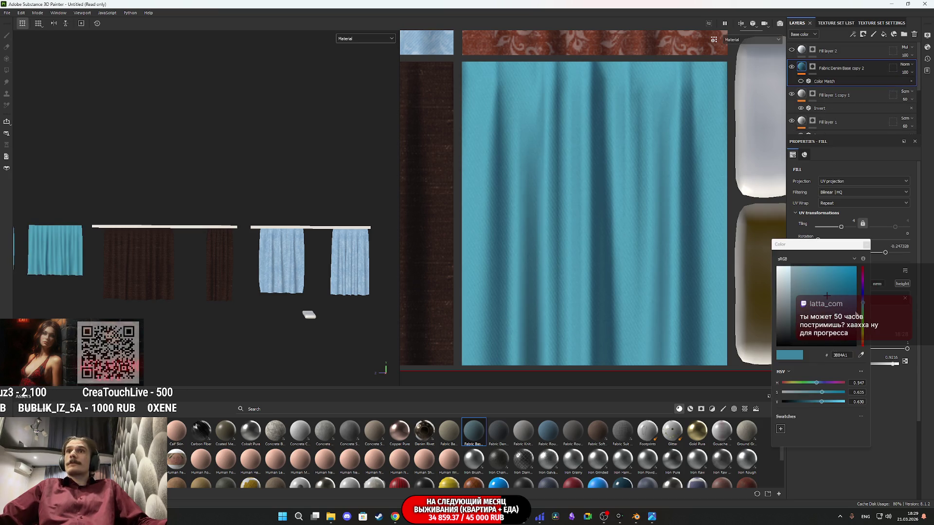
mouse_move(822, 392)
left_mouse_down()
mouse_move(842, 403)
mouse_move(811, 395)
left_mouse_up()
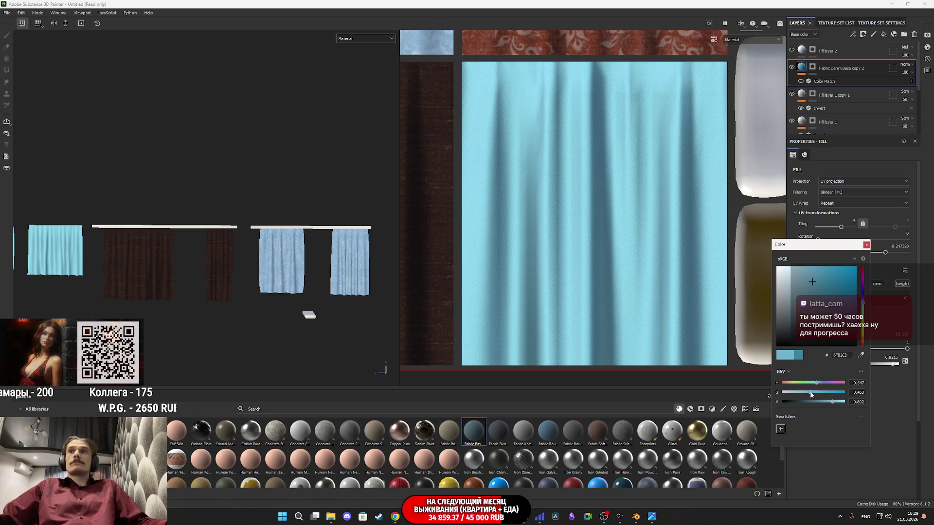
left_click(866, 245)
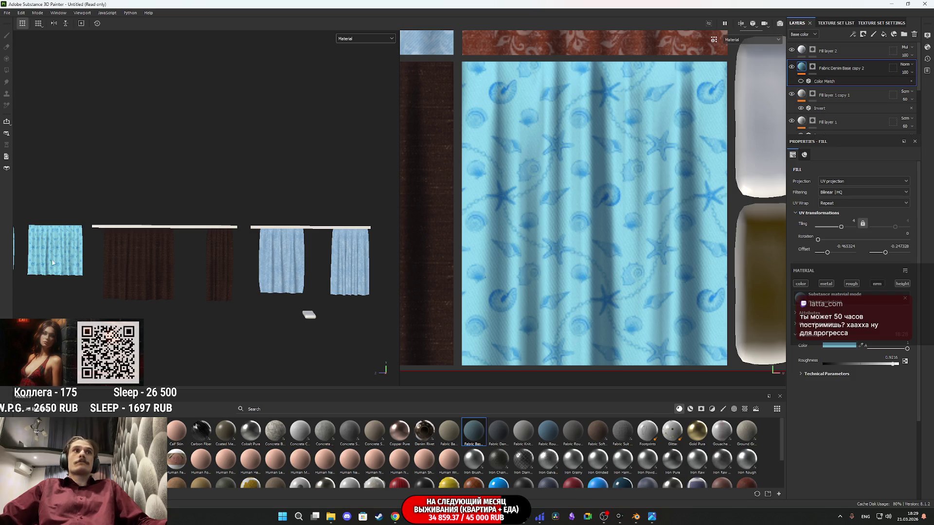
Select Fill layer 2 and hide Fabric Denim Base copy 2, leaving blue shells on white.
scroll(61, 262, "up", 5)
scroll(167, 284, "up", 5)
mouse_move(223, 300)
left_mouse_down()
mouse_move(229, 271)
mouse_move(204, 253)
left_mouse_up()
mouse_move(652, 518)
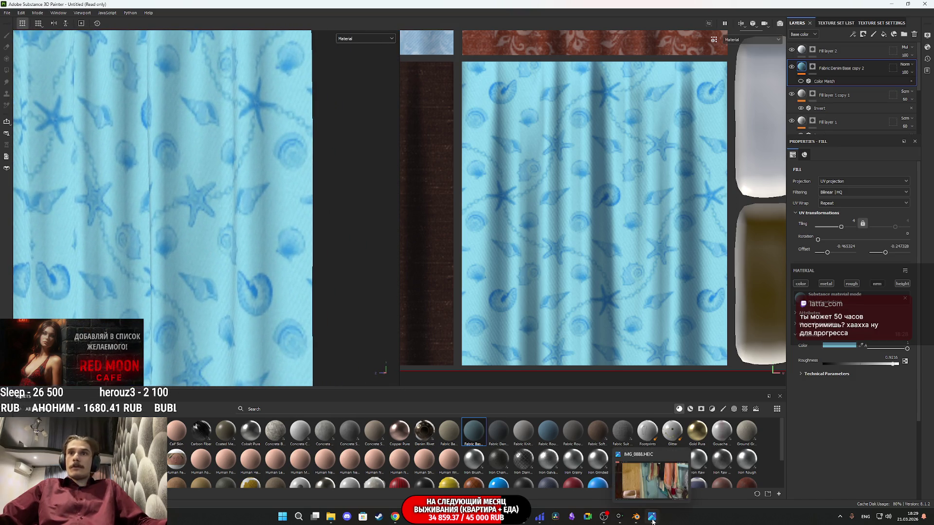
mouse_move(648, 488)
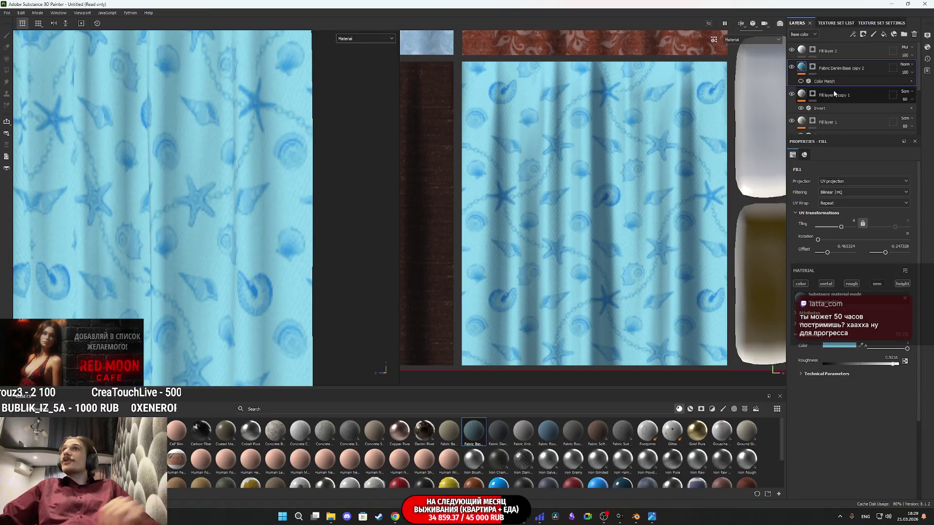
left_click(801, 50)
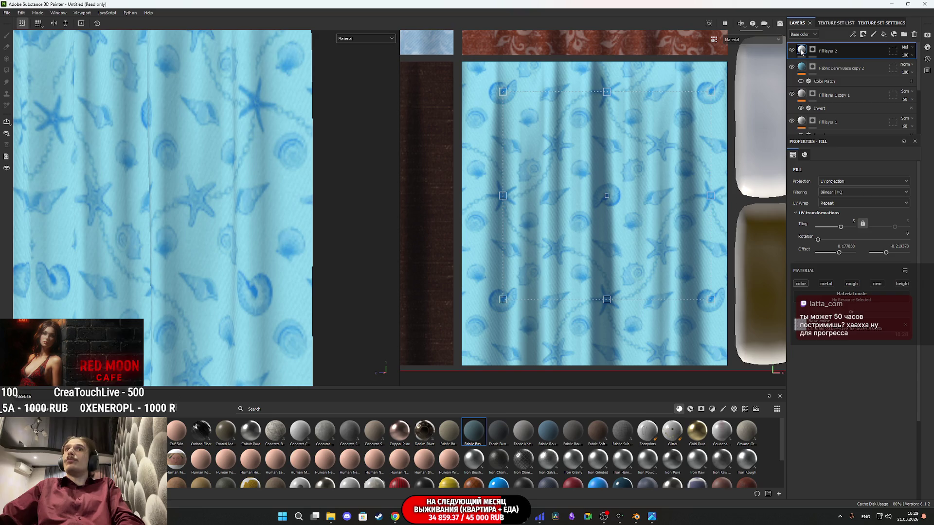
left_click(791, 68)
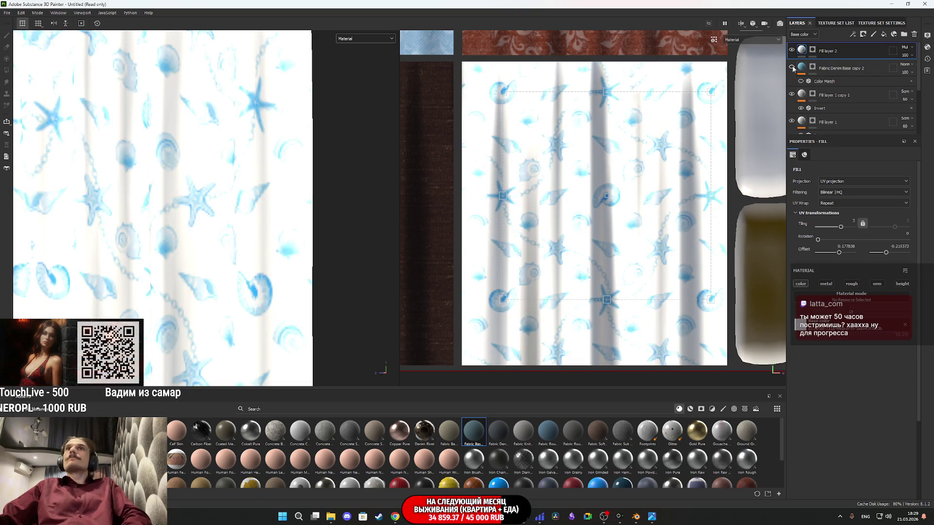
Add an HSL Perceptive filter to Fill layer 2 and raise the pattern's saturation.
right_click(803, 52)
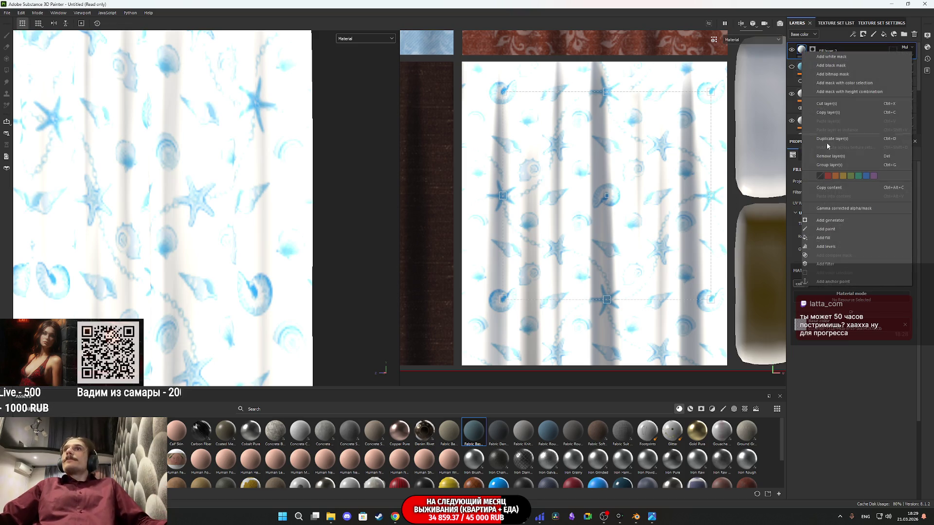
left_click(834, 264)
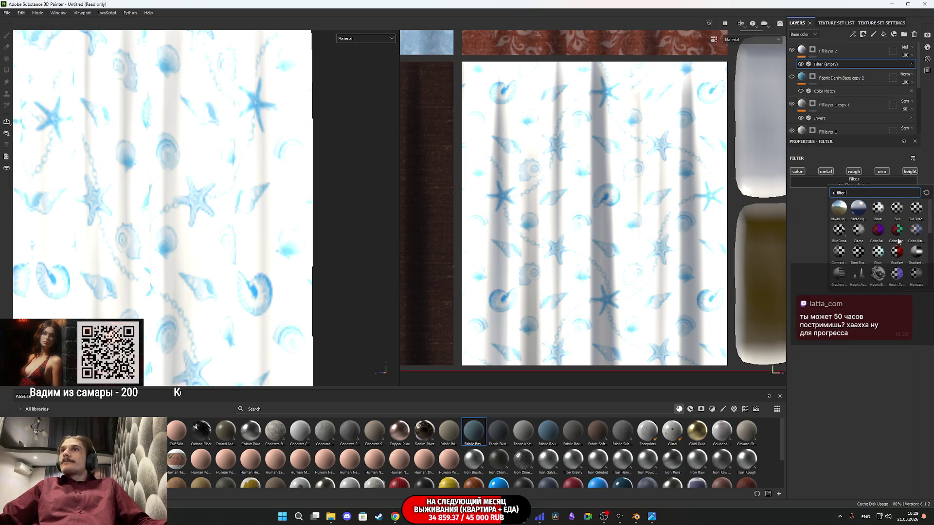
scroll(897, 259, "down", 3)
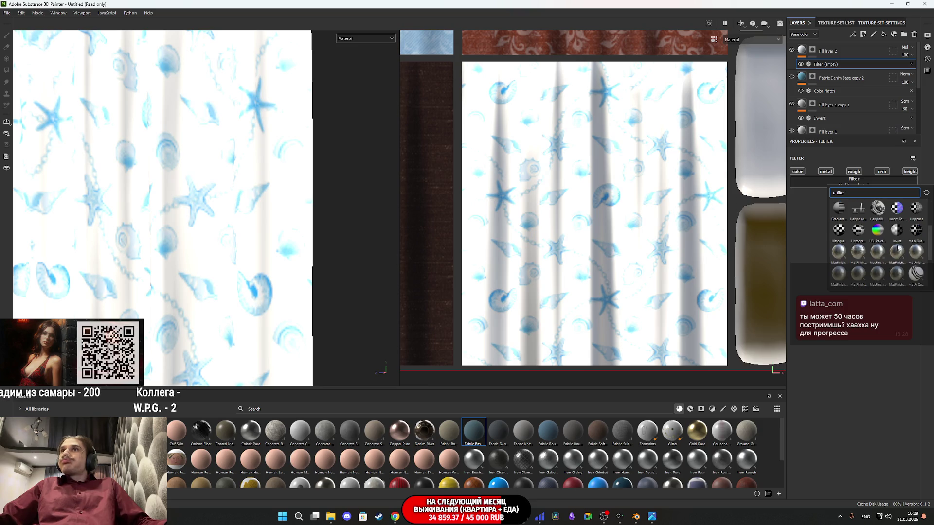
left_click(879, 231)
left_click_drag(856, 247, 884, 246)
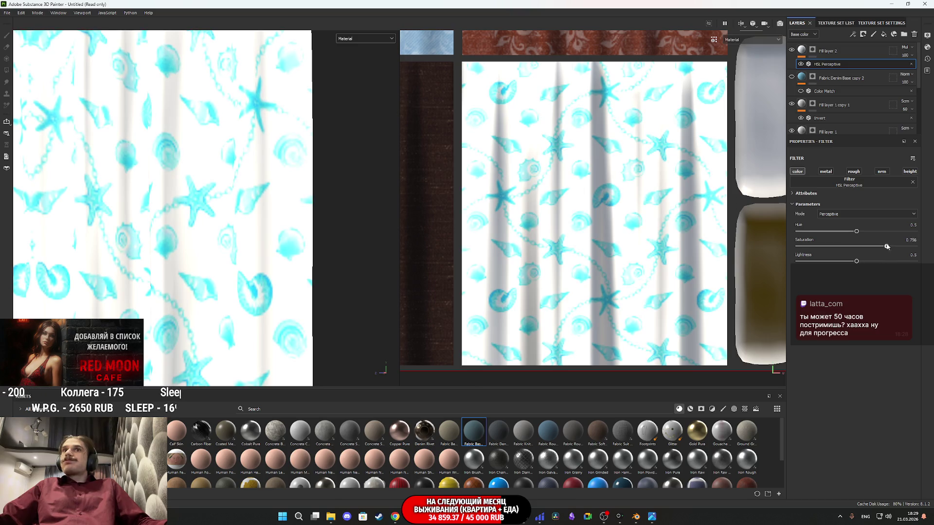
mouse_move(859, 261)
left_mouse_down()
mouse_move(847, 261)
mouse_move(856, 261)
left_mouse_up()
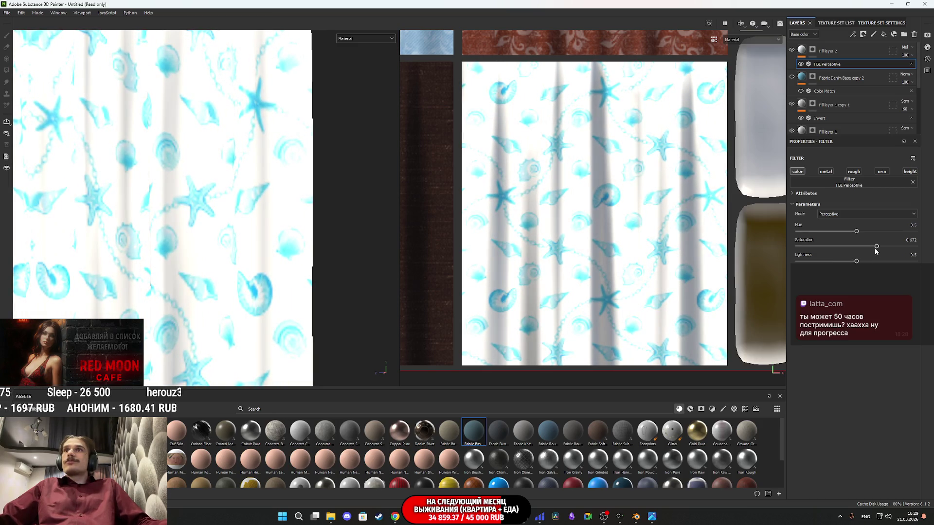
mouse_move(879, 249)
left_mouse_down()
mouse_move(859, 248)
mouse_move(871, 247)
left_mouse_up()
In the Base color view, fine-tune saturation to about 0.656, undoing a lightness change.
left_click(365, 38)
left_click(352, 74)
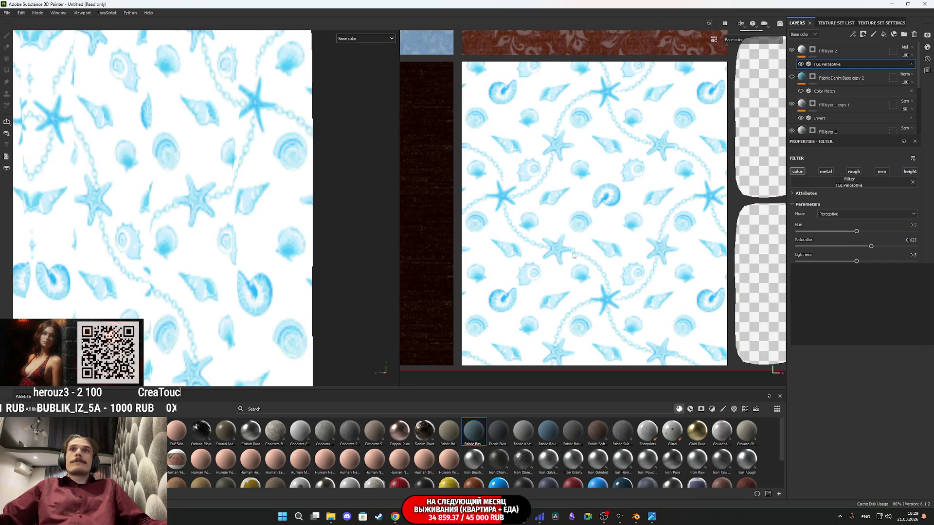
left_click_drag(872, 250, 888, 250)
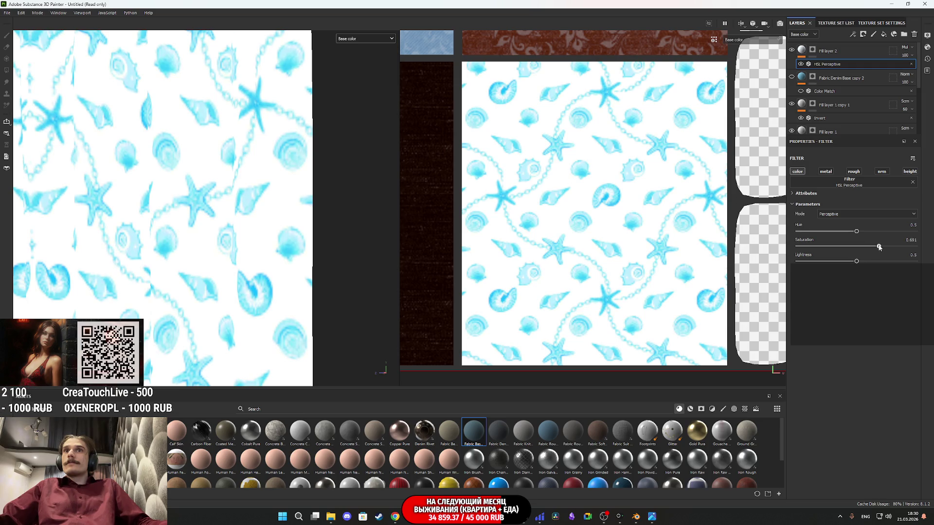
left_click_drag(876, 247, 880, 247)
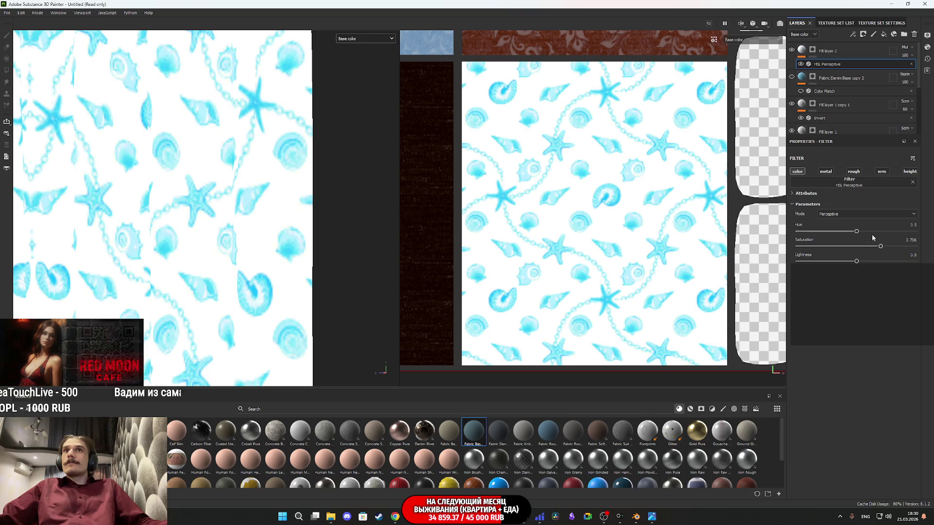
left_click(880, 247)
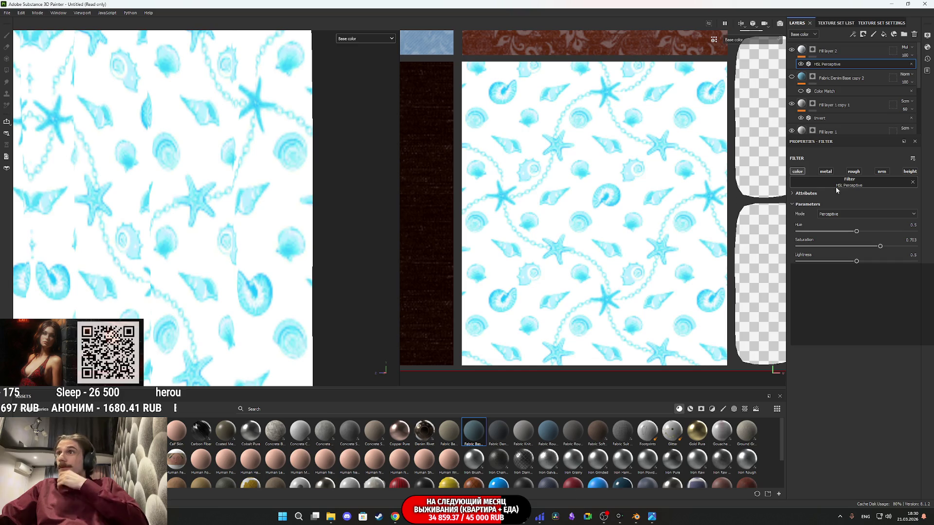
left_click_drag(856, 261, 842, 262)
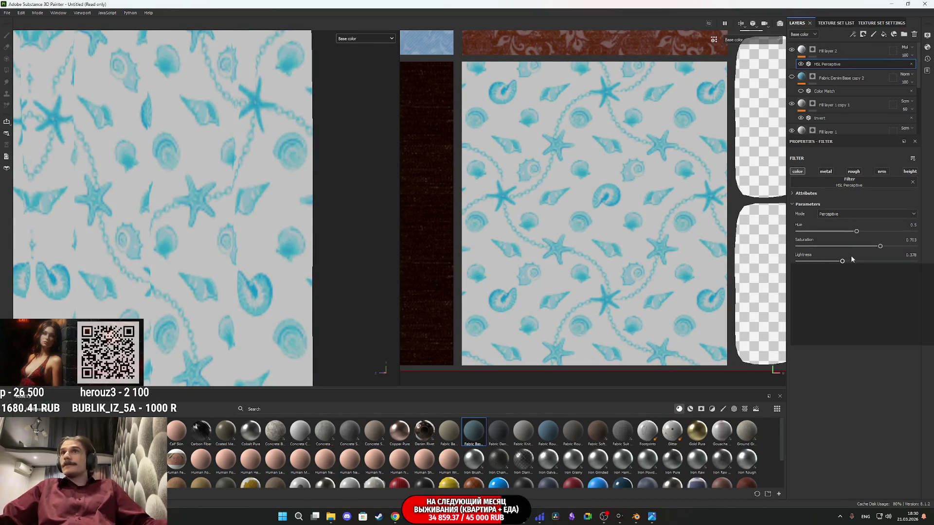
key("ctrl+z")
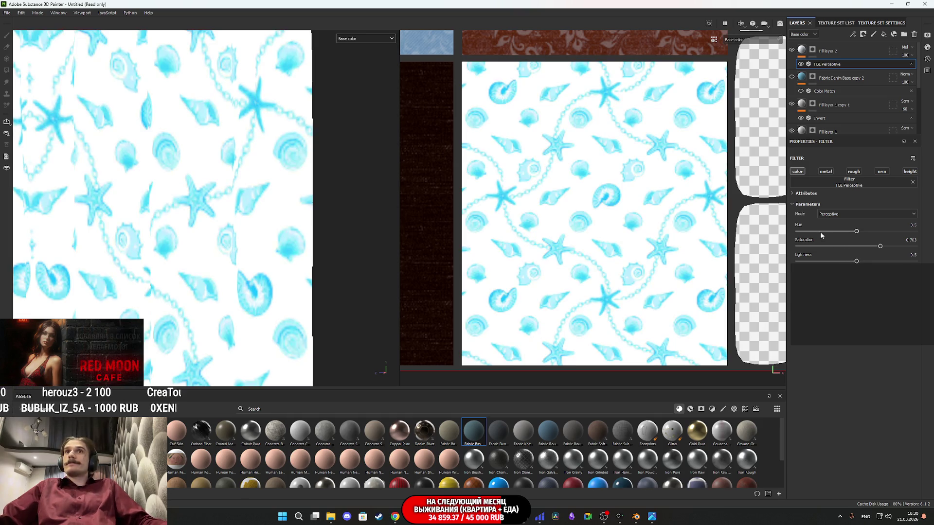
left_click(880, 248)
left_click_drag(881, 248, 875, 250)
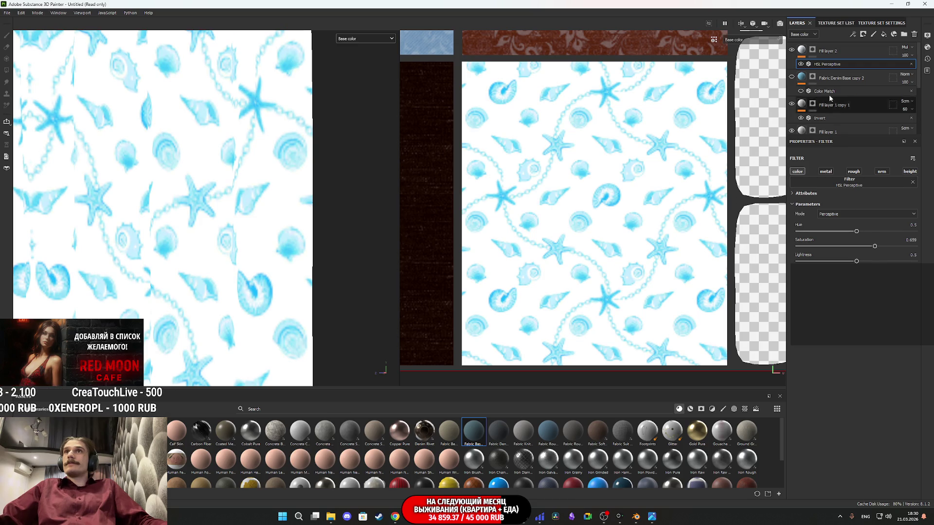
left_click(349, 39)
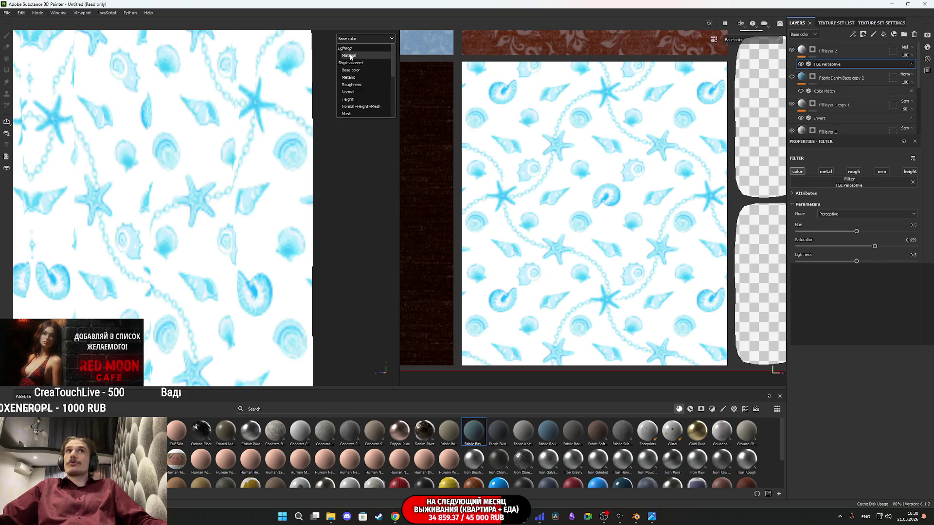
Return the view to Material and show Fabric Denim Base copy 2 under the pattern.
left_click(349, 54)
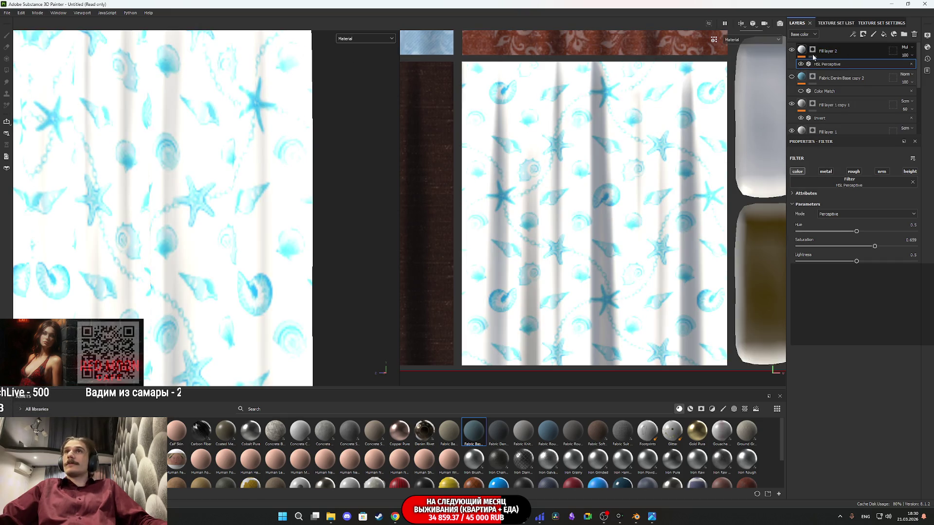
left_click(791, 77)
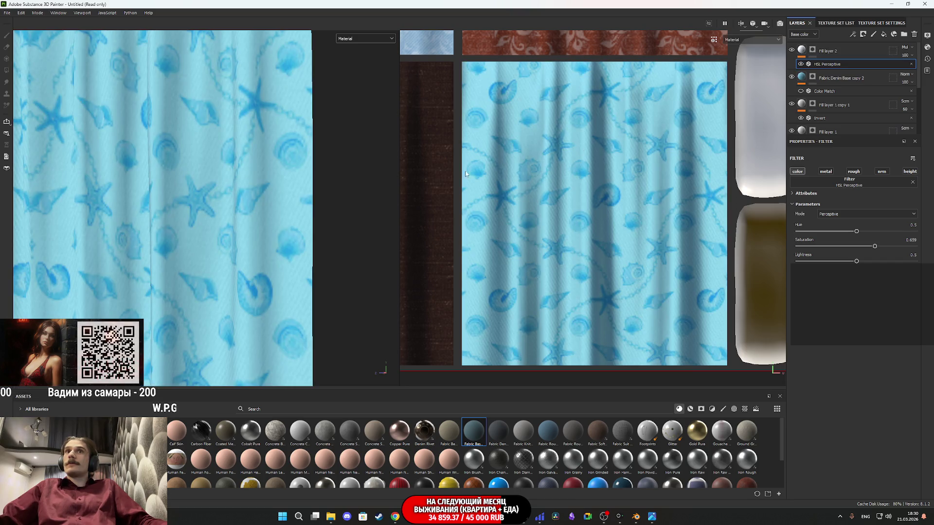
scroll(185, 240, "down", 5)
scroll(259, 227, "up", 2)
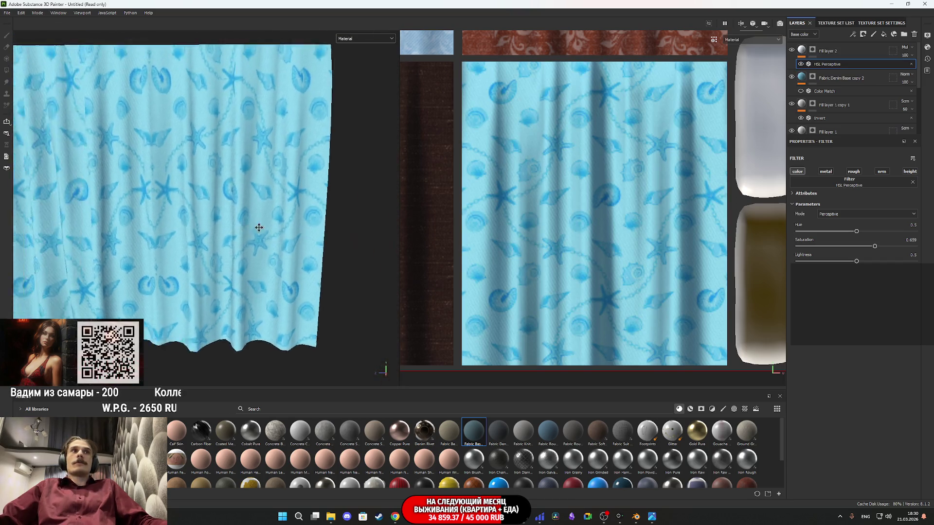
mouse_move(259, 228)
left_mouse_down()
mouse_move(327, 219)
mouse_move(290, 223)
mouse_move(312, 221)
left_mouse_up()
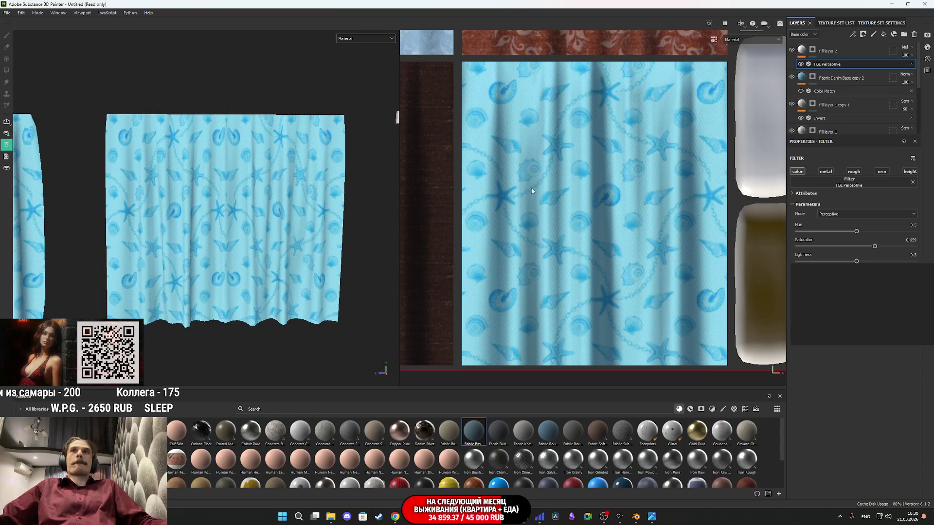
Lower Fabric Denim Base copy 2's Normal Intensity to 0.4 in Technical Parameters.
left_click(806, 79)
left_click(810, 374)
left_click_drag(819, 390, 801, 391)
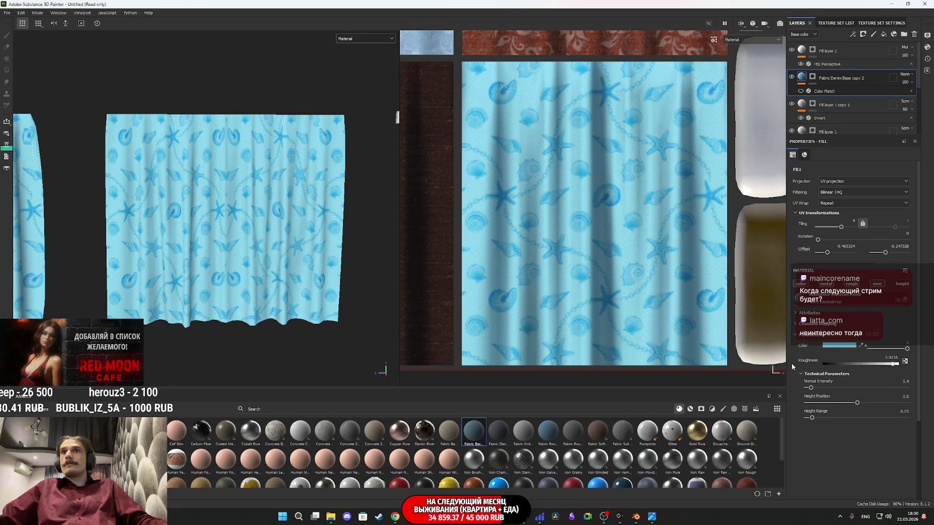
Drop the denim's Normal Intensity to 0, then raise it to 0.18.
left_click(807, 388)
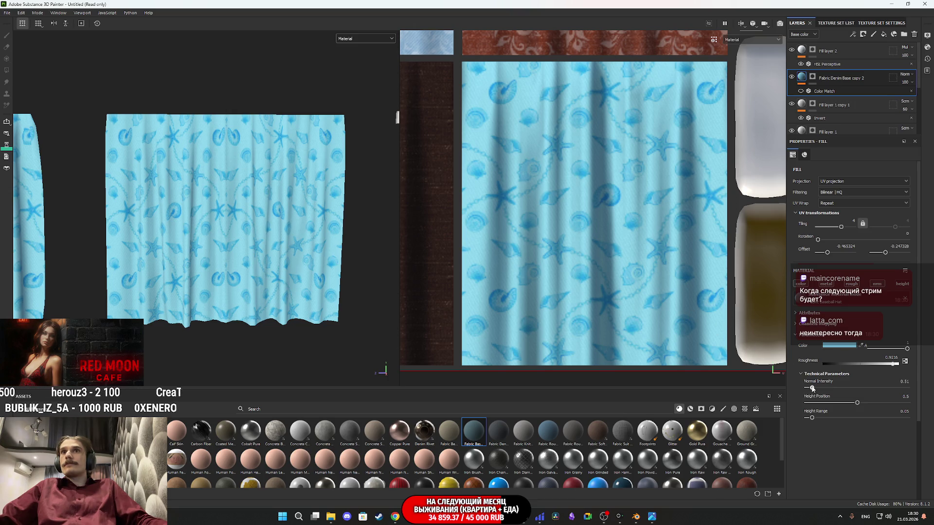
left_click_drag(808, 389, 809, 388)
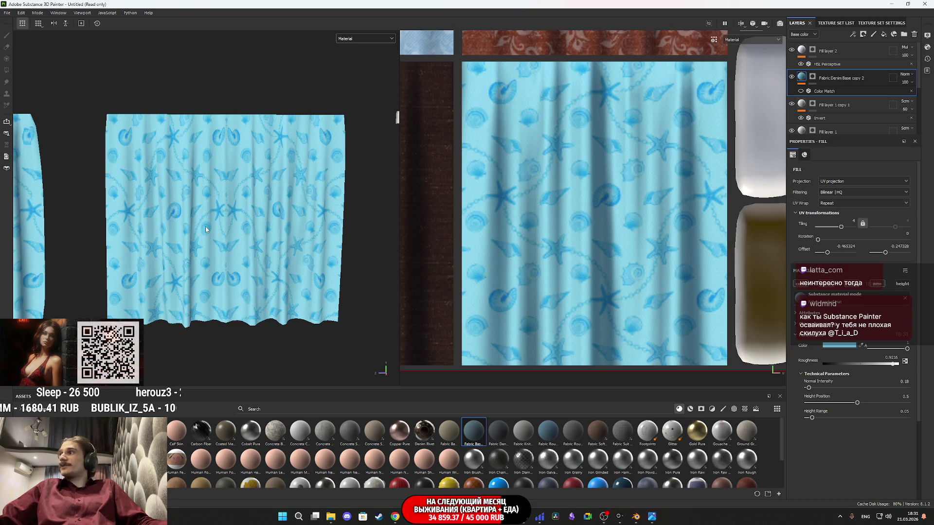
scroll(264, 267, "up", 5)
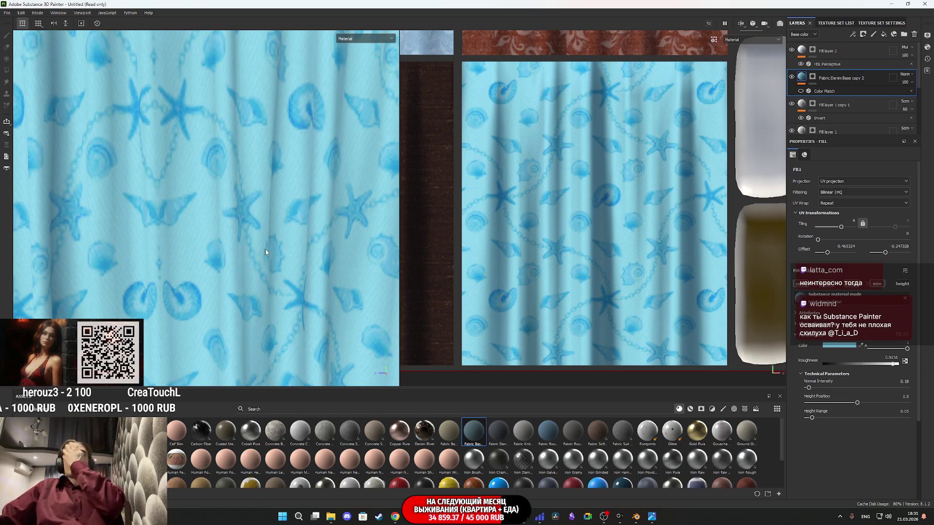
scroll(617, 205, "down", 5)
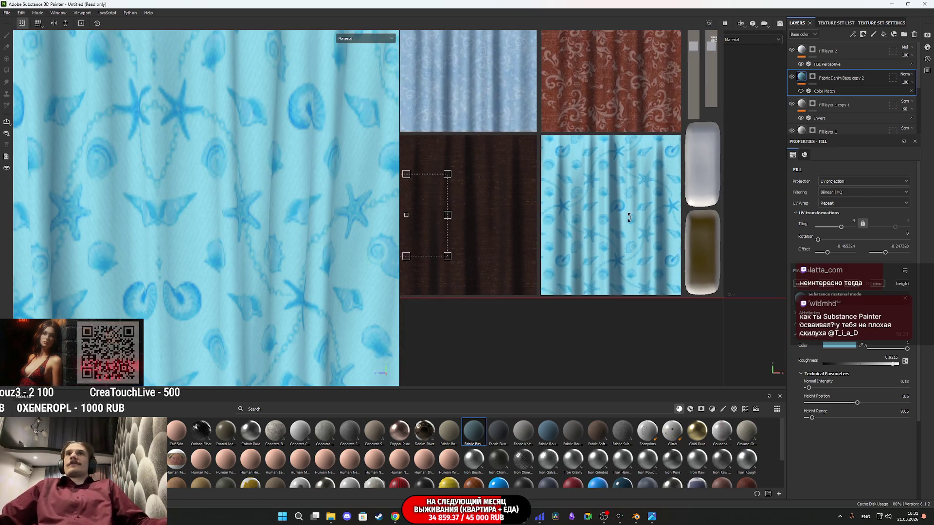
Orbit and zoom around the finished curtains, then bring up the Telegram Web chat.
scroll(584, 189, "up", 4)
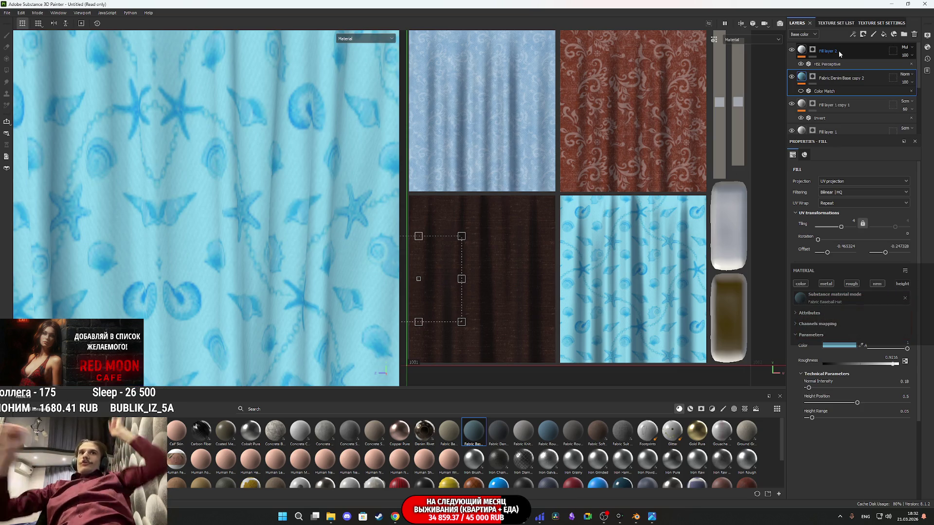
scroll(258, 191, "down", 1)
scroll(258, 191, "down", 5)
mouse_move(257, 191)
left_mouse_down()
mouse_move(202, 171)
mouse_move(219, 229)
mouse_move(285, 232)
left_mouse_up()
scroll(209, 236, "up", 5)
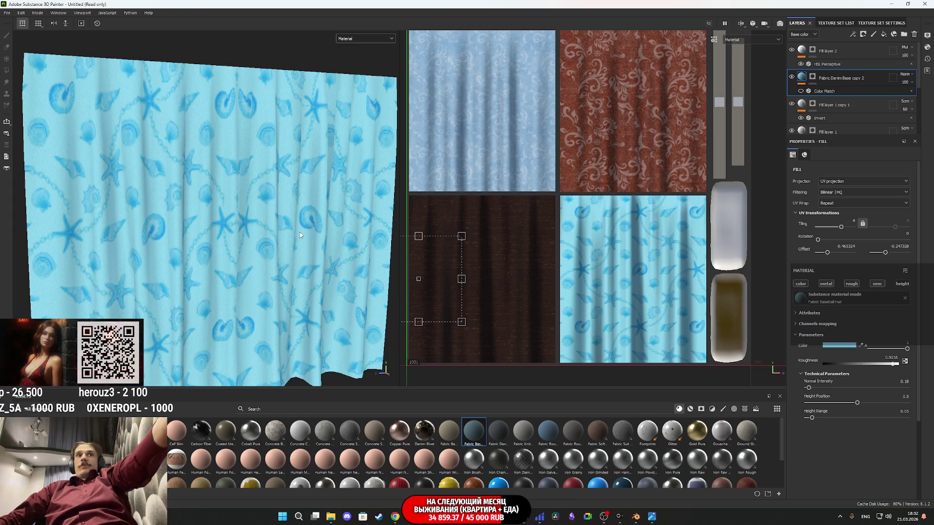
scroll(306, 219, "down", 4)
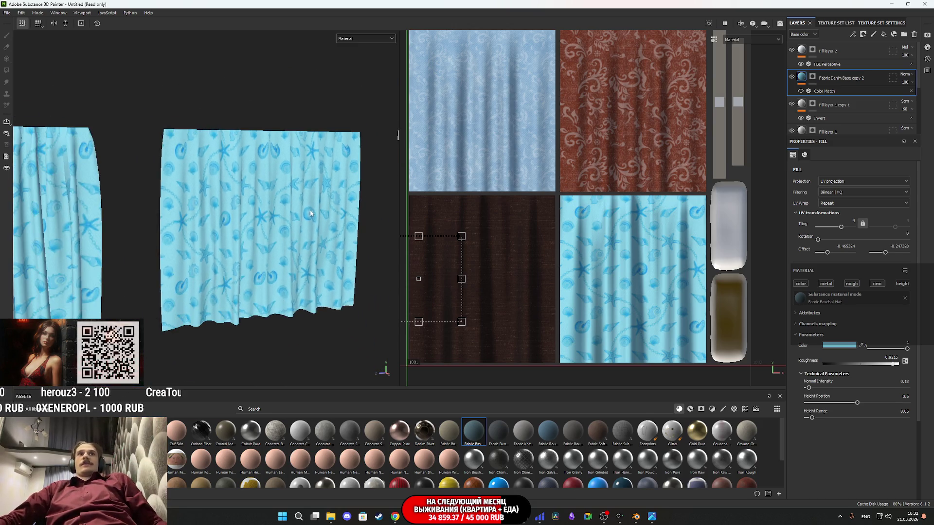
mouse_move(313, 197)
left_mouse_down()
mouse_move(171, 243)
mouse_move(20, 223)
left_mouse_up()
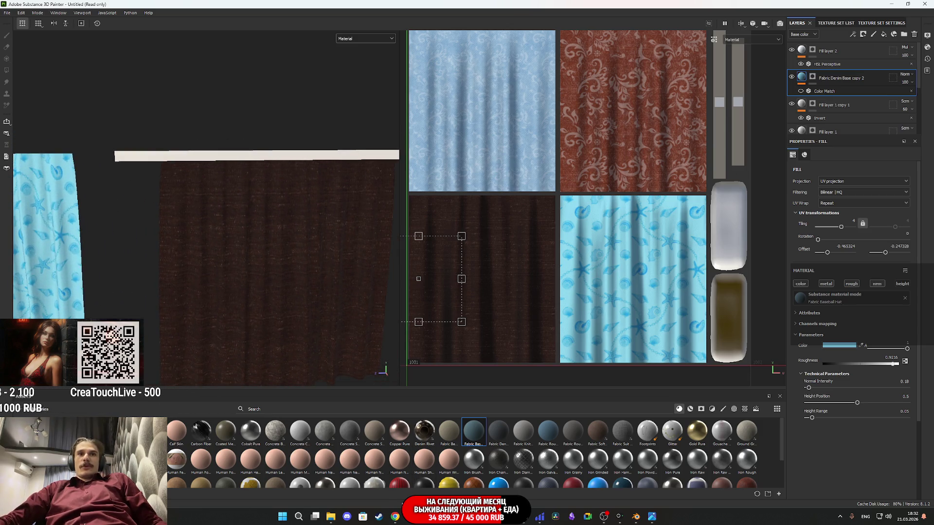
left_click(396, 518)
left_click(405, 465)
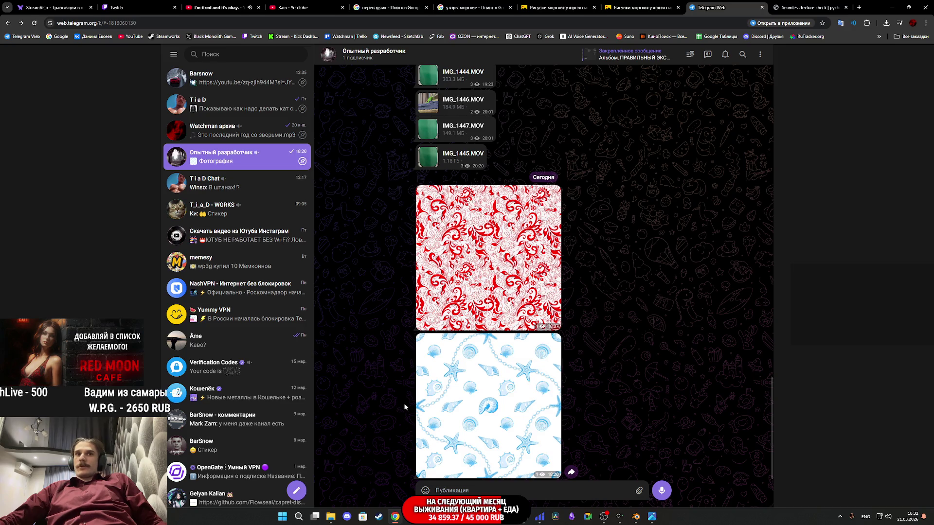
Switch to the Seamless Texture Checker tab tiling the red floral damask pattern.
mouse_move(330, 522)
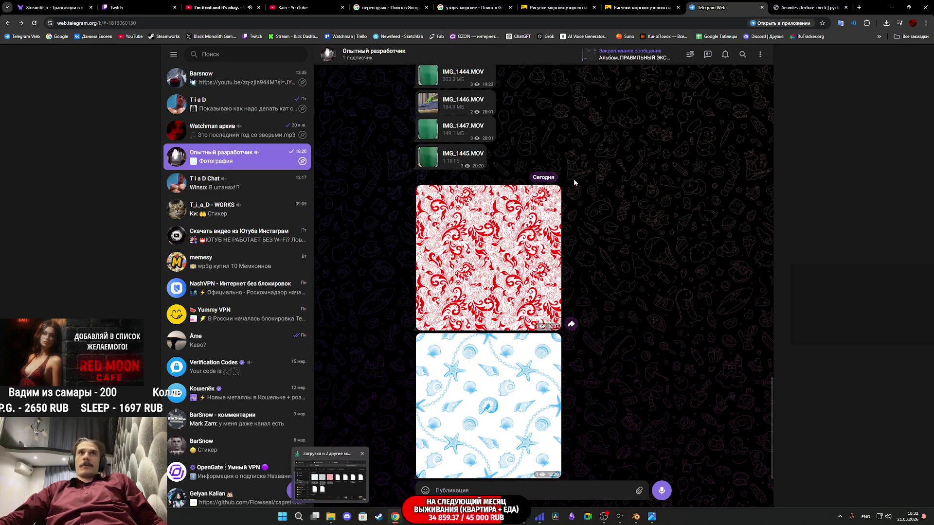
left_click(816, 6)
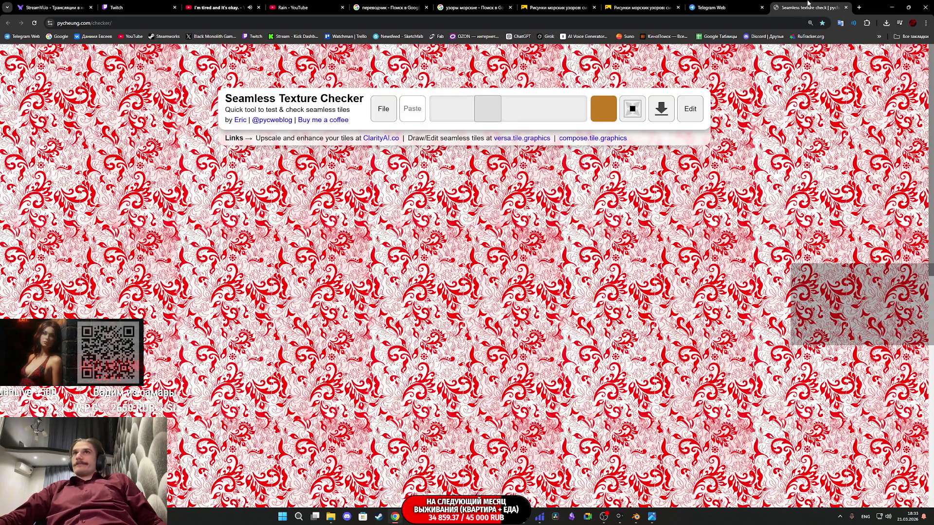
Close the Seamless Texture Checker, Yandex image, sea patterns and translator search tabs.
key("ctrl+w")
left_click(691, 6)
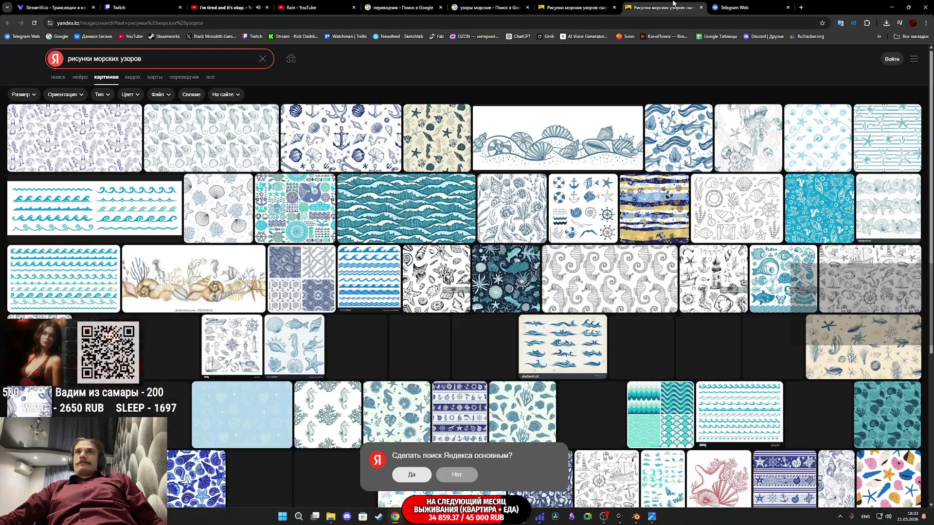
left_click(577, 6)
key("ctrl+w")
key("ctrl+w")
left_click(488, 6)
left_click(402, 4)
left_click(527, 7)
left_click(441, 7)
Start the Rain video playing, then open the Twitch stream manager dashboard.
left_click(313, 6)
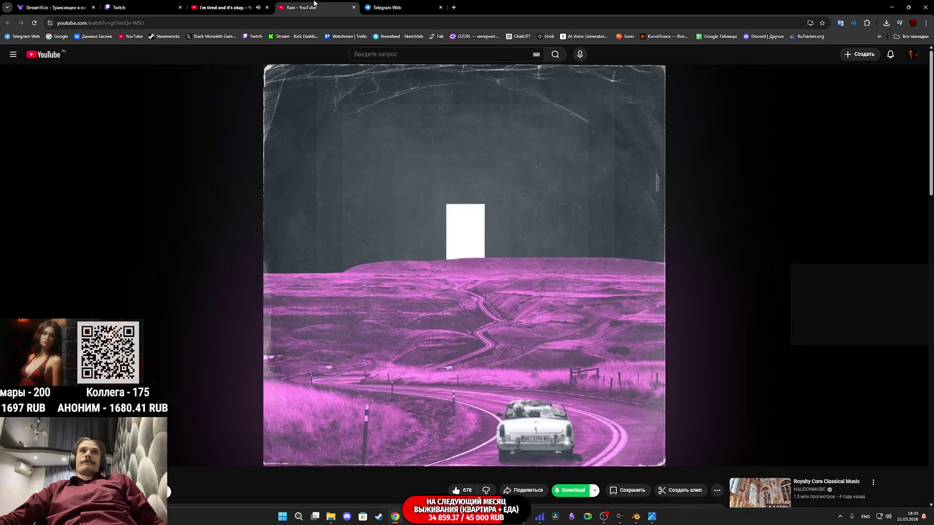
left_click(266, 7)
key("space")
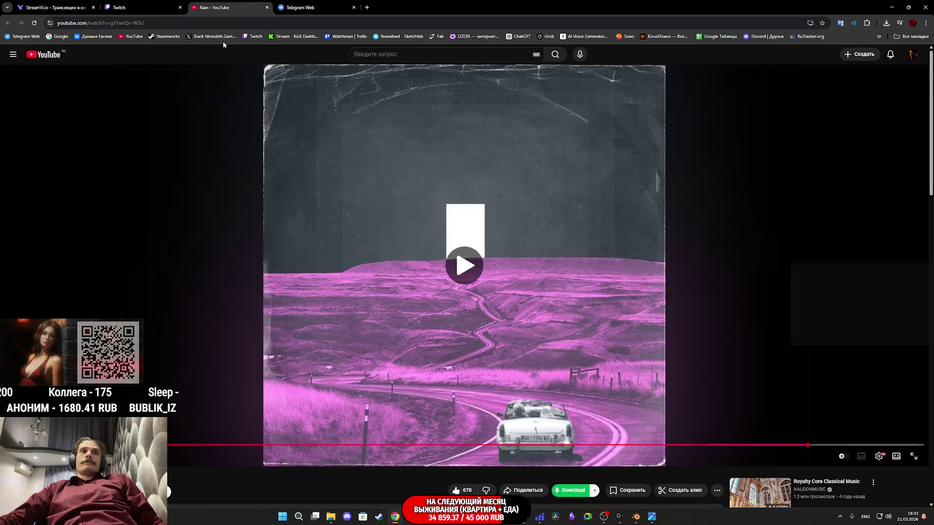
right_click(299, 235)
left_click(311, 8)
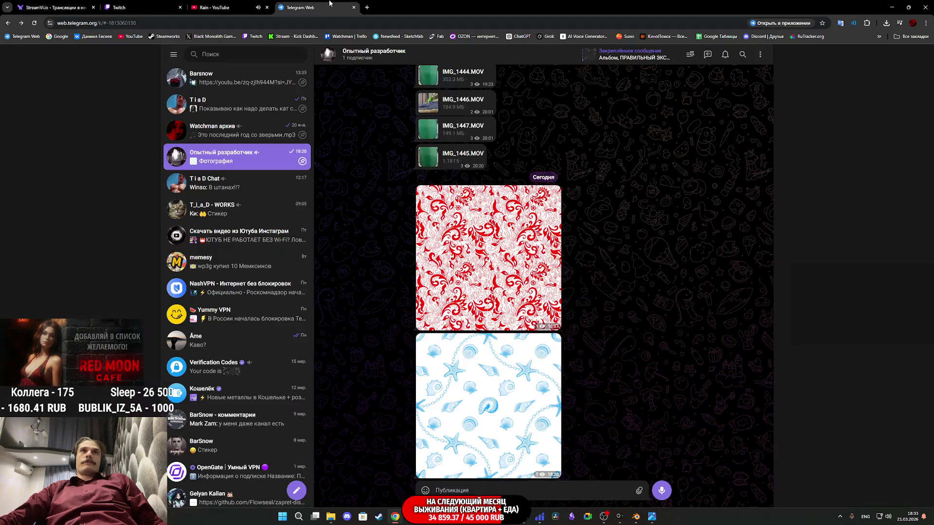
left_click(153, 3)
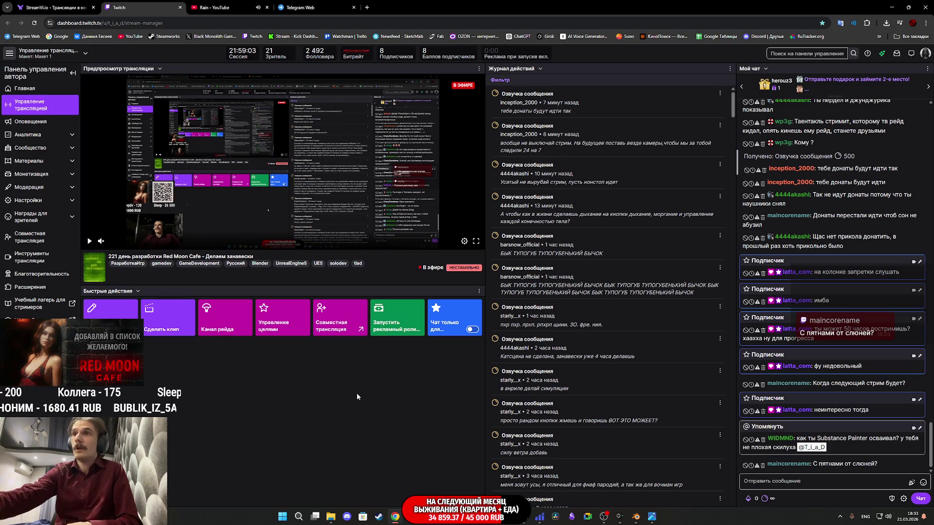
Open File Explorer from the taskbar and browse the Локальный диск (H:) drive.
mouse_move(541, 506)
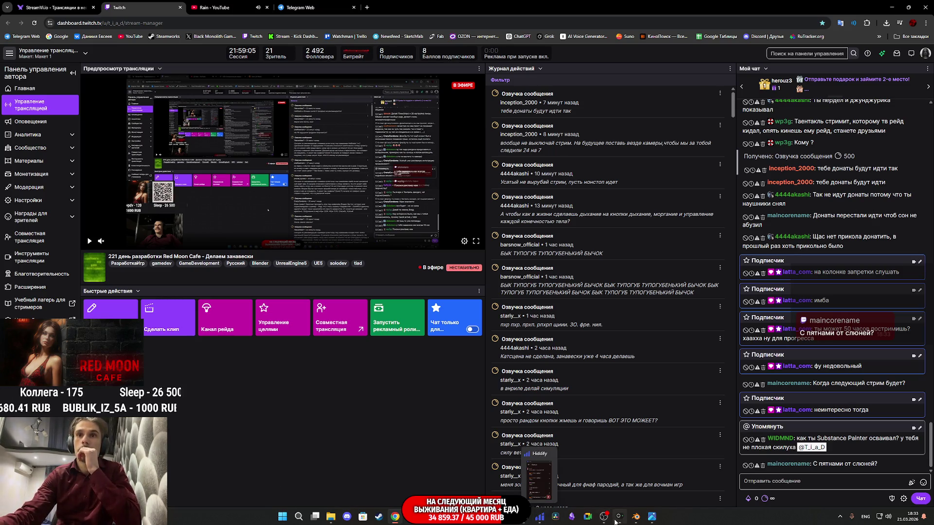
mouse_move(475, 517)
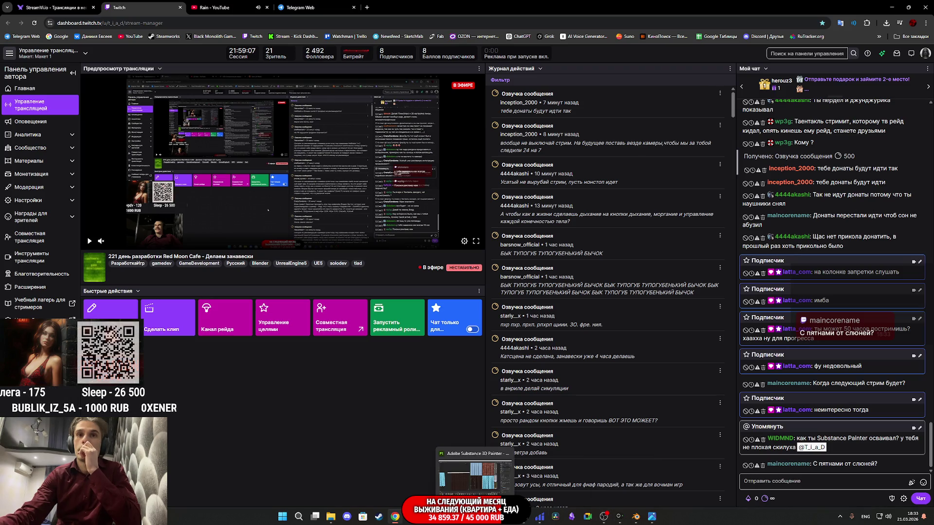
left_click(331, 516)
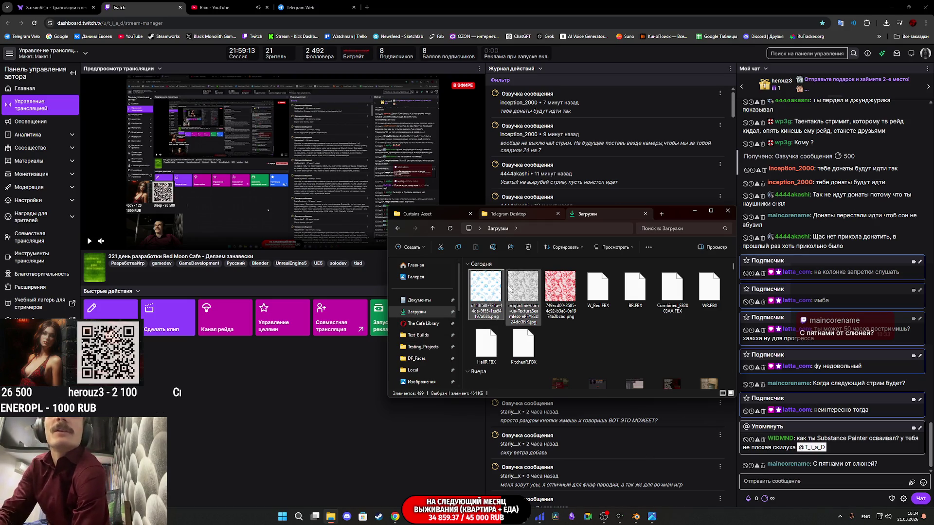
scroll(447, 335, "down", 5)
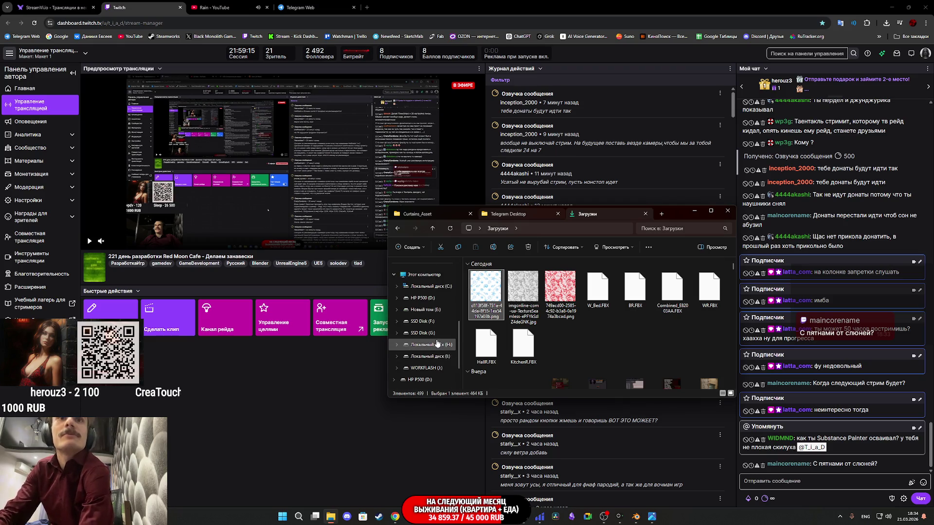
left_click(437, 344)
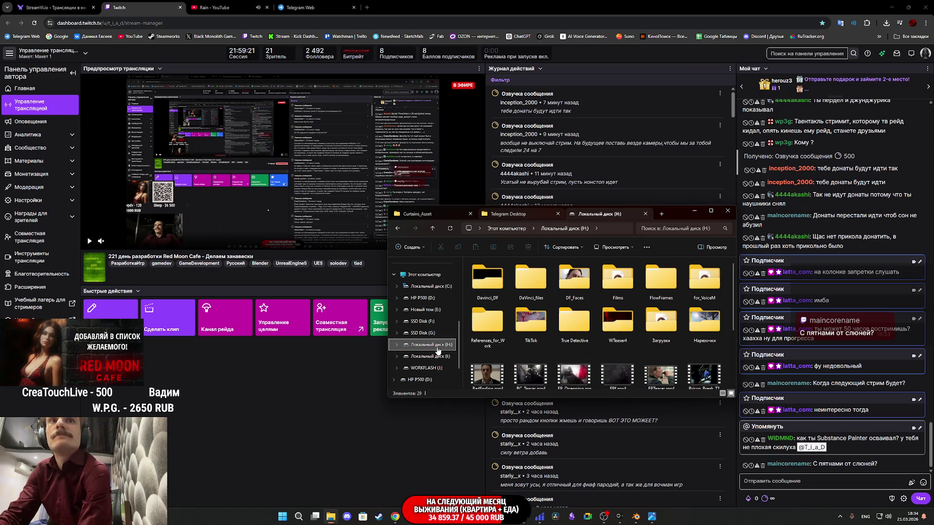
Check SSD Disk (G:), return to H:, then switch to the HP P500 (D:) drive.
scroll(438, 349, "up", 5)
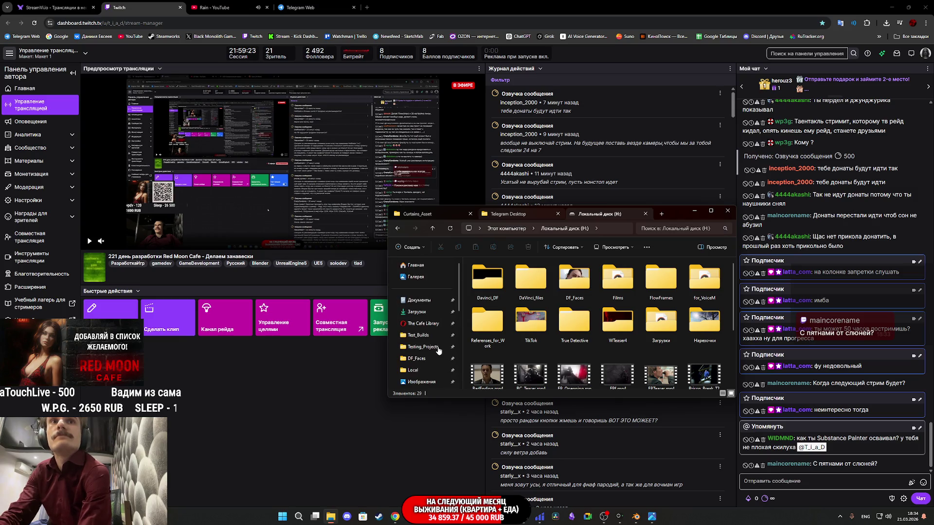
scroll(432, 360, "down", 5)
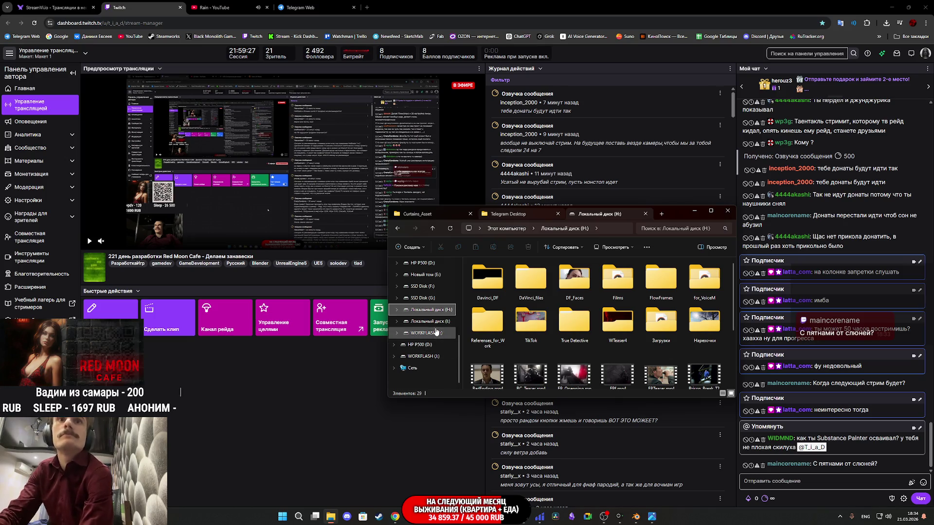
left_click(431, 299)
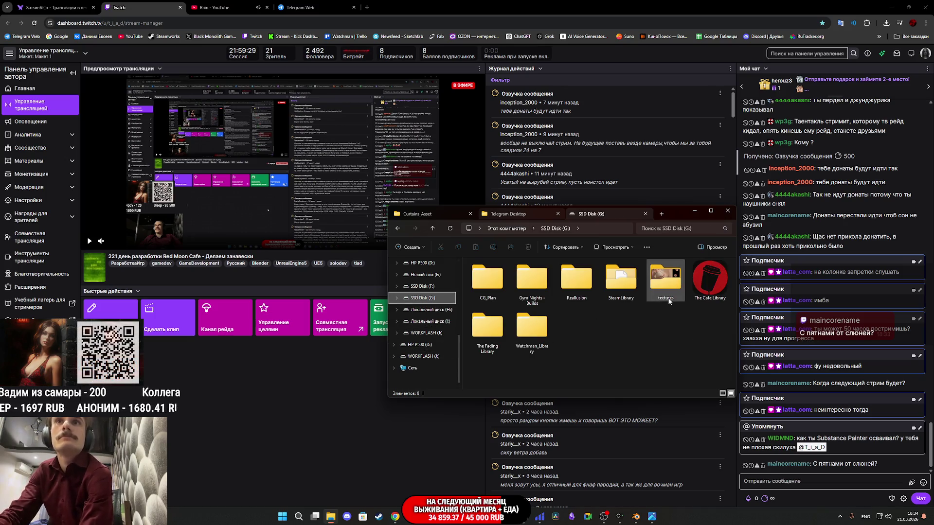
scroll(414, 322, "up", 3)
scroll(414, 323, "down", 3)
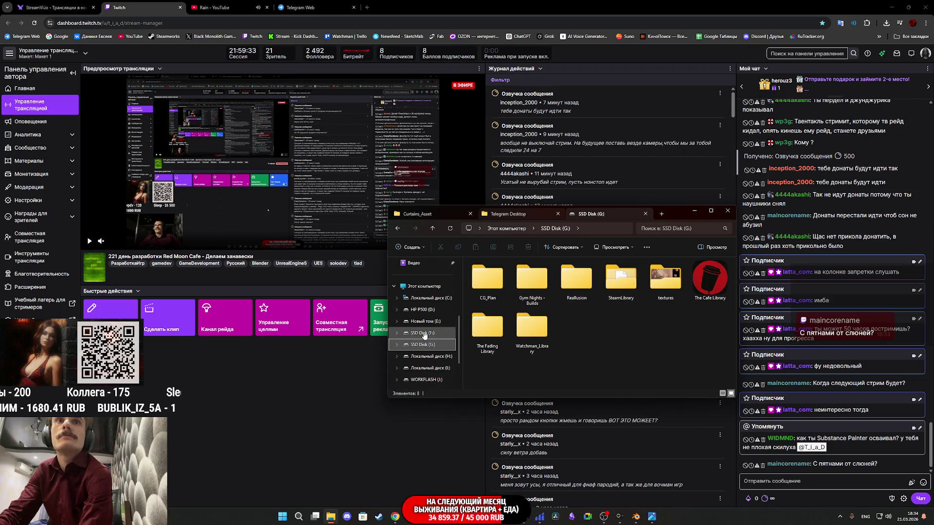
left_click(434, 356)
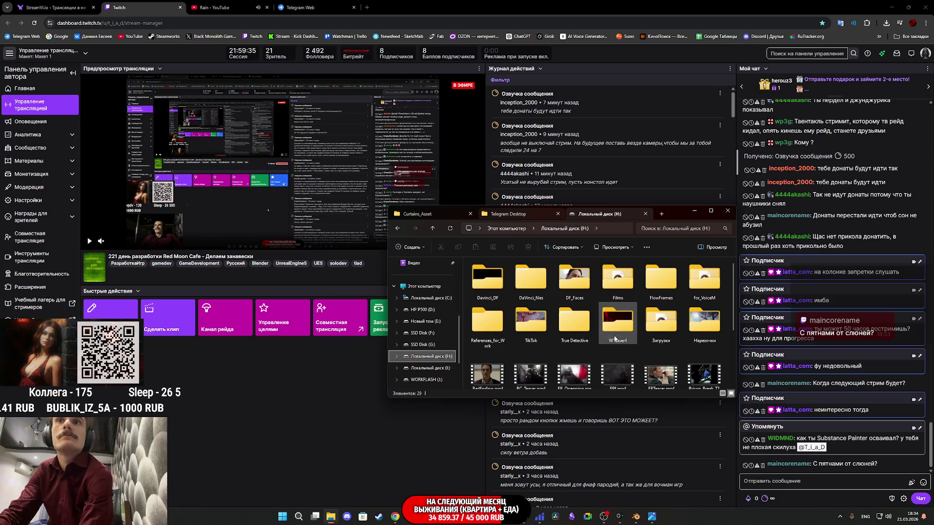
mouse_move(618, 342)
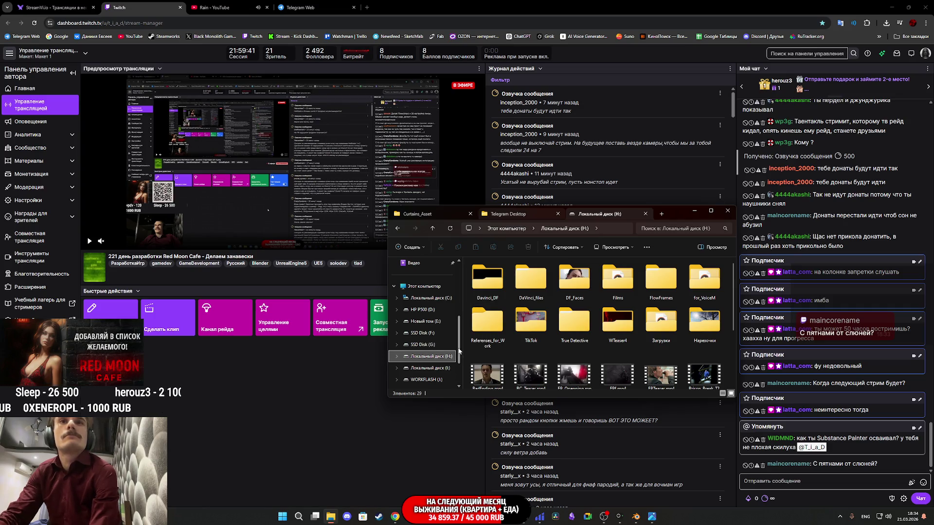
scroll(428, 344, "down", 2)
left_click(432, 349)
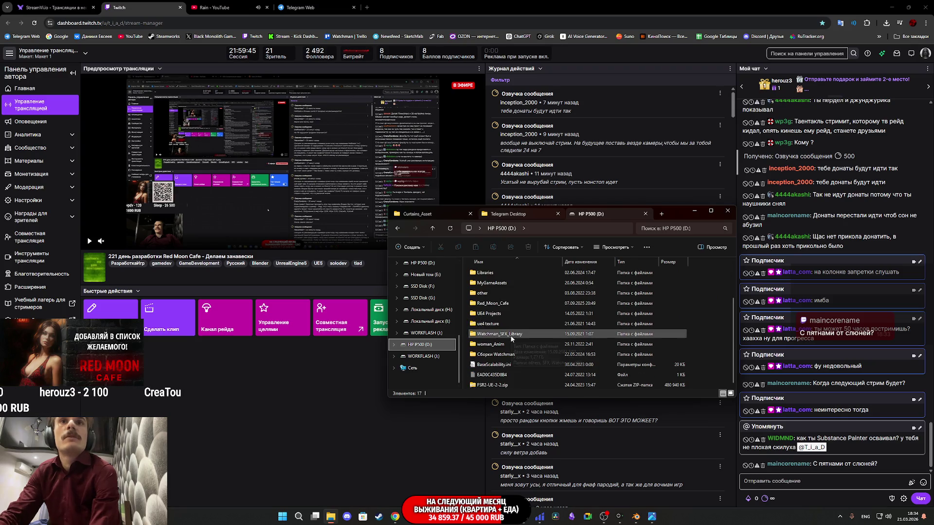
Peek into the ue4 texture, Сборки Watchman, woman_Anim and UE4 Projects folders on D:.
scroll(508, 331, "up", 2)
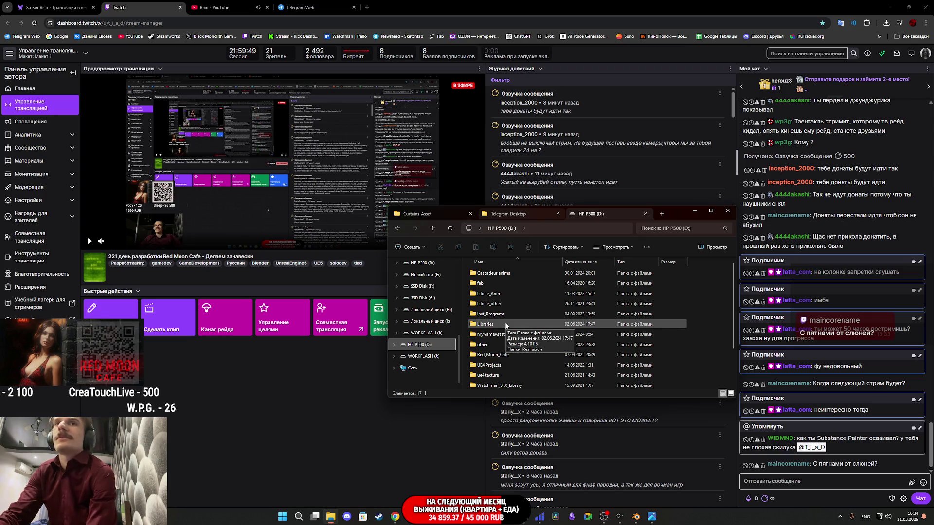
scroll(507, 329, "down", 2)
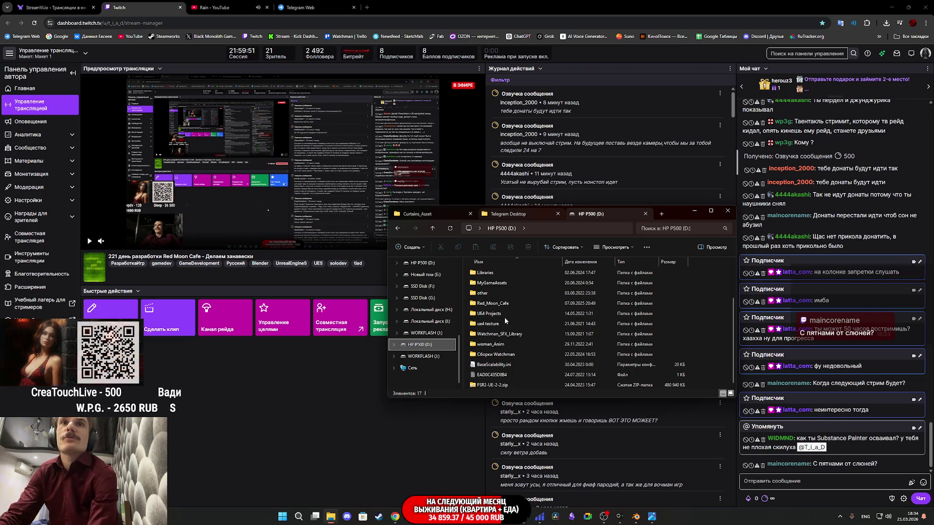
double_click(505, 323)
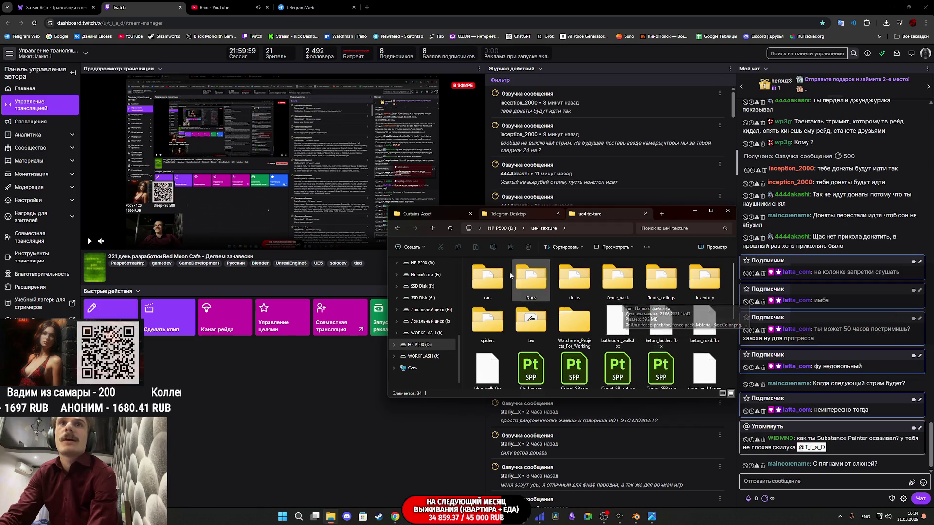
left_click(440, 230)
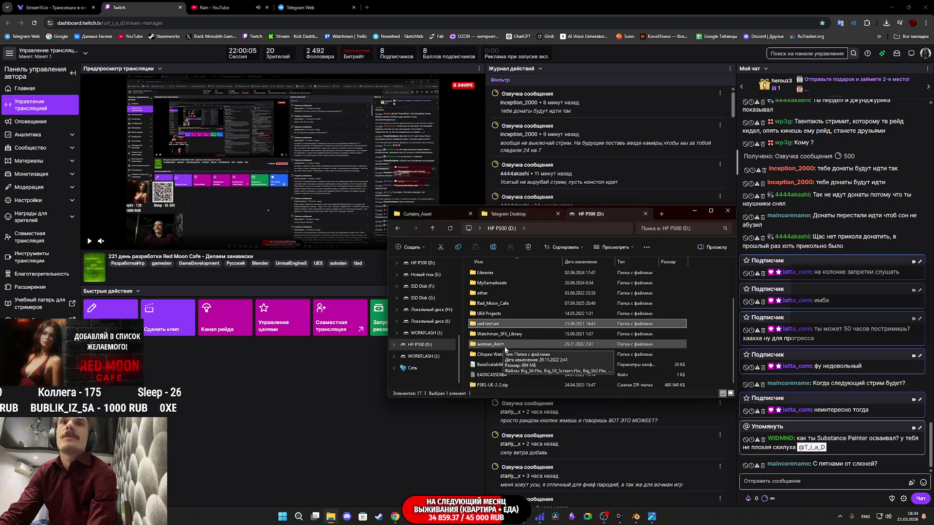
double_click(501, 354)
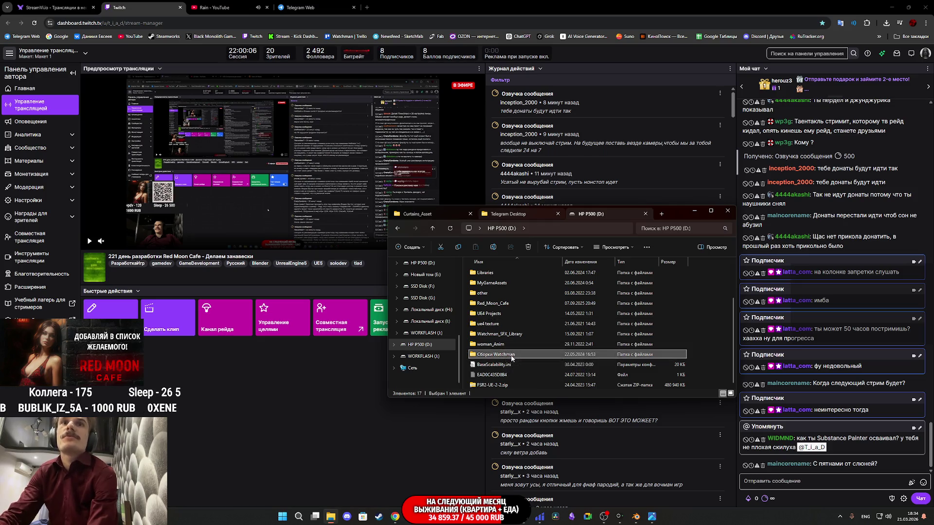
left_click(433, 228)
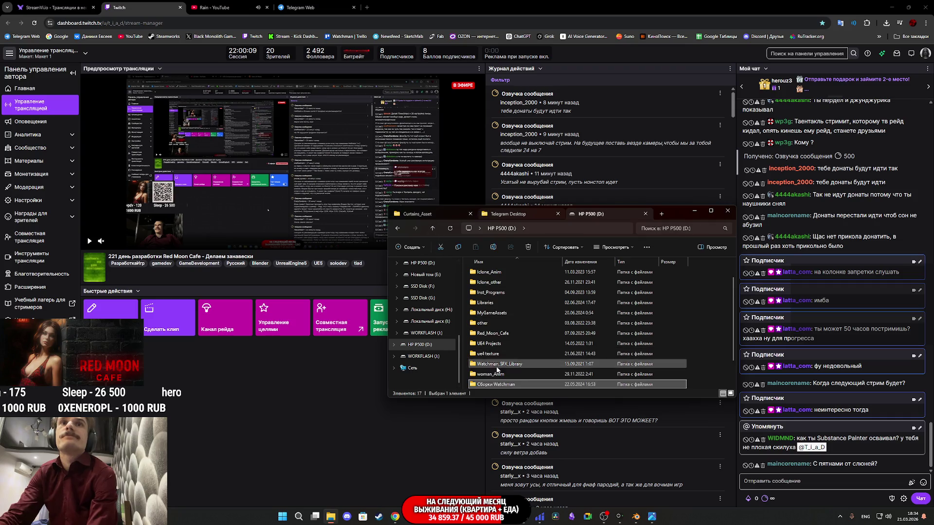
left_click(507, 344)
double_click(506, 344)
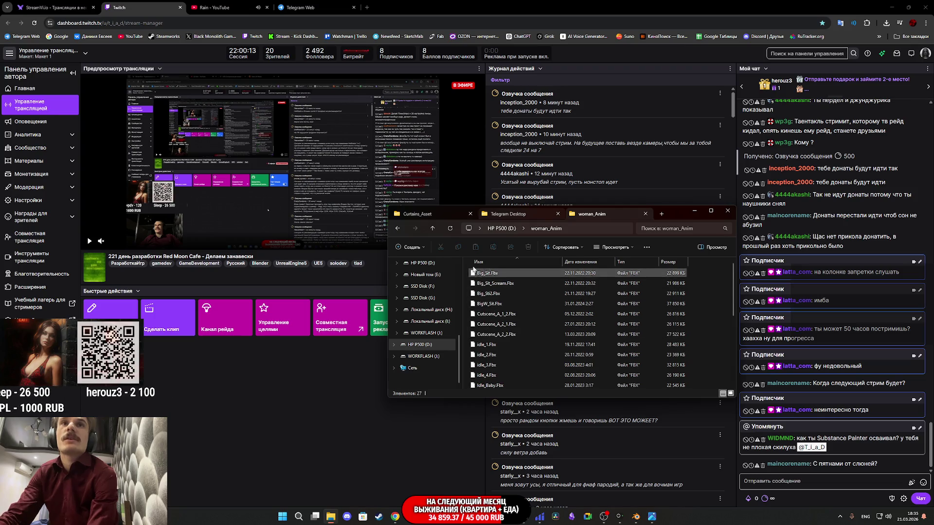
key("alt+Up")
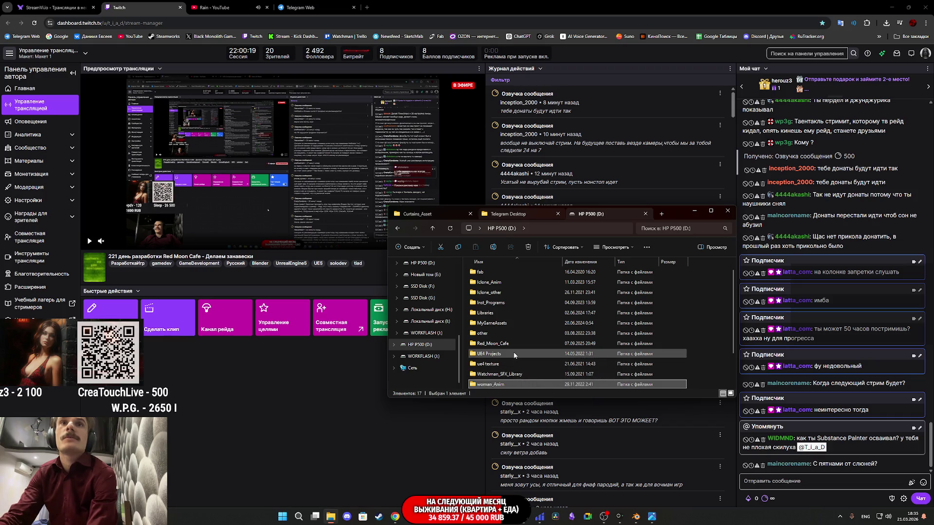
double_click(514, 354)
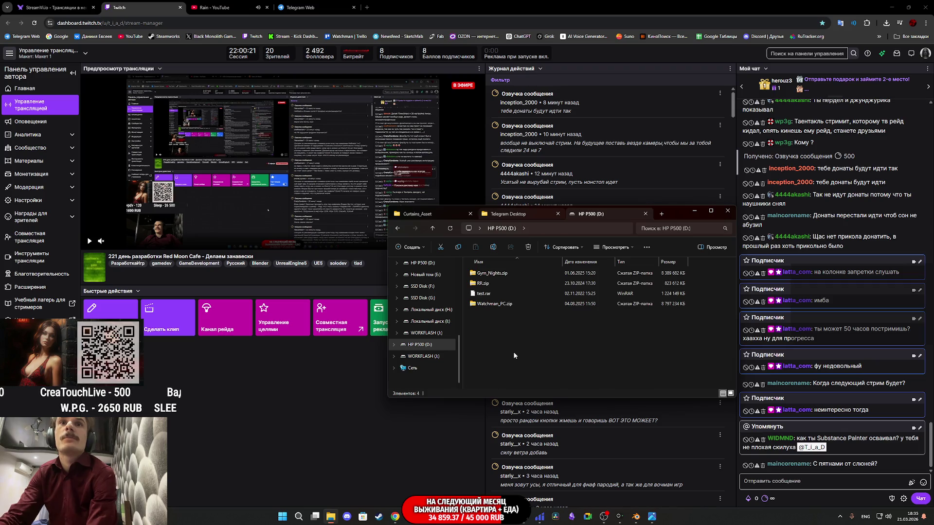
left_click(433, 228)
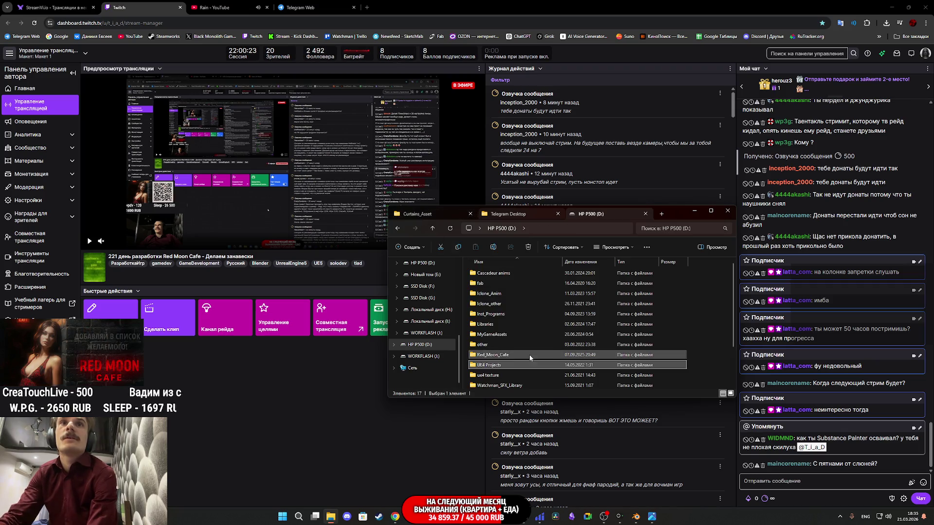
Open other › Apartament_Pack › tex and view the BaseColor texture full-size.
double_click(497, 343)
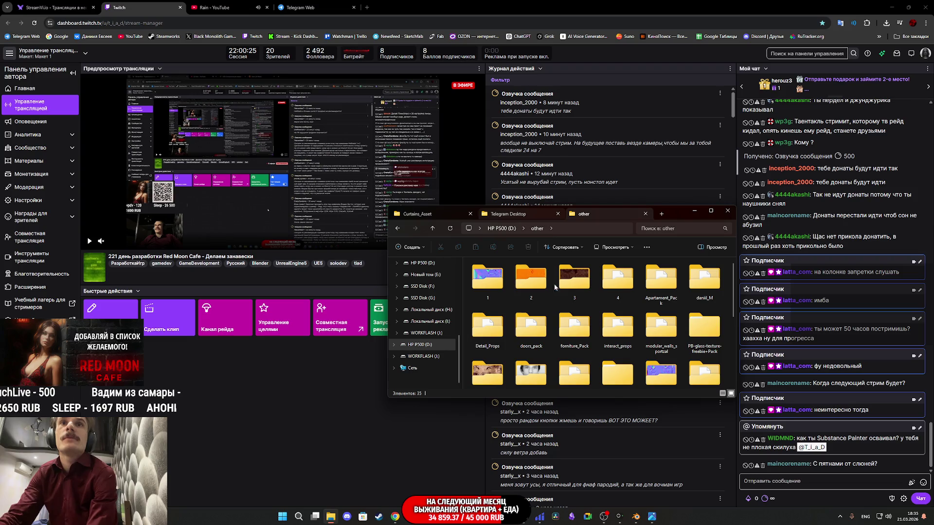
scroll(581, 302, "down", 1)
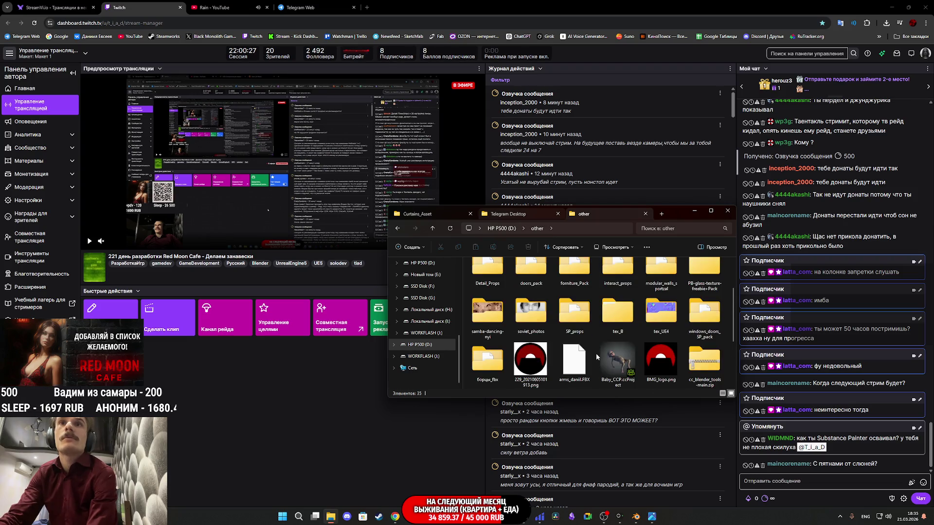
scroll(597, 358, "down", 2)
scroll(597, 357, "up", 2)
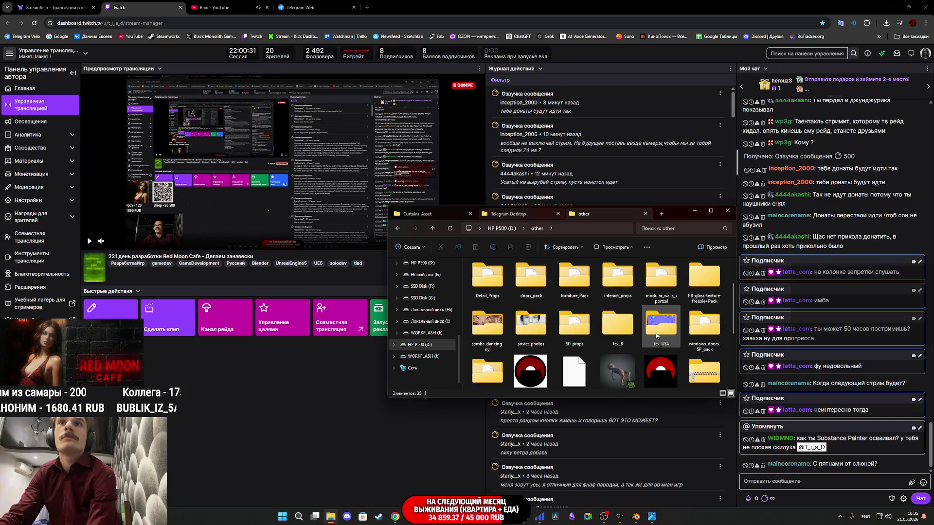
scroll(656, 335, "up", 1)
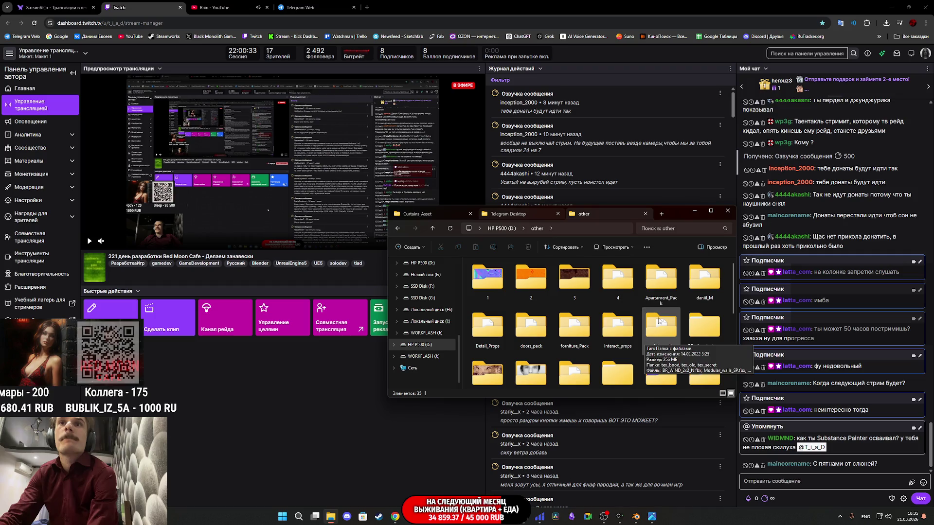
double_click(646, 282)
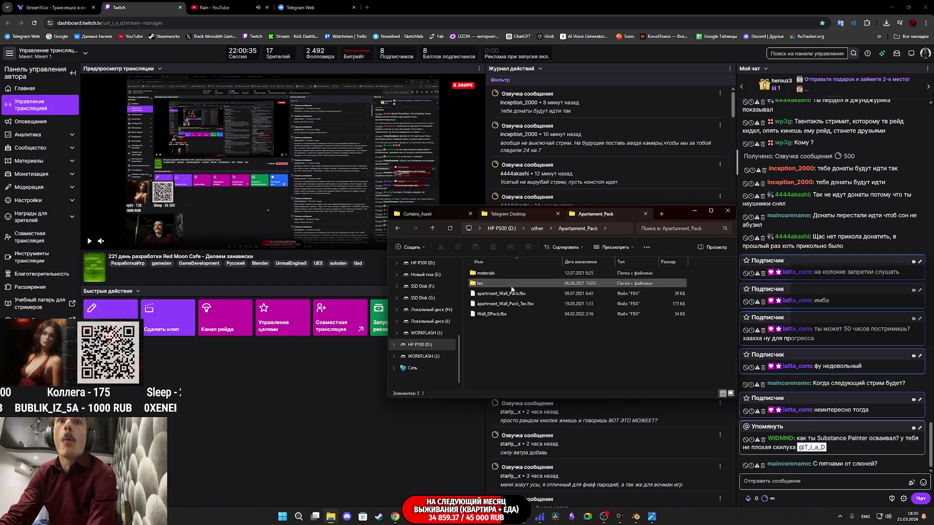
double_click(510, 286)
double_click(494, 283)
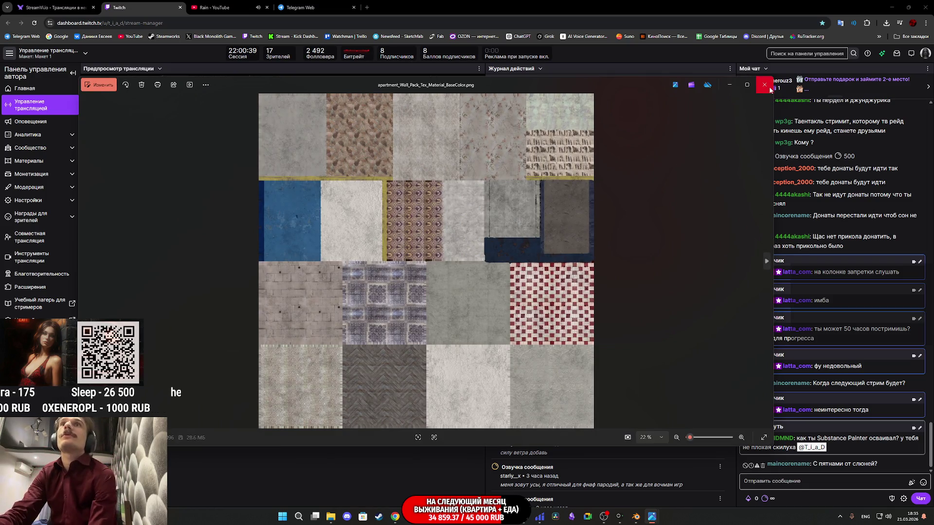
Close the BaseColor preview and inspect that texture file's properties and details before closing them.
left_click(764, 84)
right_click(503, 291)
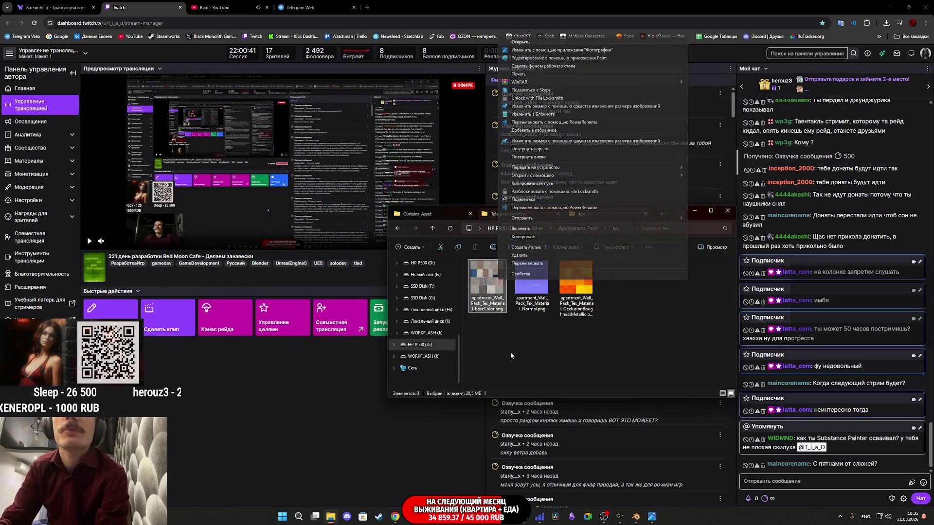
left_click(533, 297)
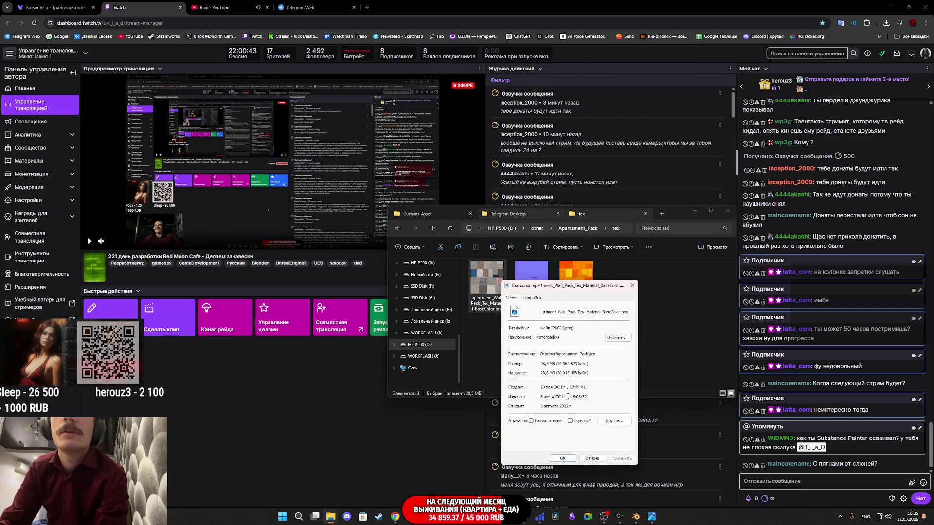
left_click_drag(546, 406, 574, 406)
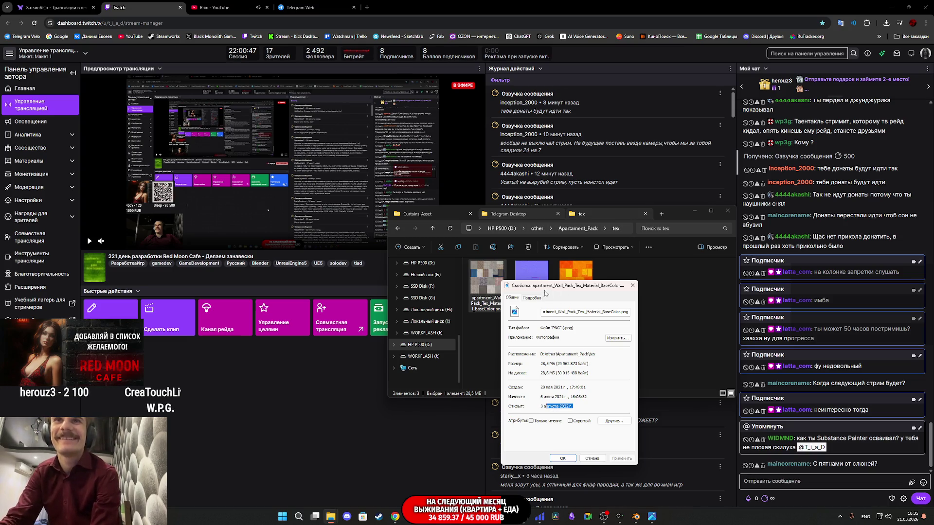
left_click(532, 297)
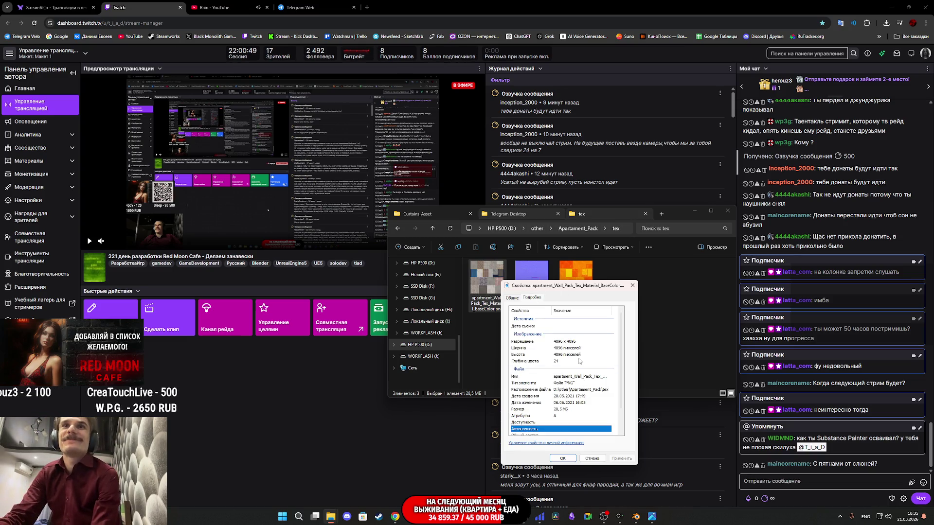
scroll(579, 360, "down", 2)
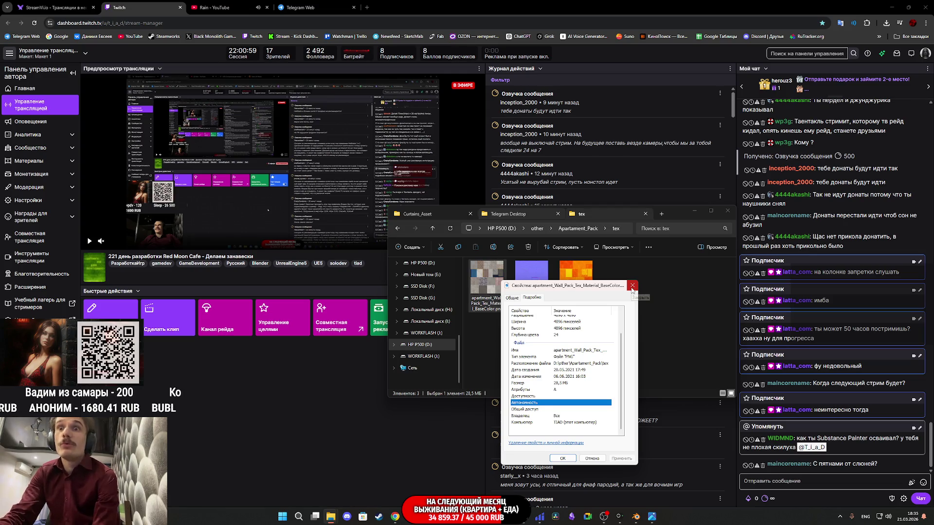
left_click(633, 286)
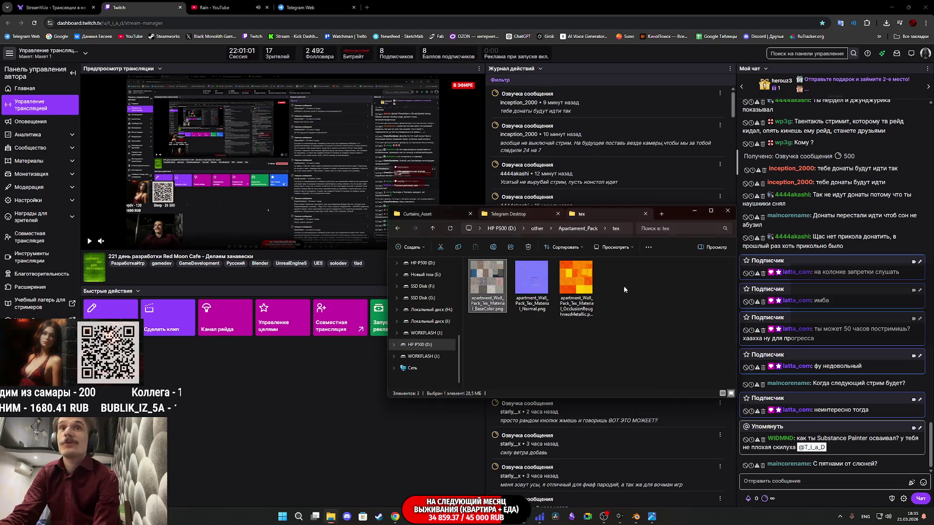
Go up from tex through Apartament_Pack to the other folder, briefly checking quick settings.
left_click(432, 228)
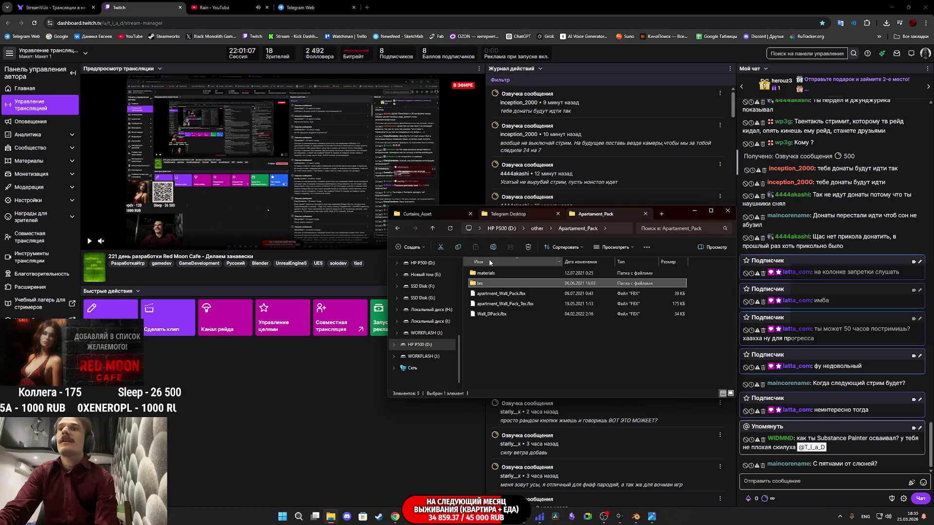
left_click(431, 228)
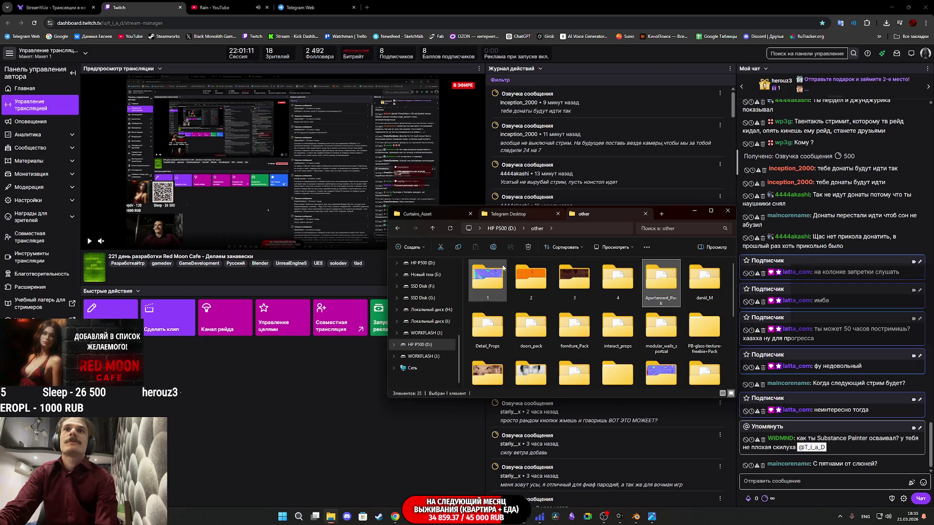
left_click(884, 516)
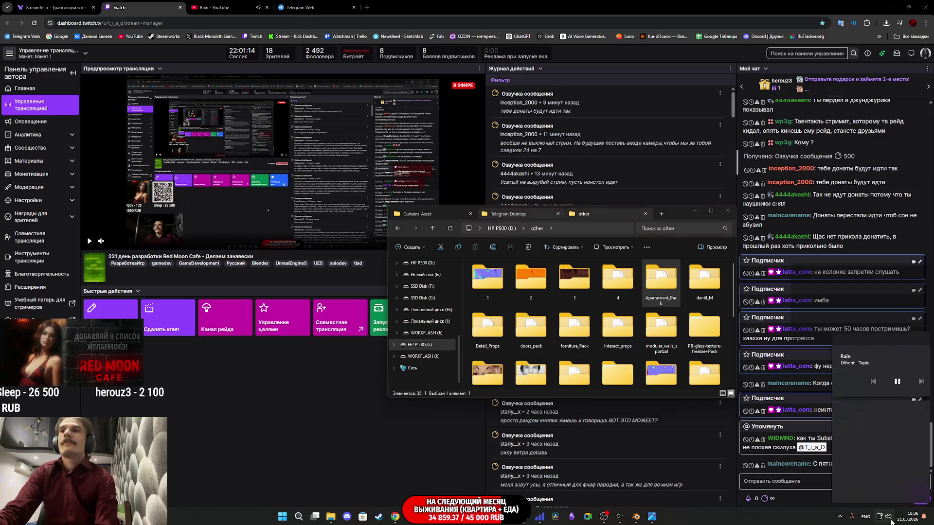
left_click(755, 524)
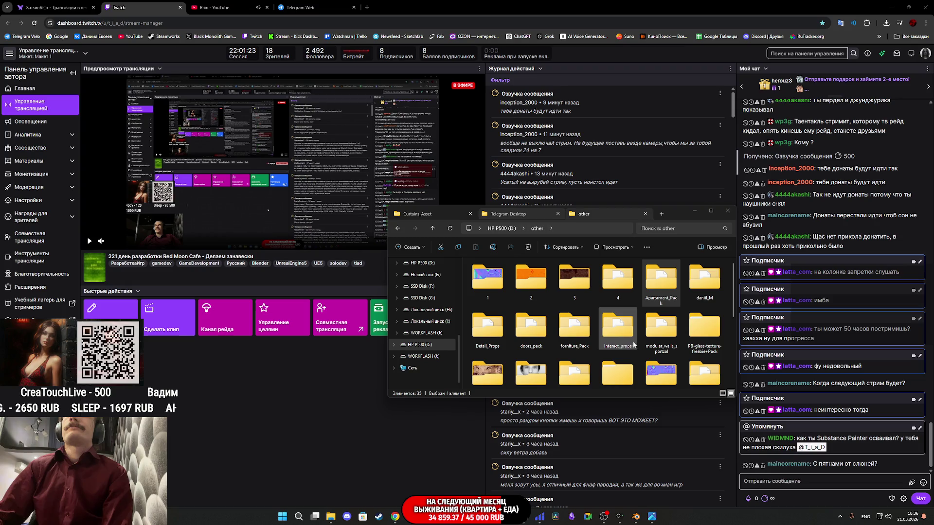
Scroll through the other folder and switch to the Rain - YouTube browser tab.
scroll(650, 344, "down", 1)
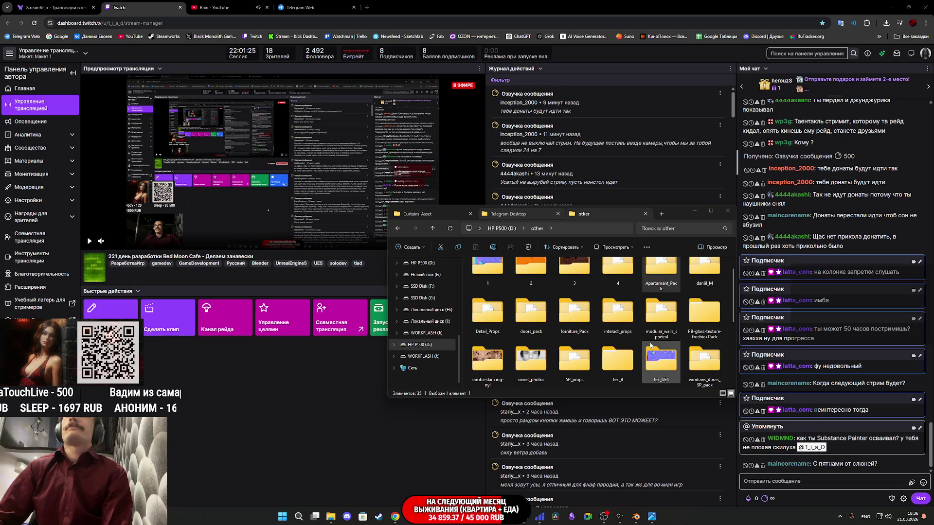
scroll(653, 345, "down", 2)
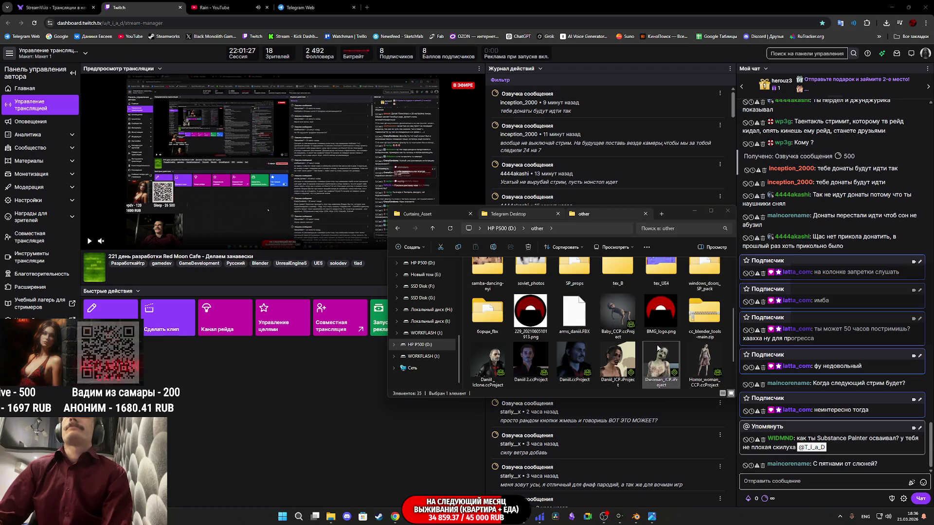
left_click(248, 5)
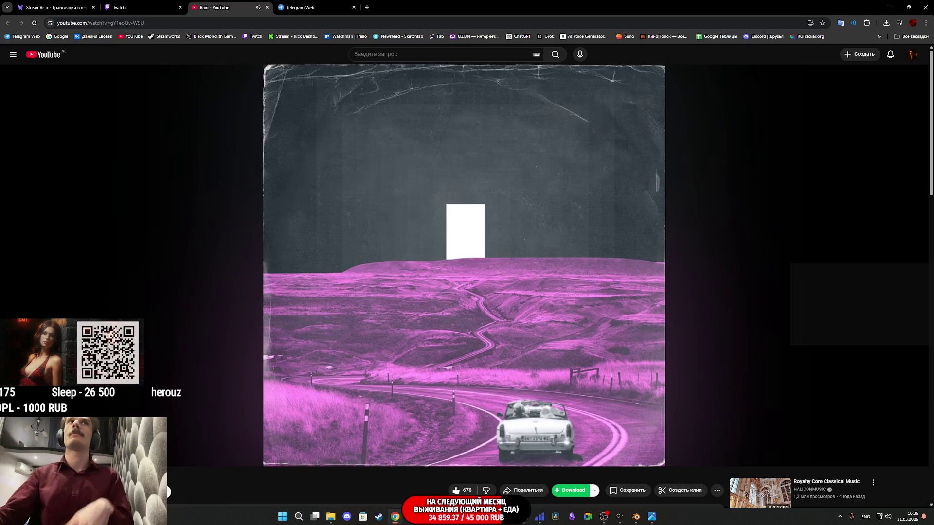
Switch Chrome to the Twitch stream dashboard and restore File Explorer on the other folder.
left_click(172, 12)
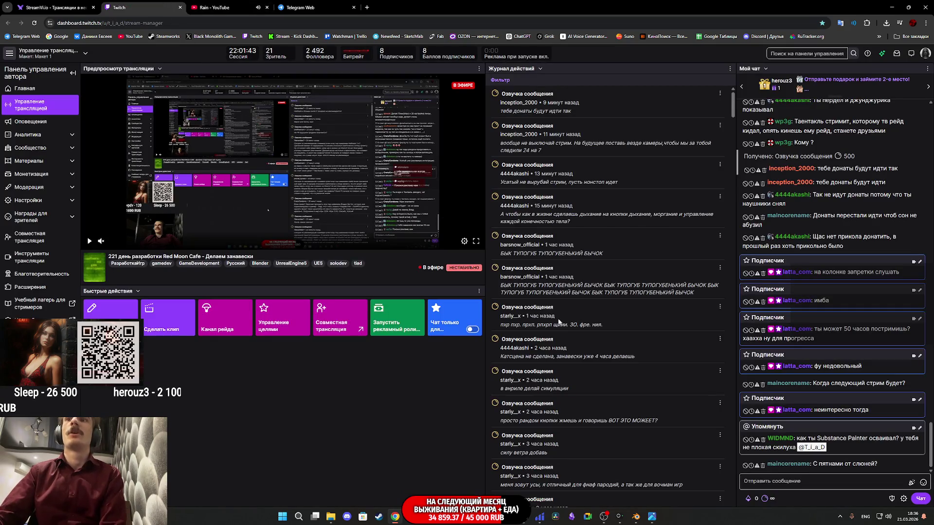
mouse_move(653, 521)
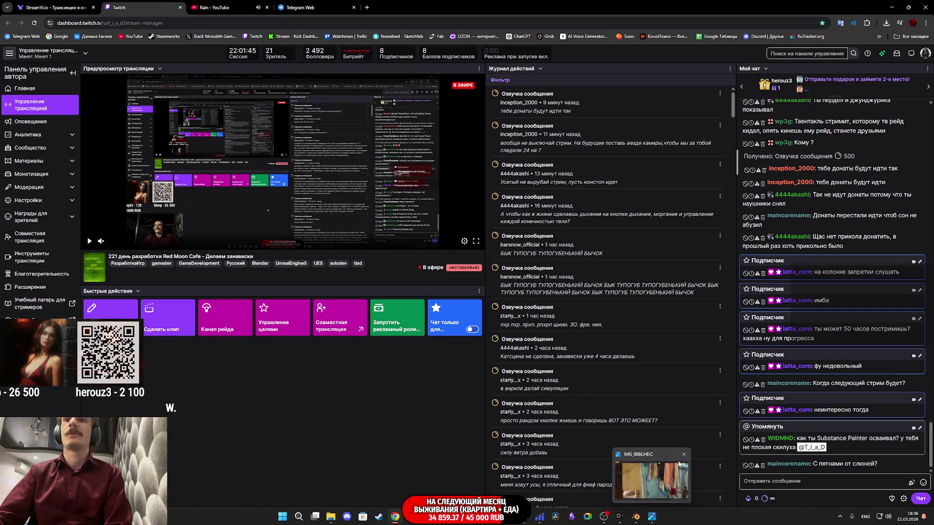
left_click(338, 516)
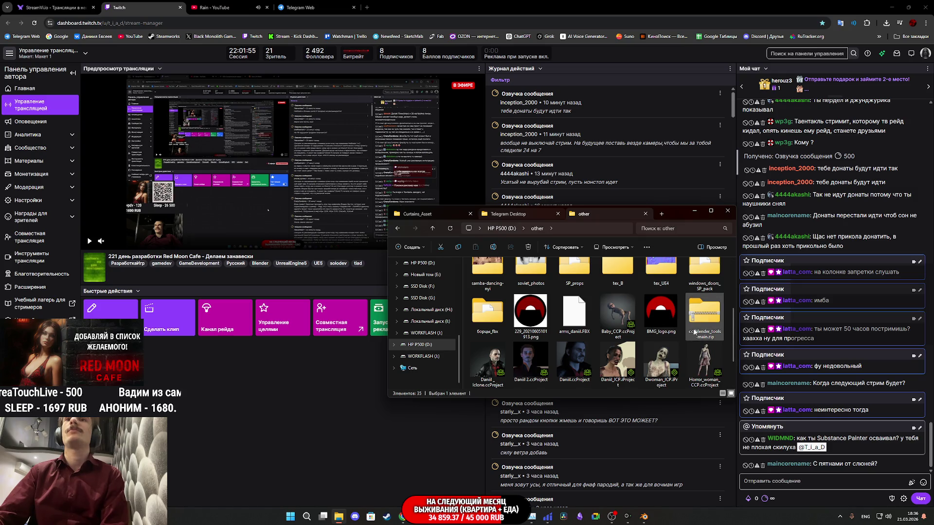
Go up from the other folder to the HP P500 (D:) drive root.
scroll(687, 330, "up", 2)
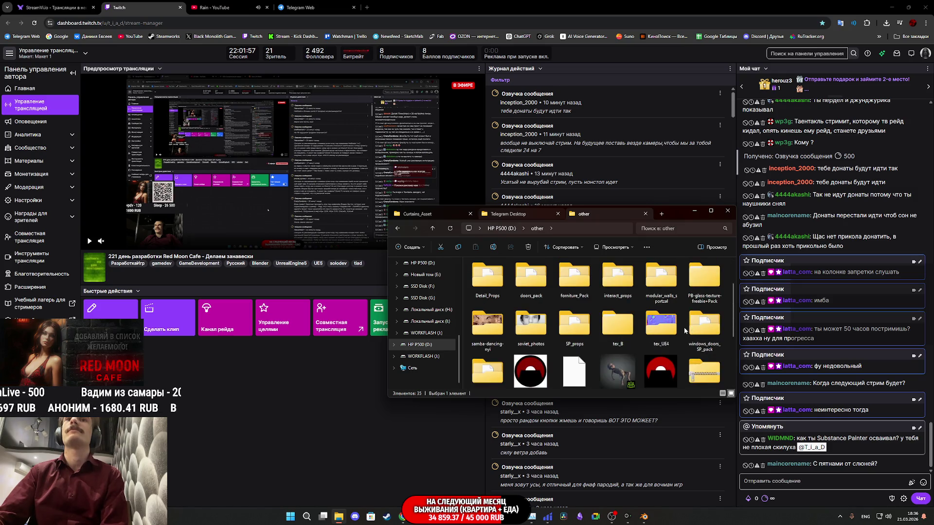
scroll(684, 331, "up", 2)
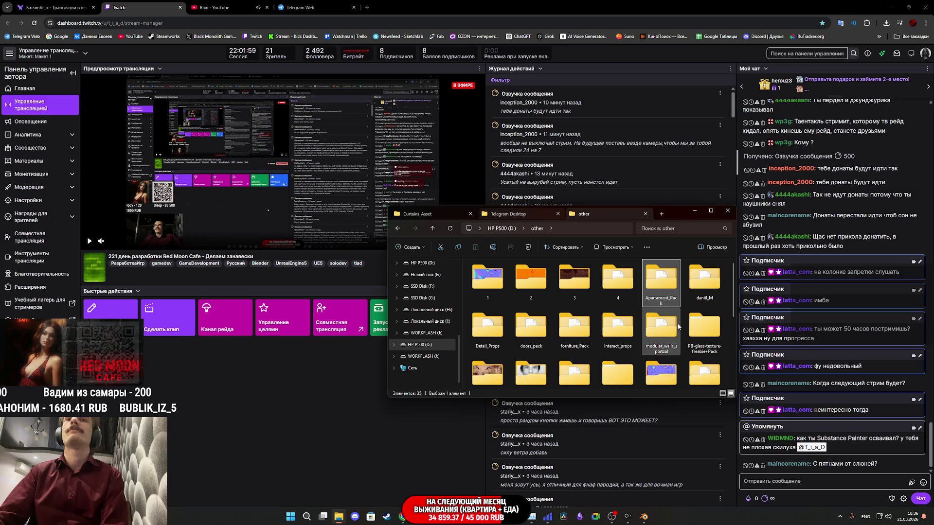
left_click(432, 228)
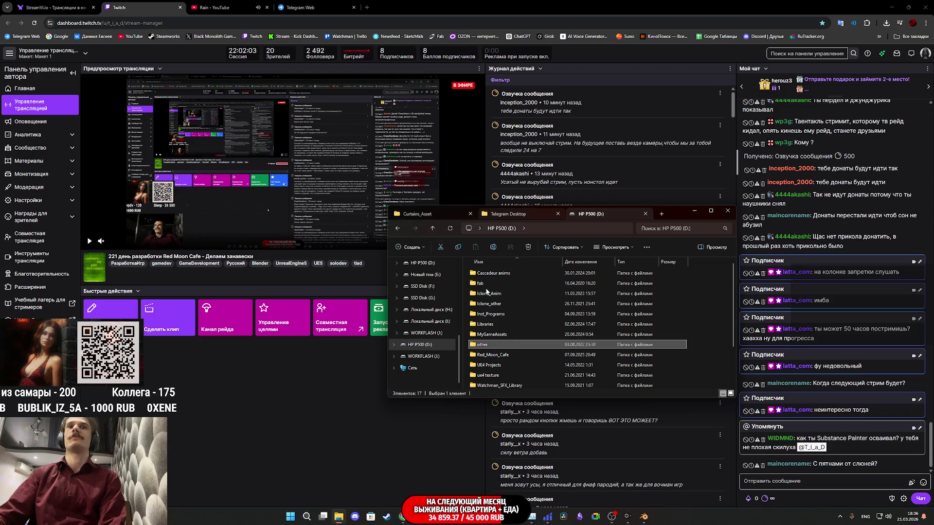
Bring the Rain video forward, toggle its playback, and return to File Explorer.
left_click(694, 211)
left_click(214, 8)
key("k")
key("alt+Tab")
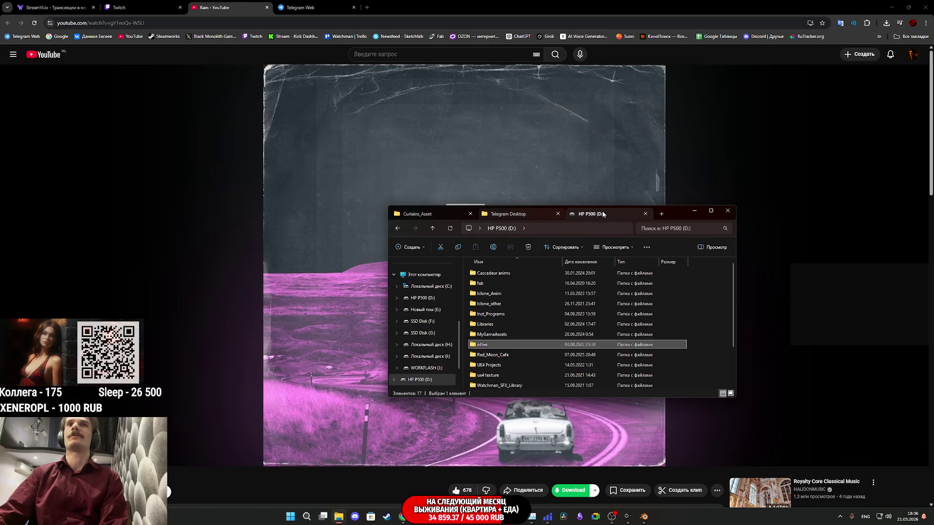
From the Telegram Desktop tab, open the Загрузки folder and launch P_SongC.mp4.
scroll(437, 321, "up", 10)
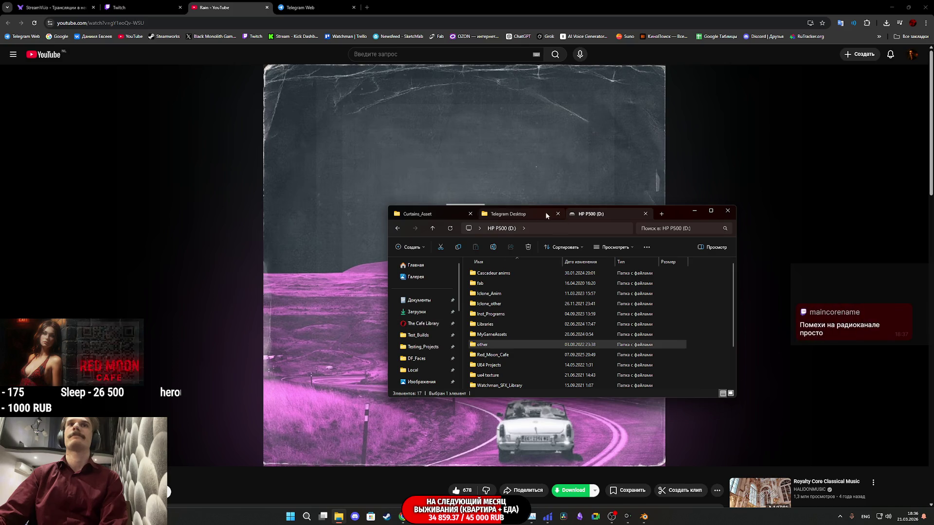
key("ctrl+shift+Tab")
left_click(423, 312)
scroll(581, 322, "up", 5)
scroll(715, 297, "down", 5)
scroll(713, 299, "up", 5)
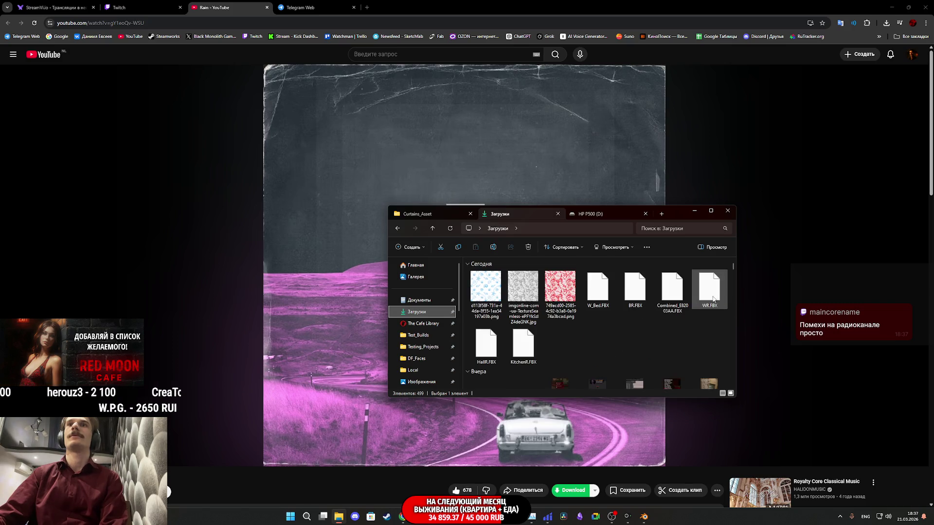
scroll(712, 298, "down", 3)
scroll(690, 313, "down", 5)
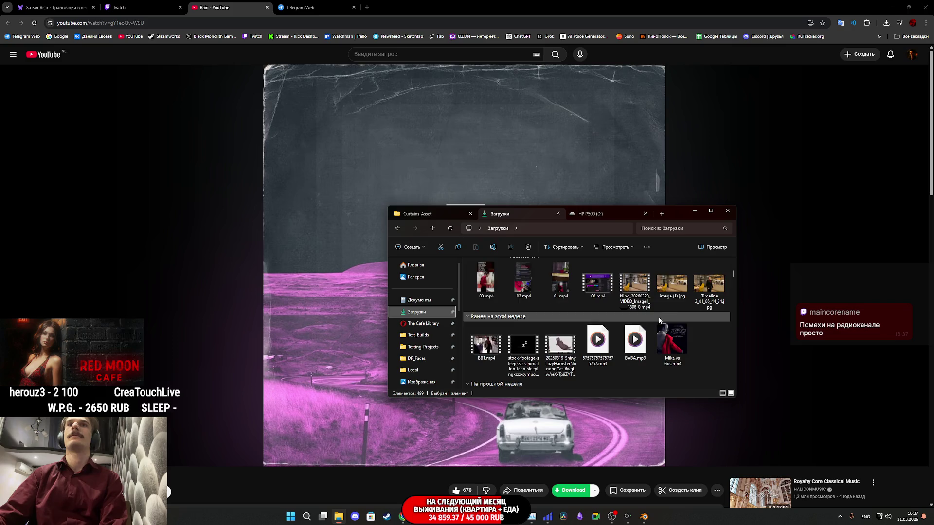
double_click(704, 308)
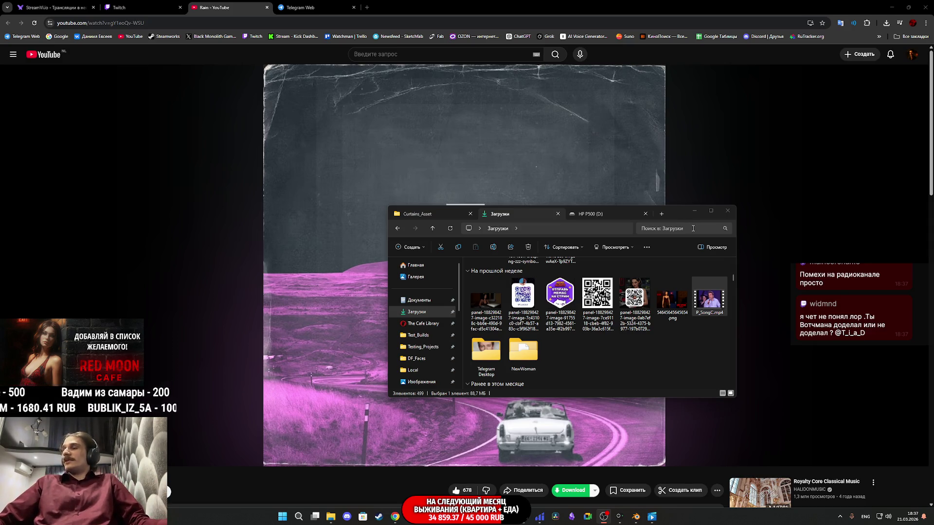
Minimize File Explorer, check the Bluetooth devices list in Quick Settings, then close it.
left_click(694, 211)
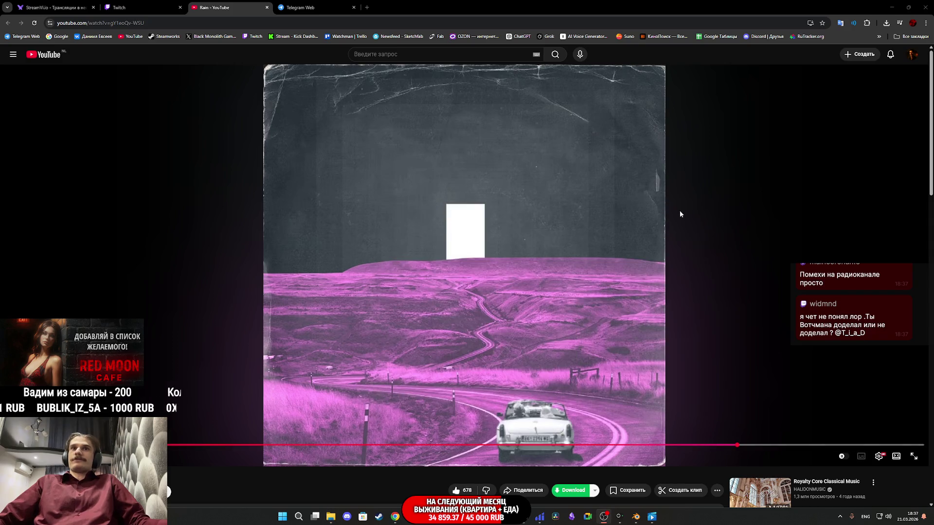
mouse_move(641, 518)
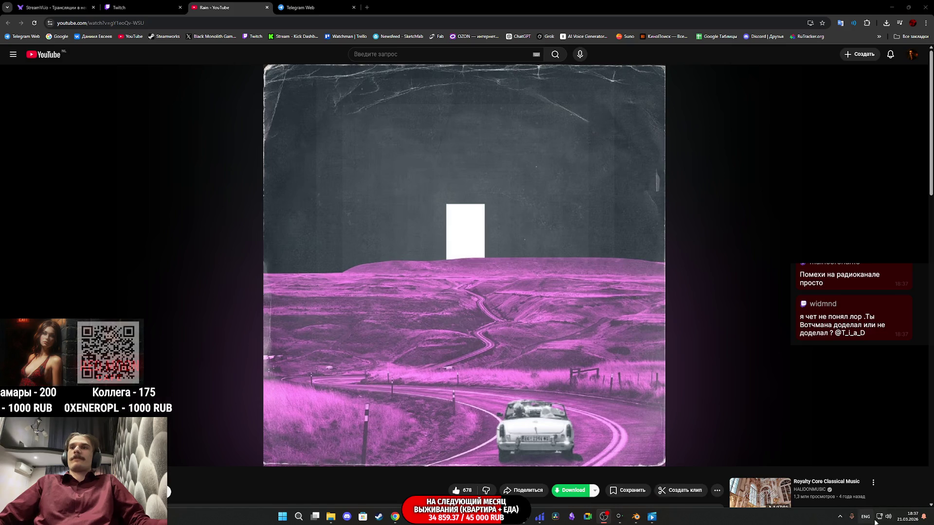
left_click(892, 520)
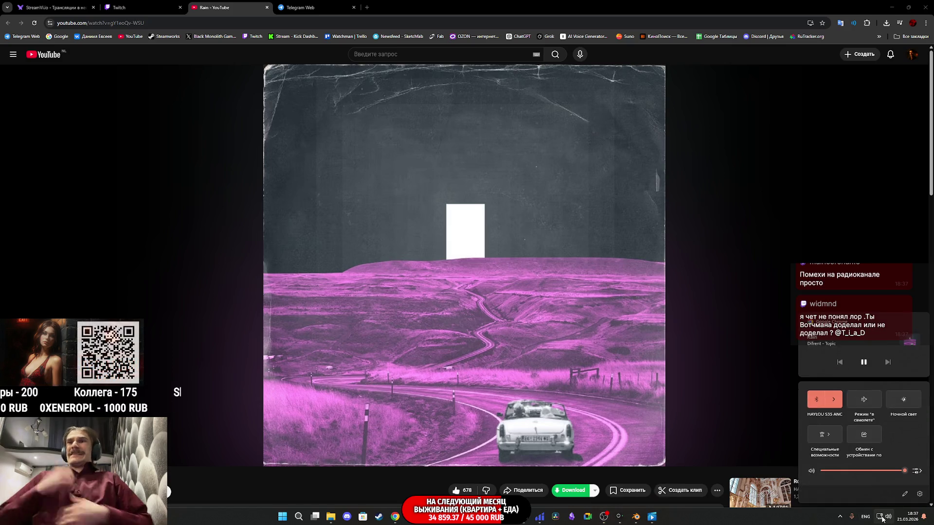
left_click(833, 400)
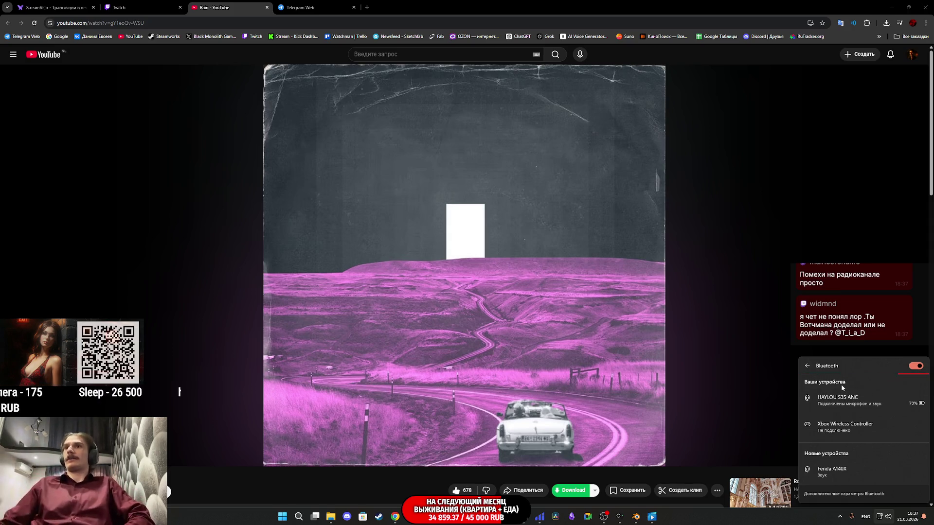
left_click(811, 367)
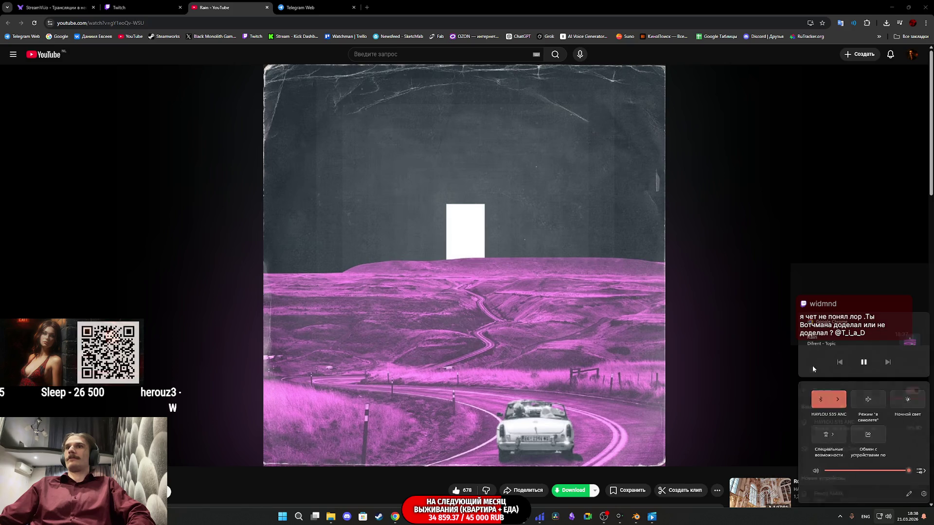
left_click(890, 519)
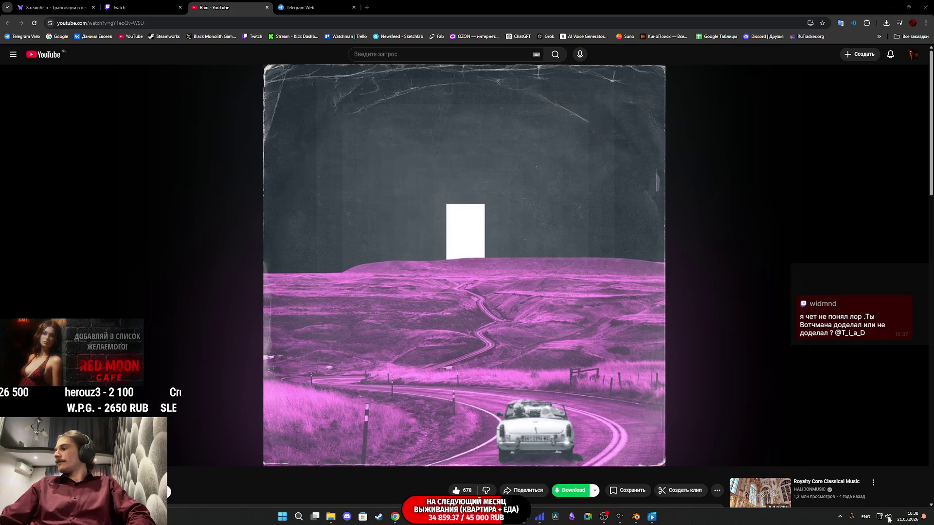
mouse_move(637, 511)
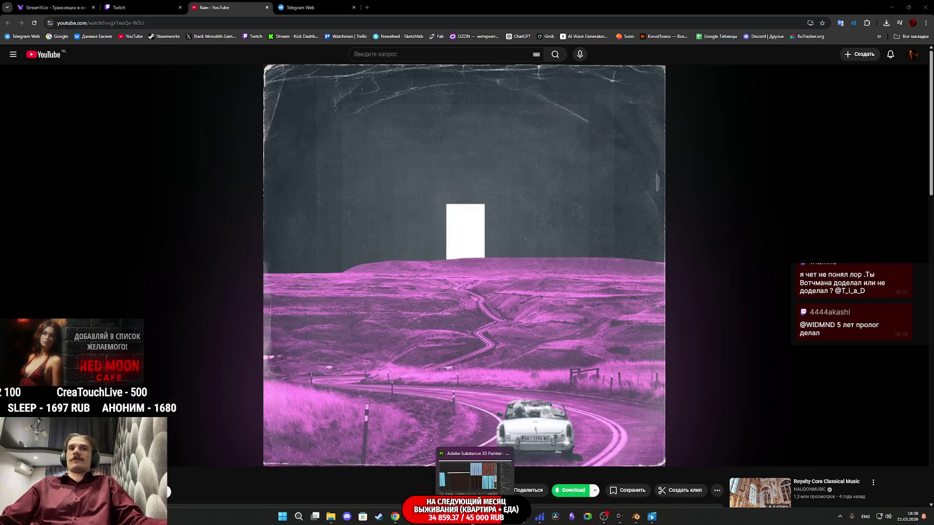
left_click(474, 516)
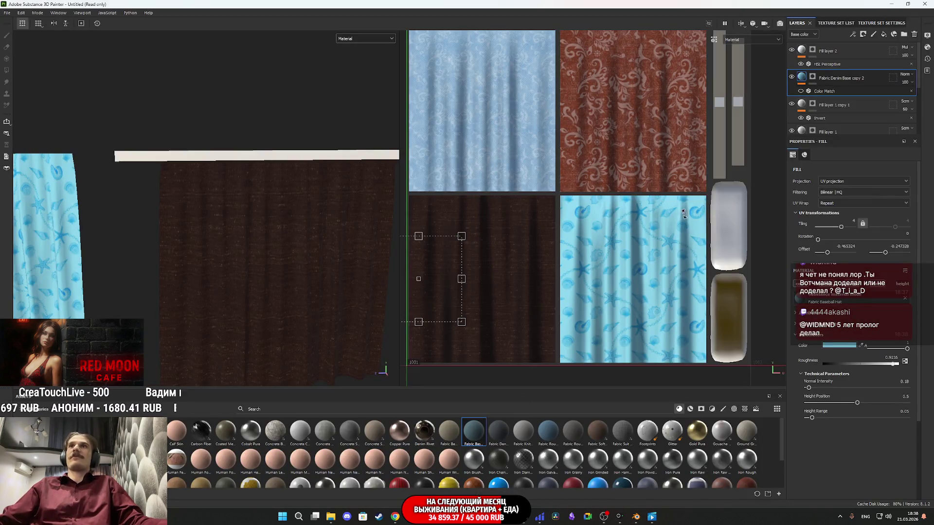
left_click(331, 516)
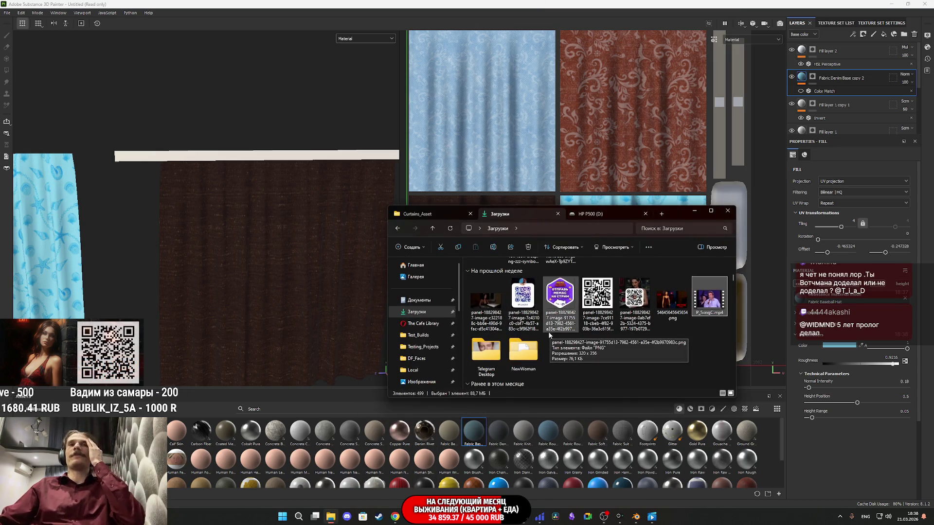
scroll(549, 329, "down", 10)
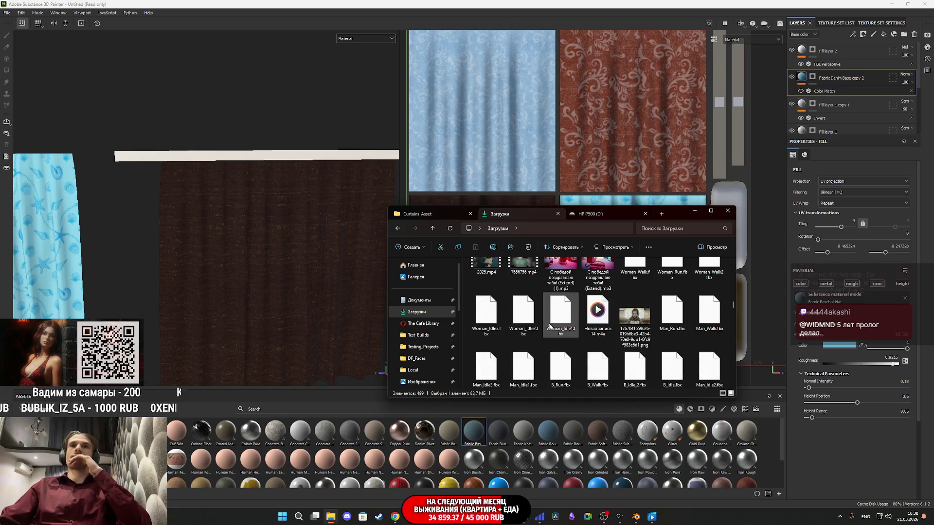
scroll(555, 326, "down", 10)
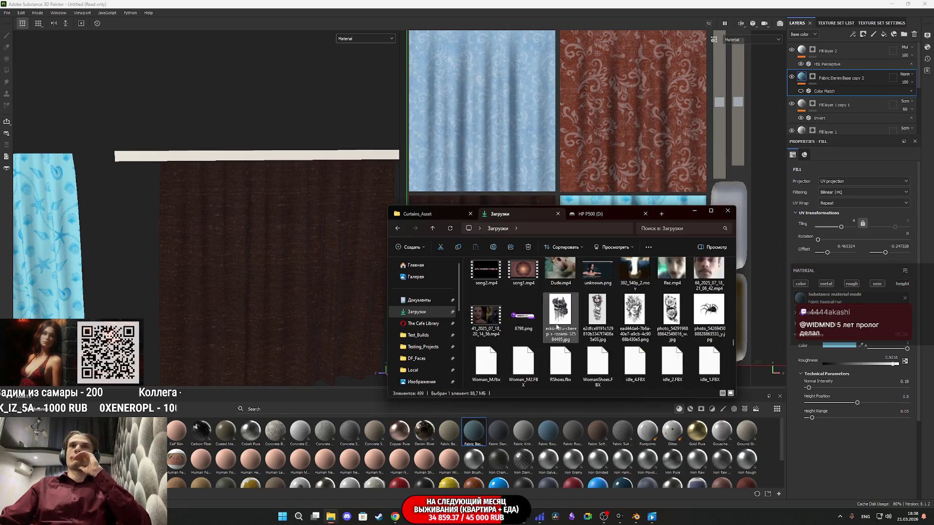
scroll(564, 324, "down", 10)
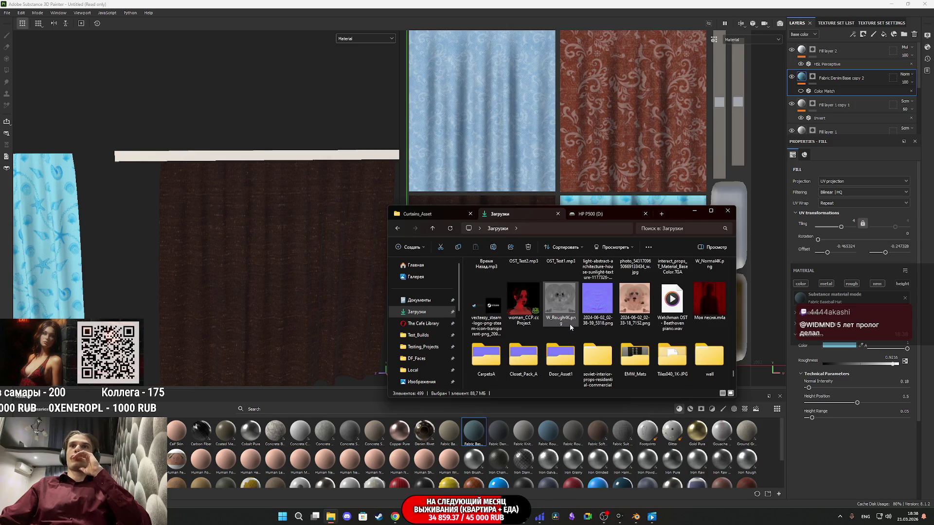
scroll(594, 350, "down", 3)
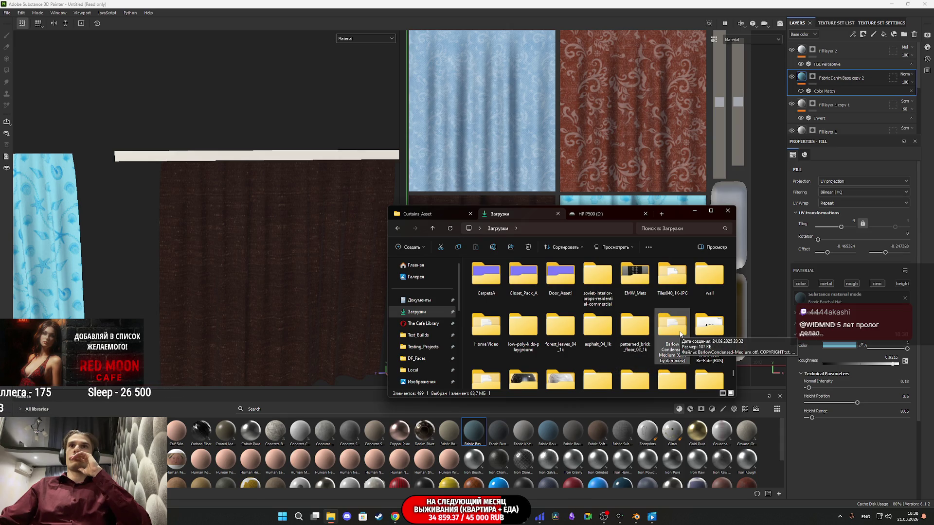
scroll(679, 335, "down", 9)
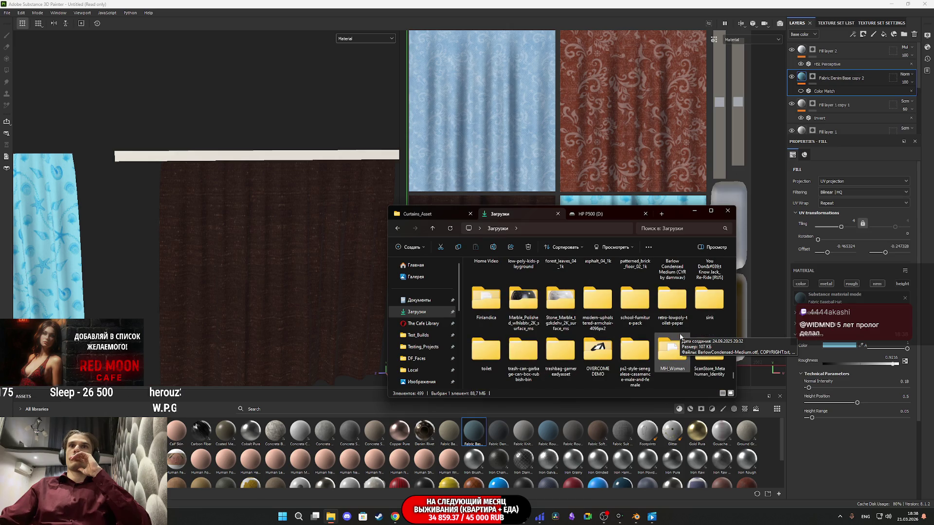
scroll(679, 336, "down", 1)
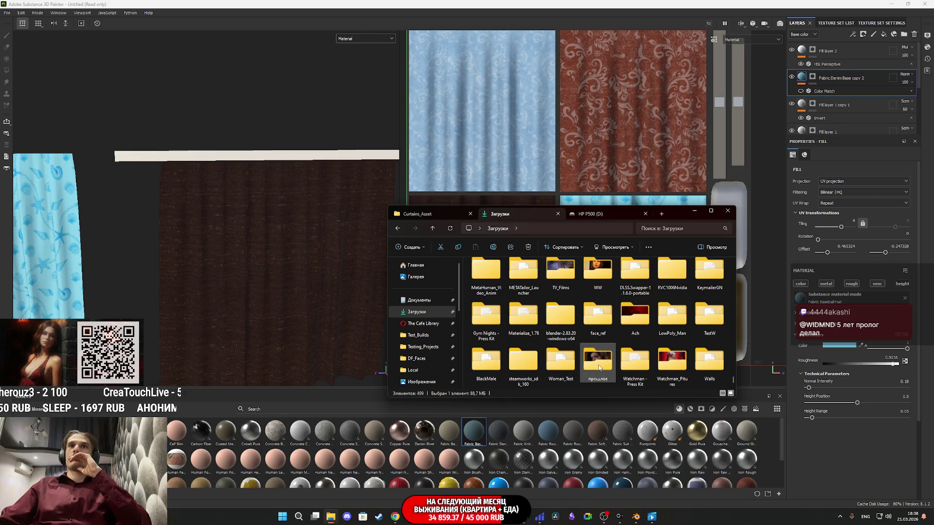
double_click(576, 373)
key("alt+Left")
scroll(679, 333, "down", 3)
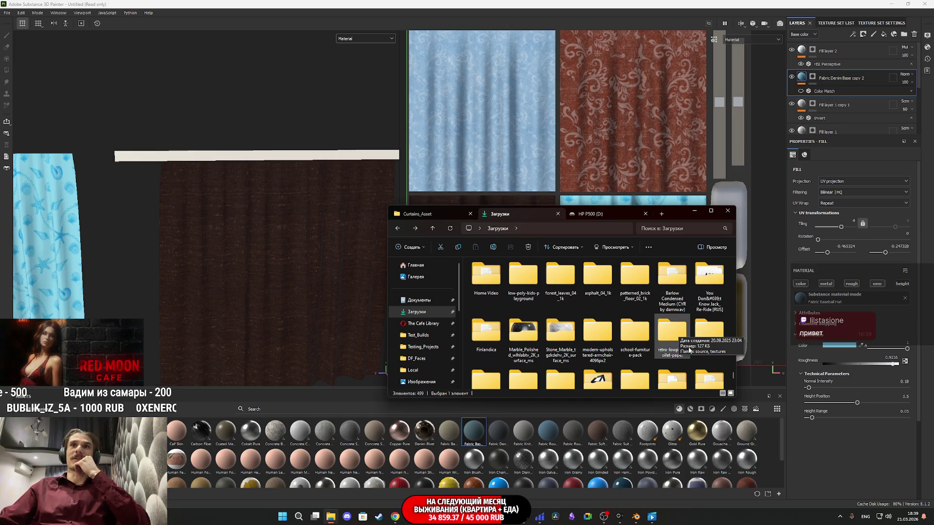
scroll(689, 350, "up", 1)
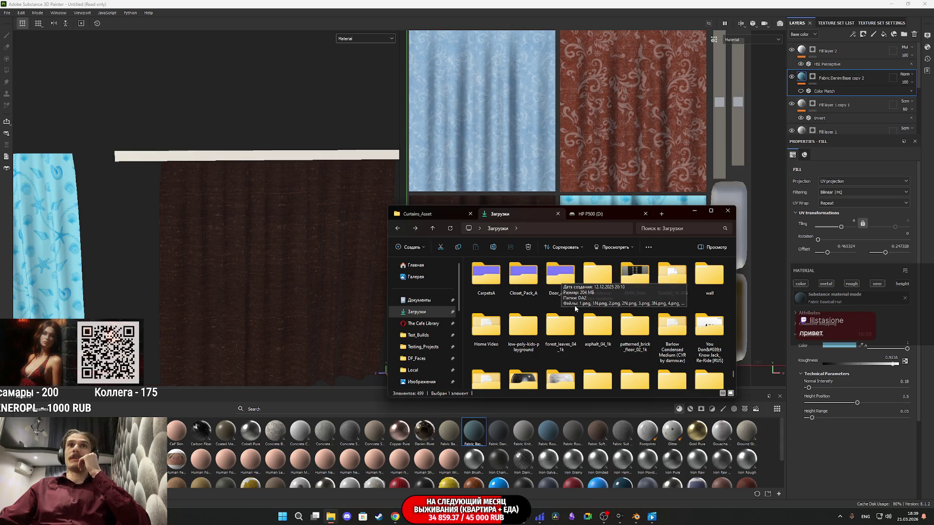
double_click(561, 280)
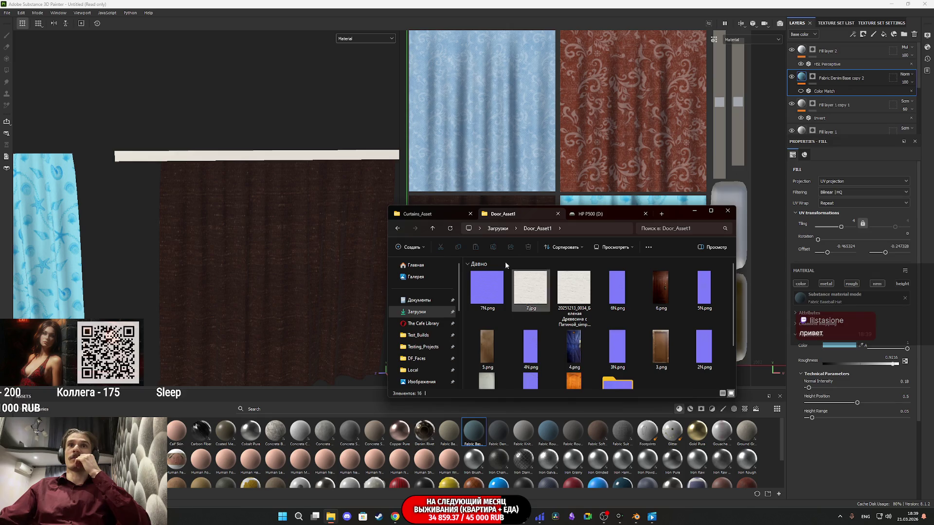
left_click(432, 229)
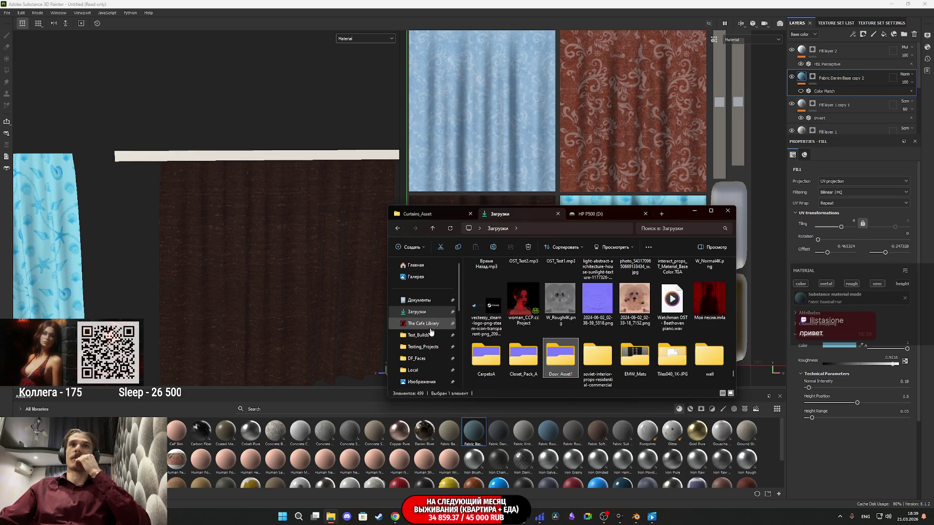
scroll(436, 343, "down", 5)
left_click(436, 343)
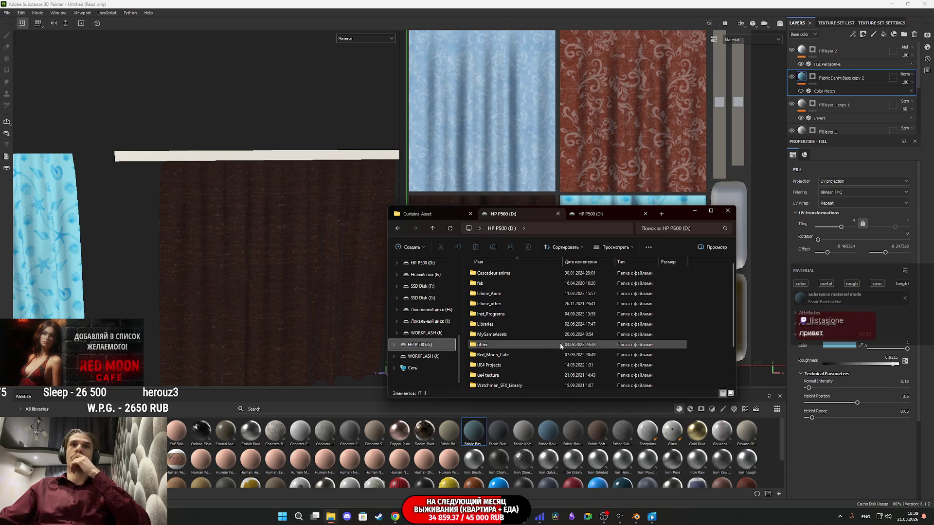
Look inside Watchman_SFX_Library's others folder and return to the D: drive.
scroll(544, 341, "down", 2)
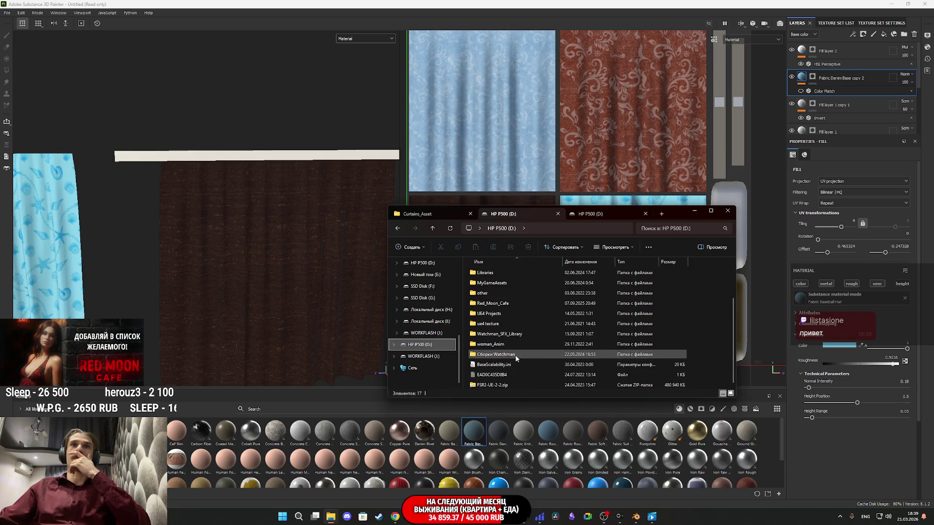
double_click(524, 336)
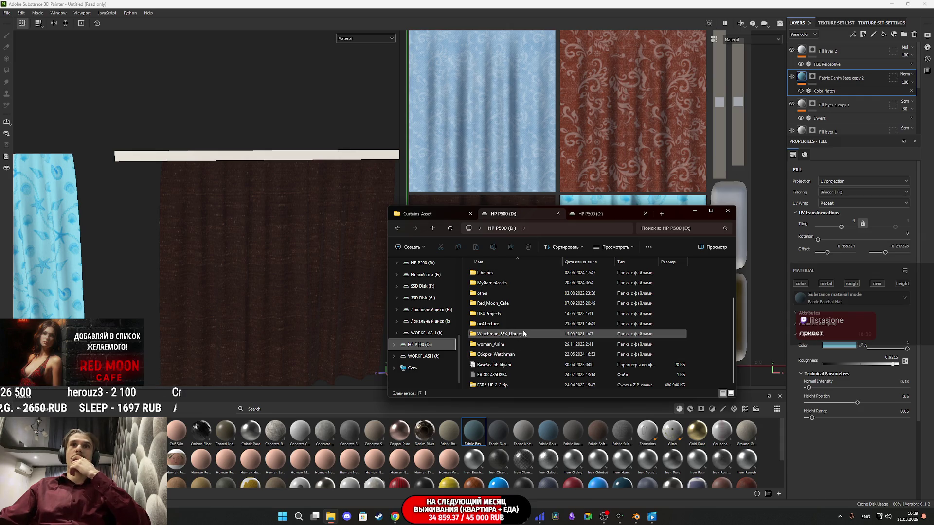
double_click(495, 274)
left_click(432, 228)
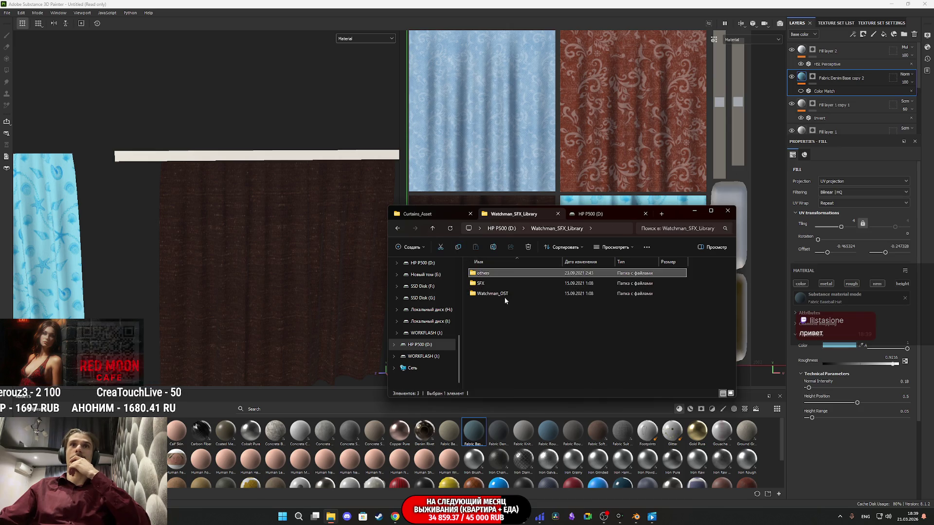
left_click(434, 229)
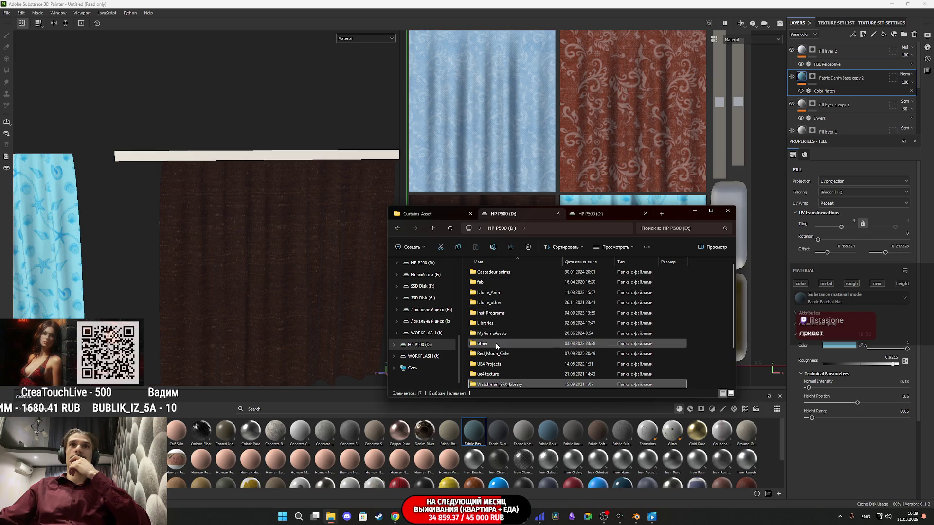
View the Apartment Furniture base colour texture in ue4 texture › Watchman_Projects_For_Working › Assets.
double_click(501, 374)
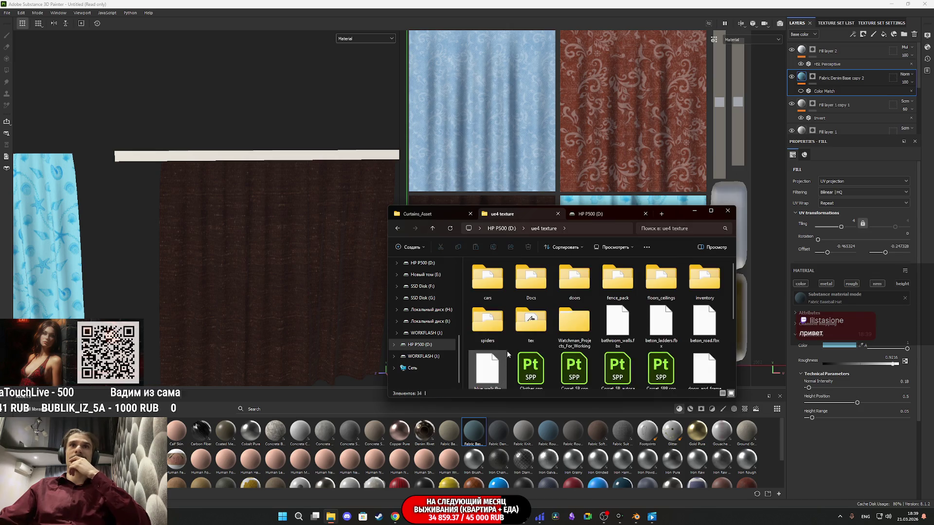
double_click(575, 324)
double_click(506, 273)
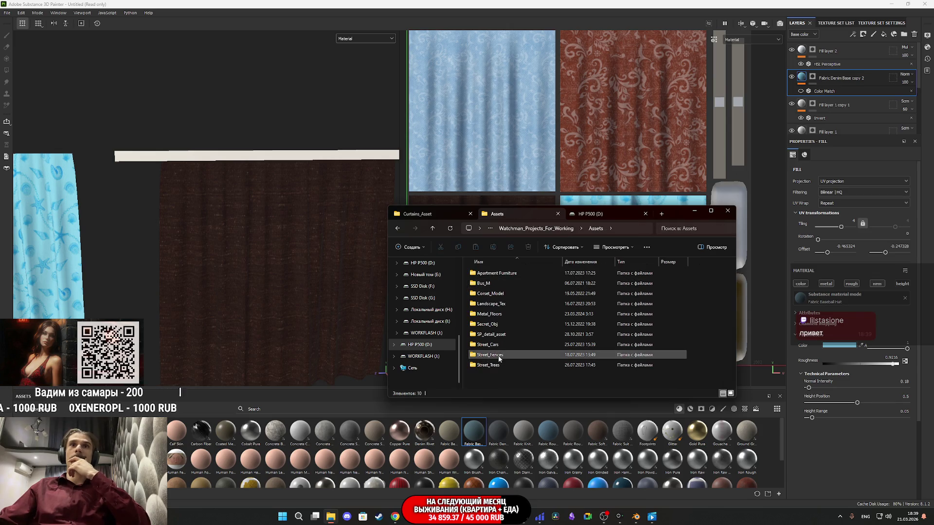
double_click(508, 273)
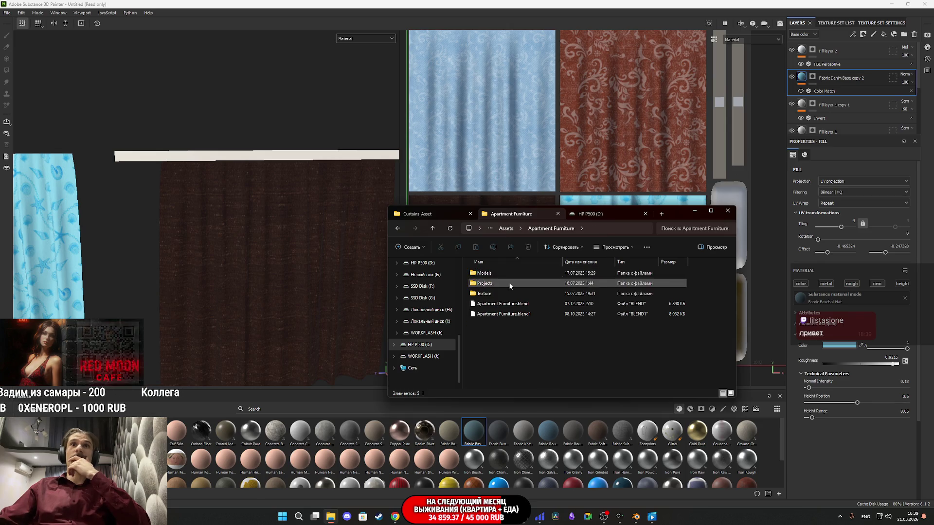
double_click(492, 294)
double_click(498, 279)
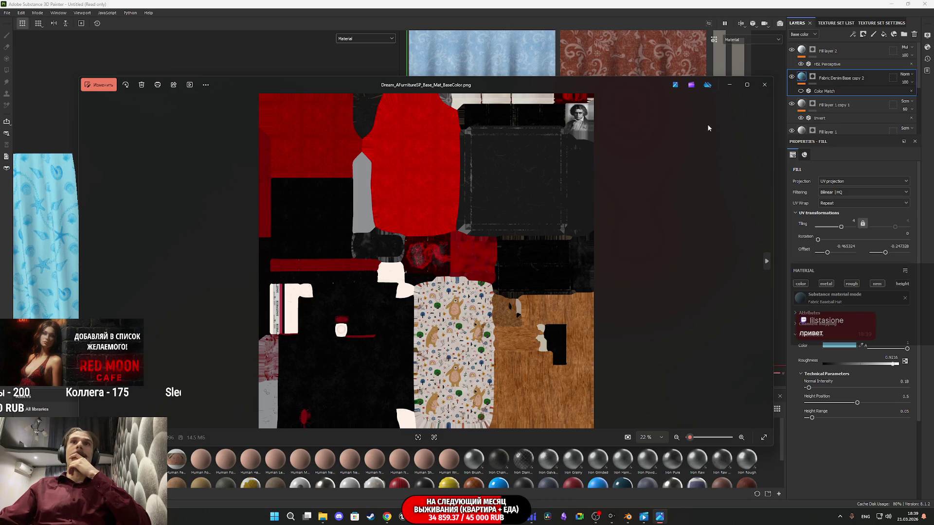
left_click(764, 84)
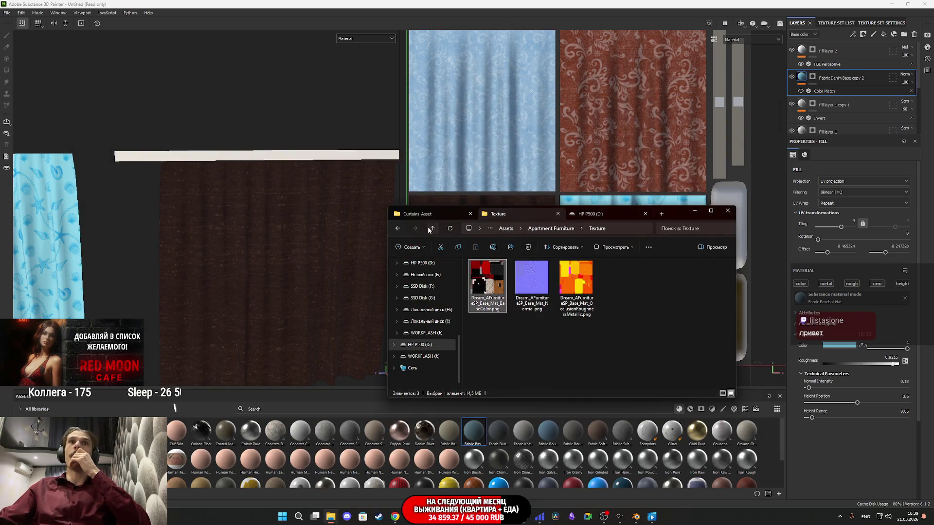
left_click(430, 229)
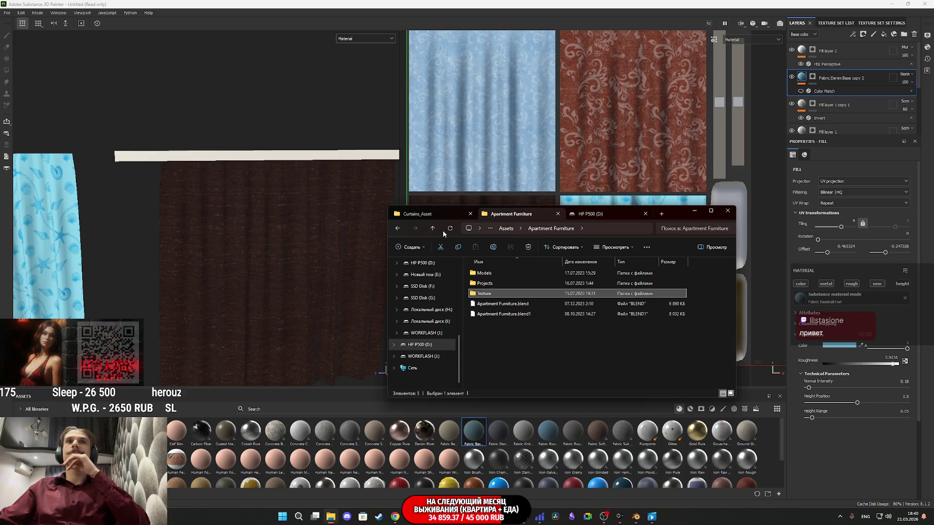
left_click(433, 228)
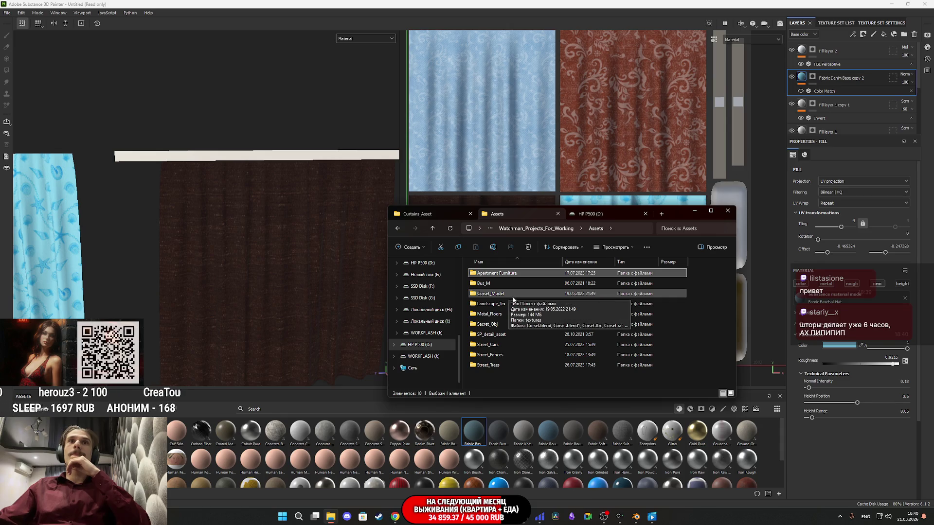
Browse SP_detail_asset's tex and the Blender folder, then return to the D: drive root.
double_click(508, 334)
double_click(490, 275)
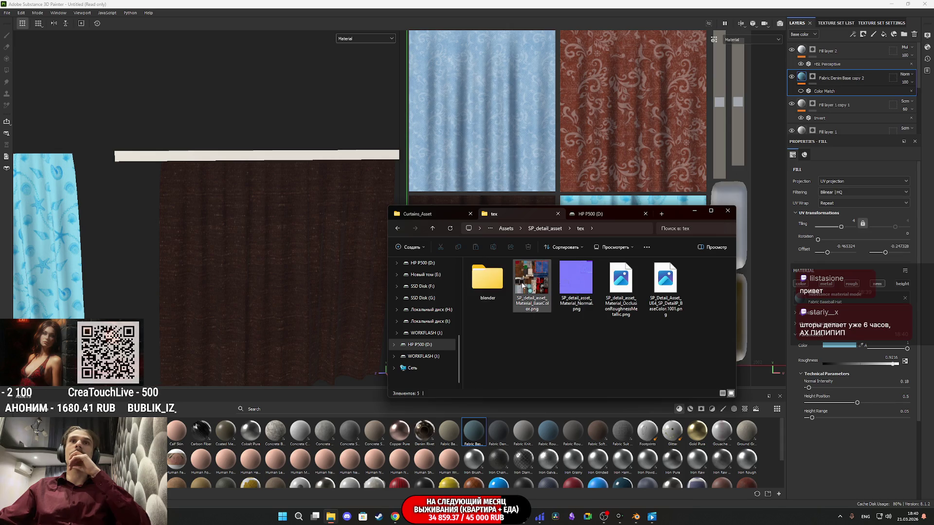
left_click(433, 229)
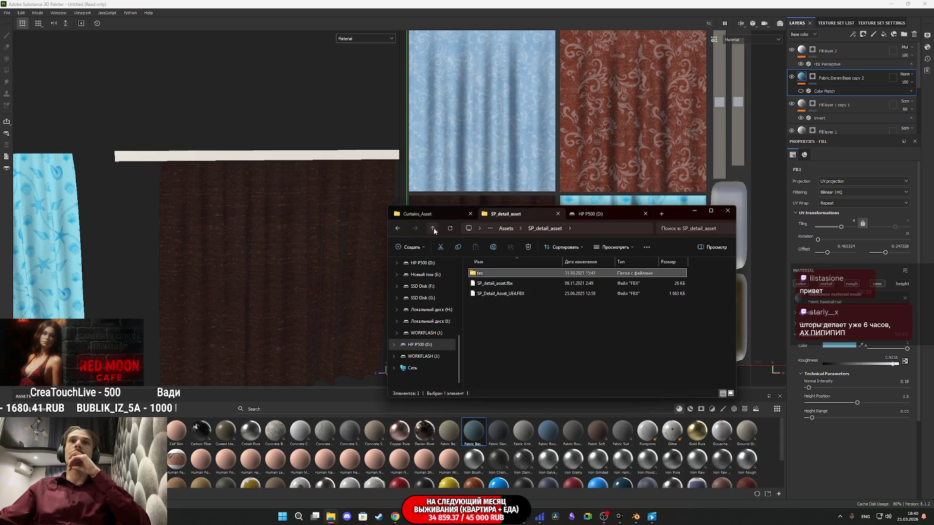
left_click(433, 229)
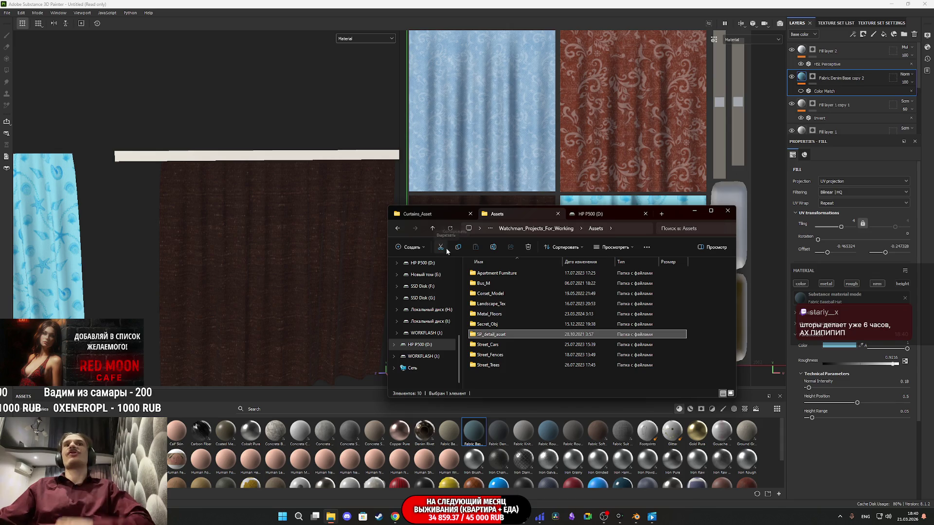
left_click(432, 230)
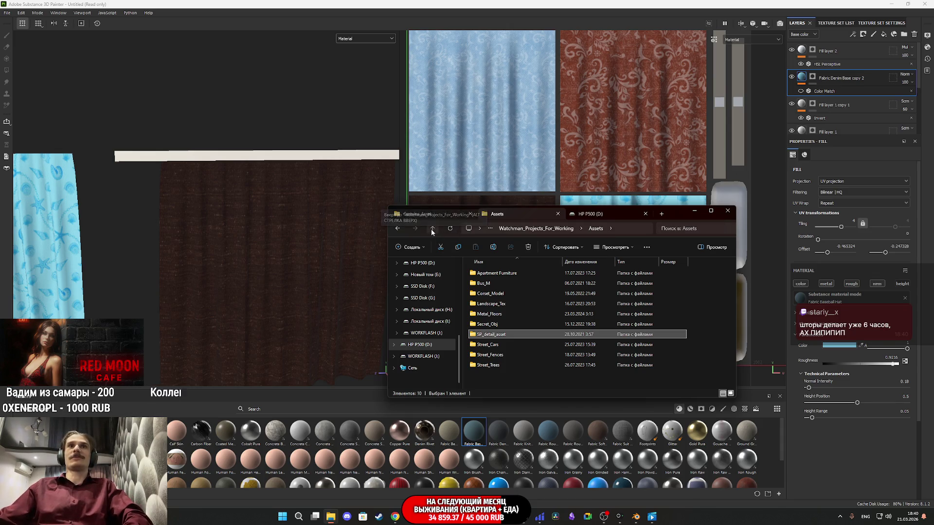
double_click(505, 284)
left_click(433, 228)
left_click(433, 229)
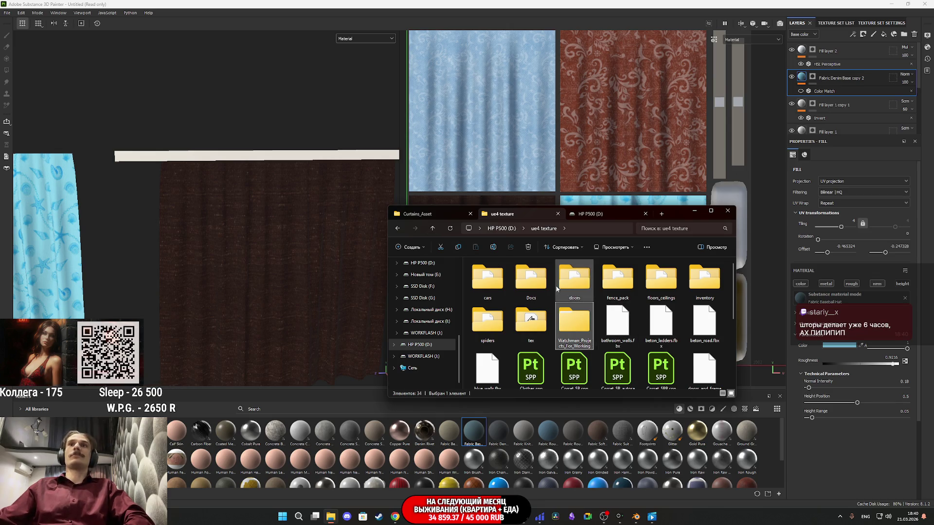
scroll(558, 292, "down", 5)
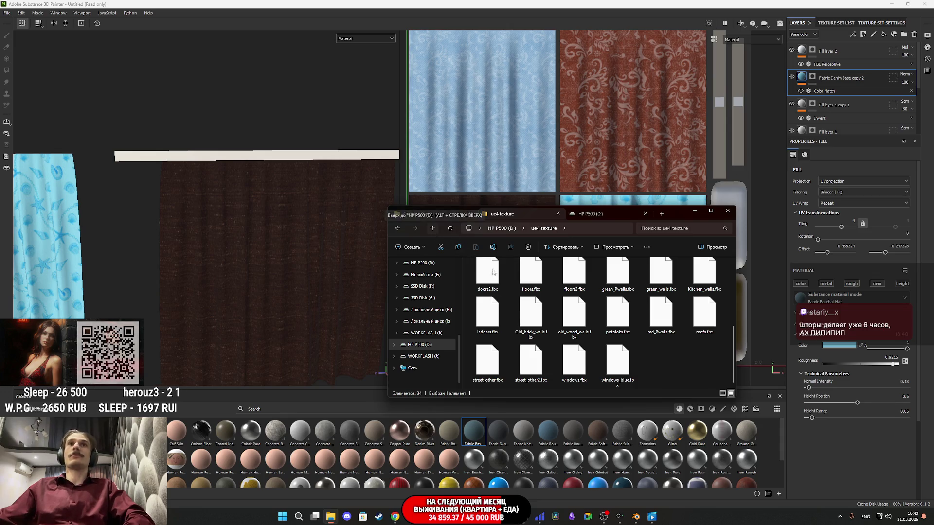
scroll(577, 339, "up", 3)
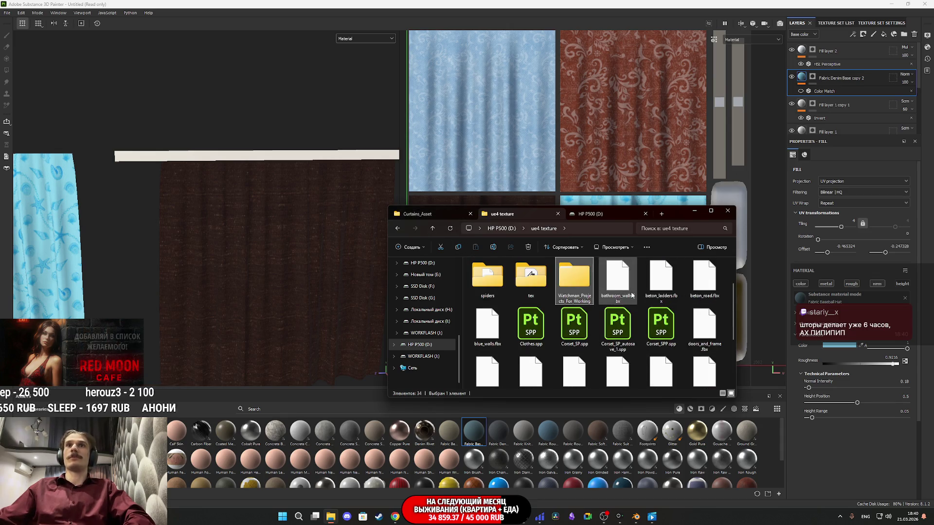
scroll(632, 306, "down", 3)
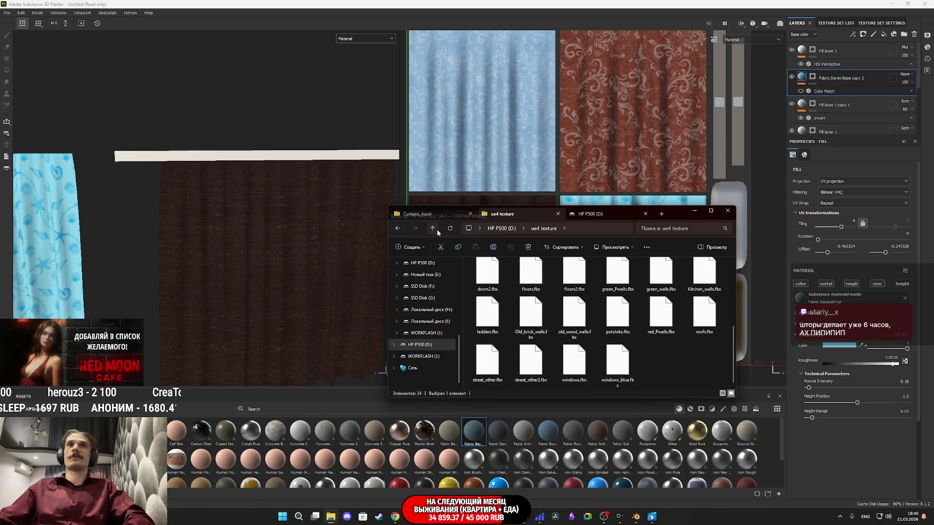
left_click(431, 229)
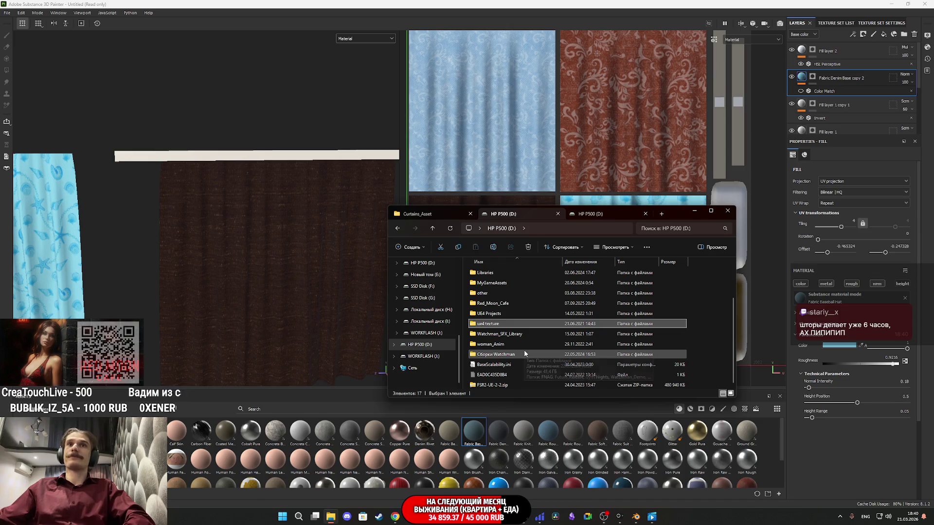
Open other › Apartament_Pack › tex, then go back up to the D: drive root.
scroll(520, 357, "up", 2)
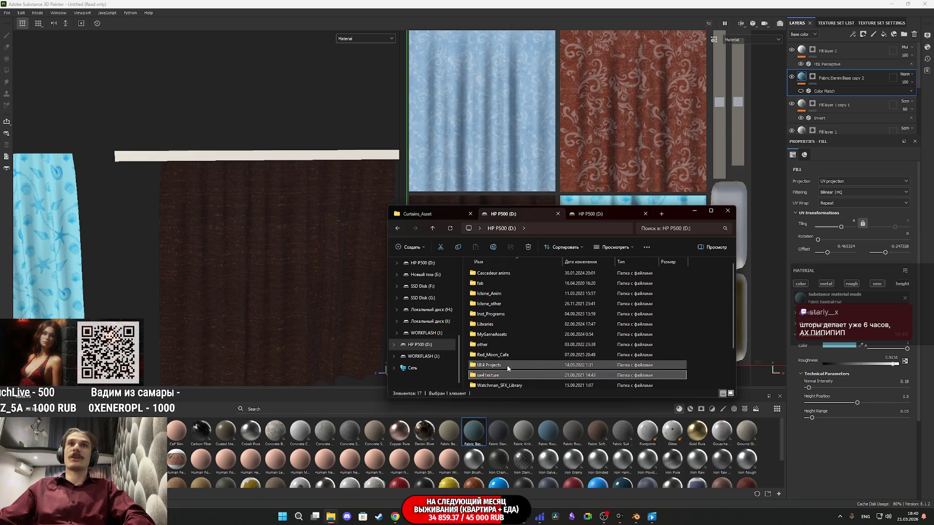
double_click(494, 344)
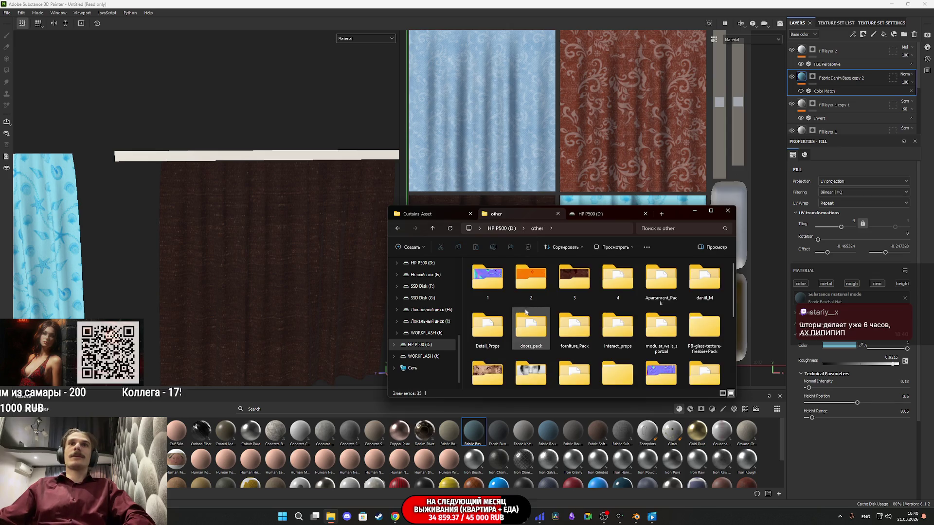
scroll(526, 312, "down", 1)
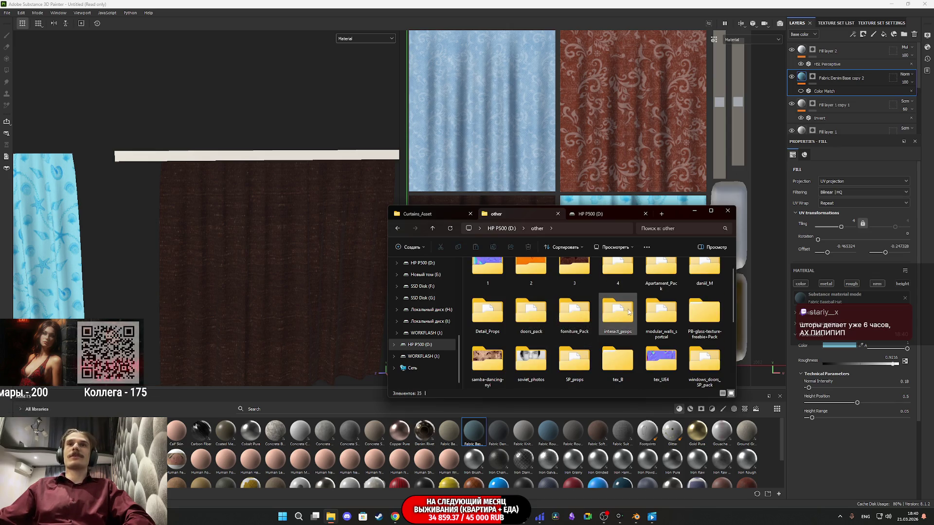
scroll(566, 331, "up", 1)
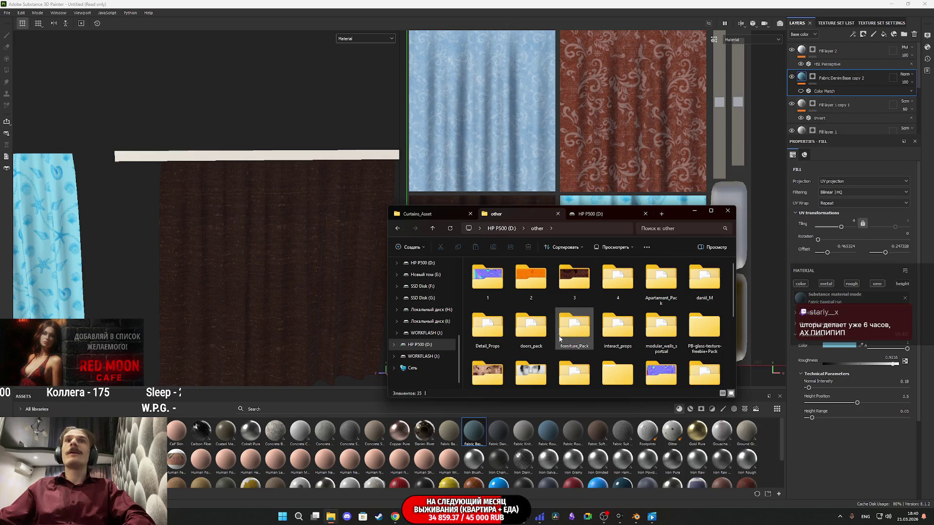
double_click(664, 281)
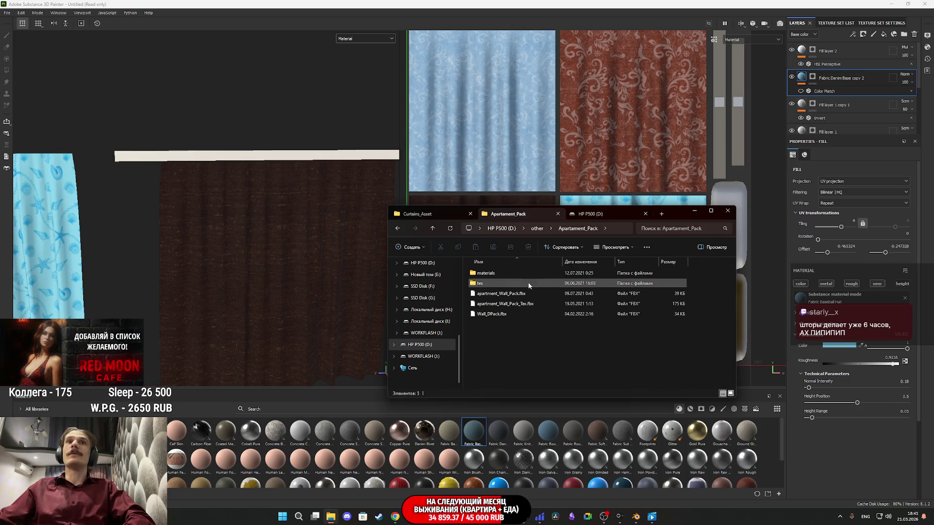
double_click(501, 280)
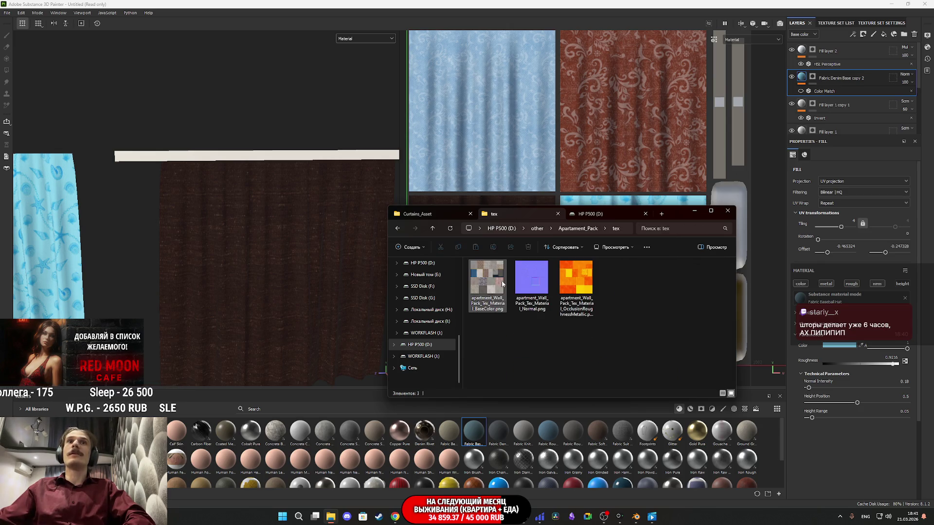
double_click(431, 232)
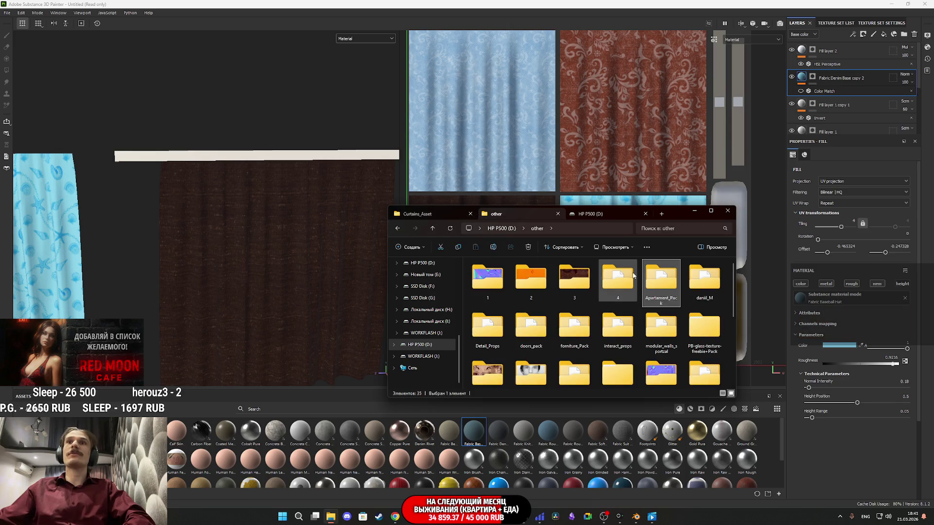
scroll(535, 306, "down", 1)
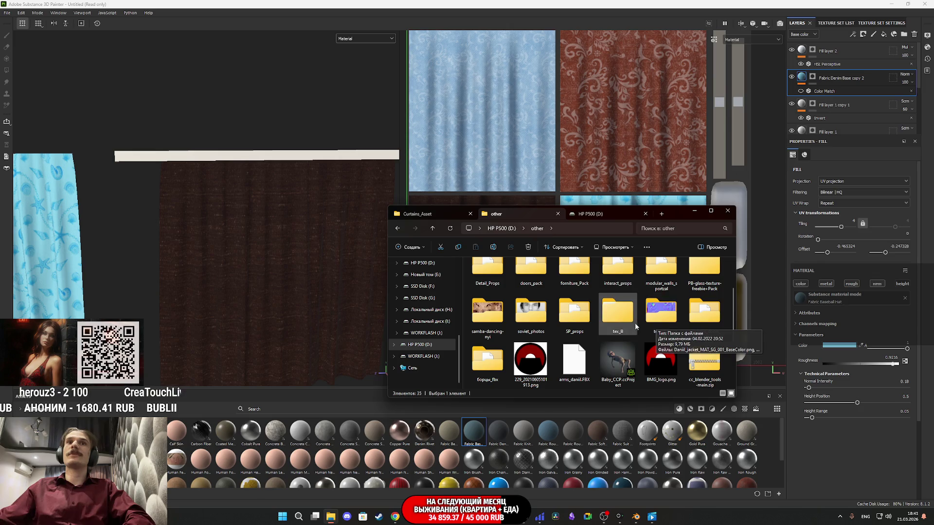
scroll(633, 321, "down", 1)
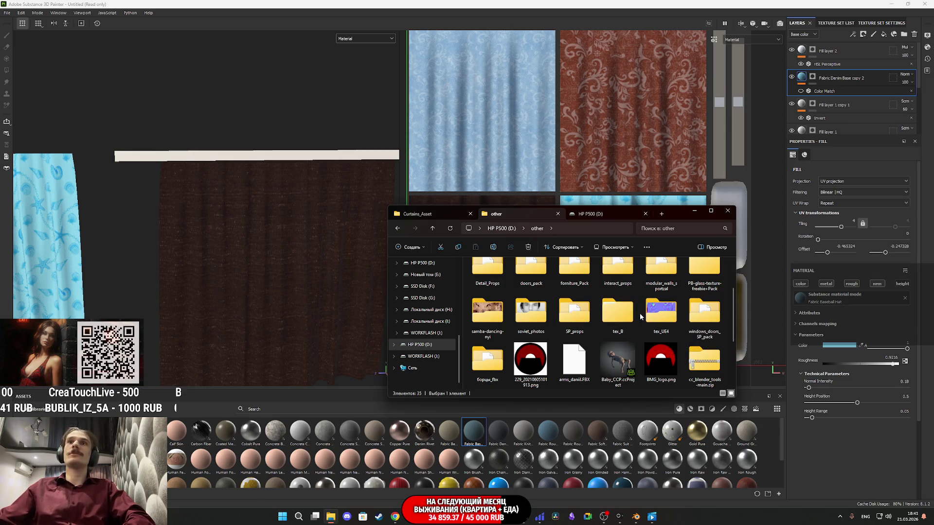
scroll(642, 316, "down", 2)
scroll(642, 316, "up", 3)
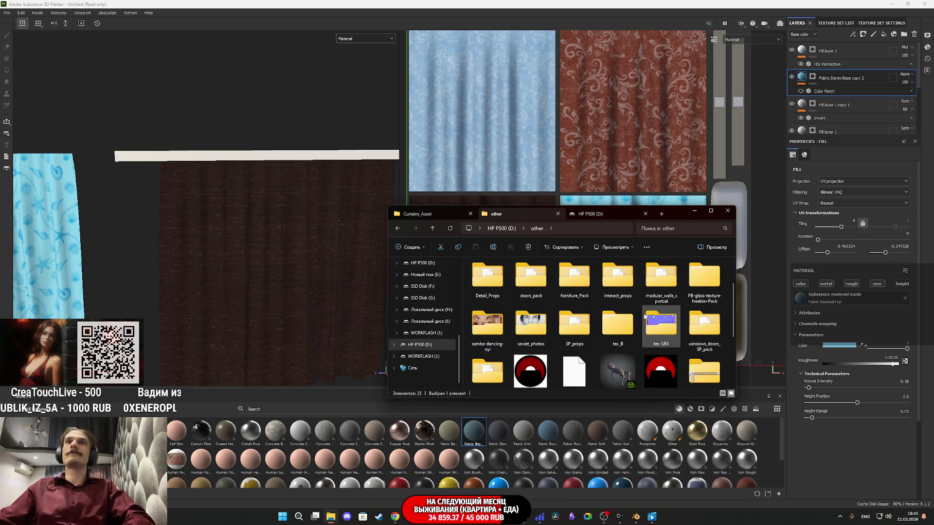
left_click(432, 228)
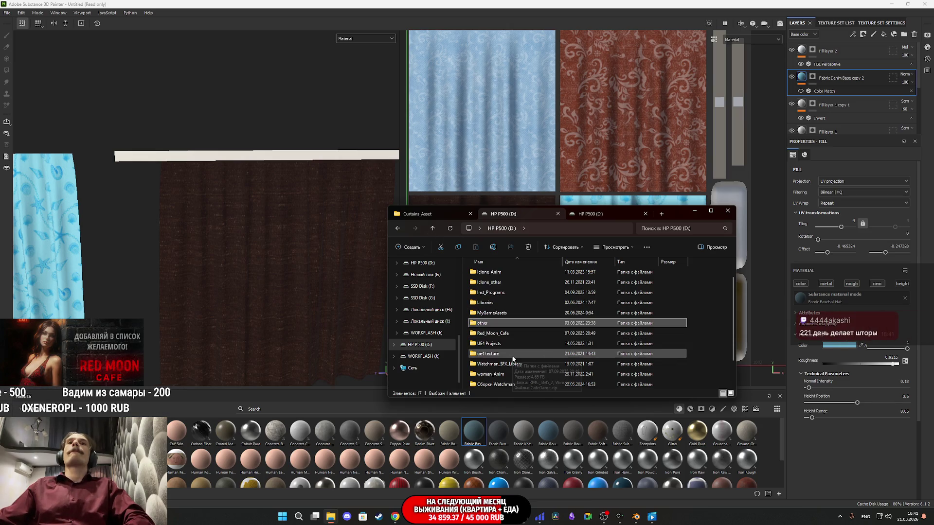
Peek into the UE4 Projects, Libraries and other folders, returning to the D: root each time.
scroll(513, 358, "down", 1)
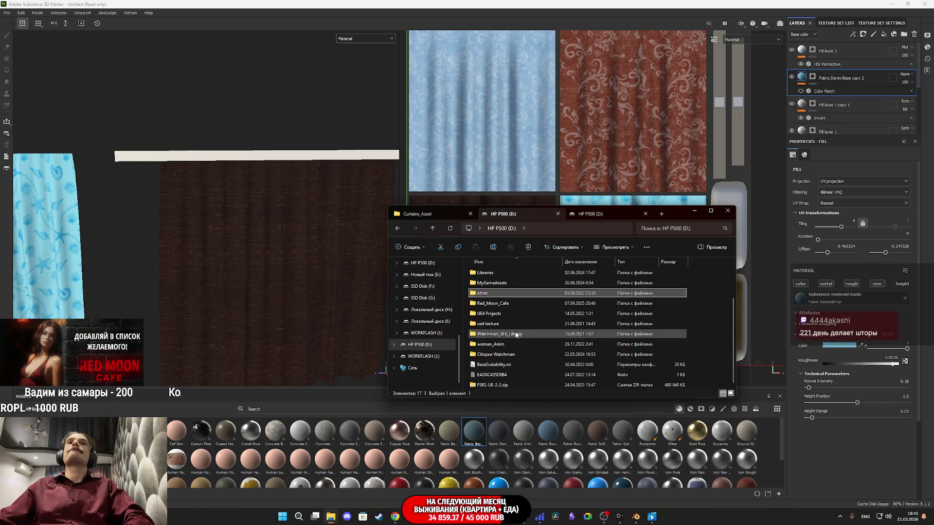
double_click(510, 314)
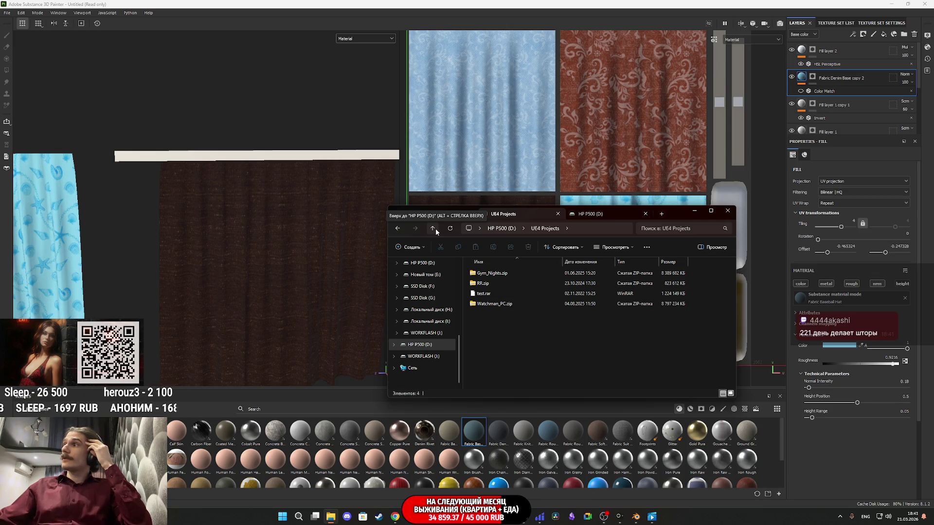
left_click(433, 229)
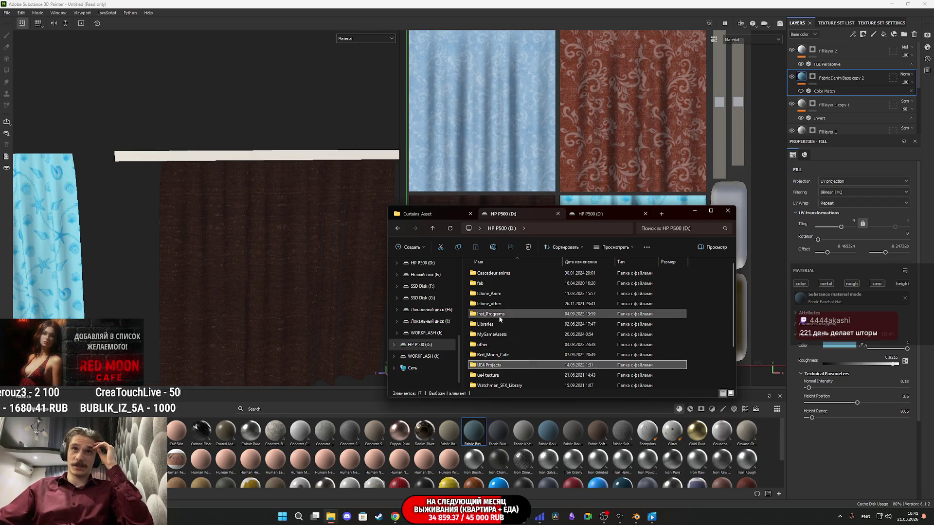
double_click(501, 323)
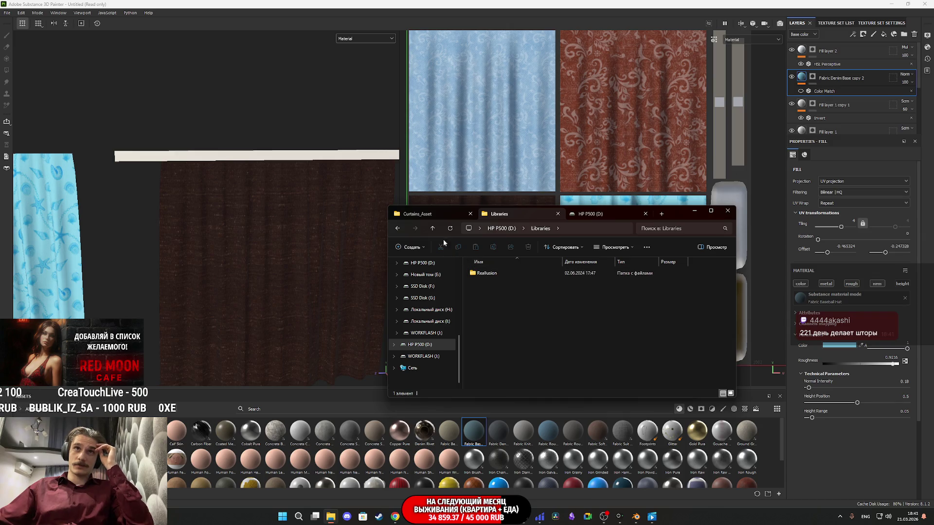
left_click(432, 228)
double_click(496, 345)
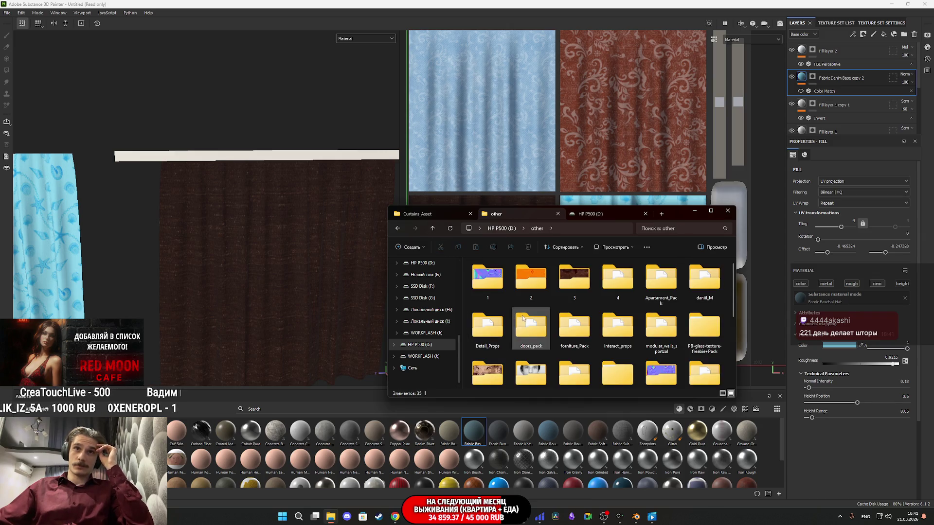
left_click(432, 228)
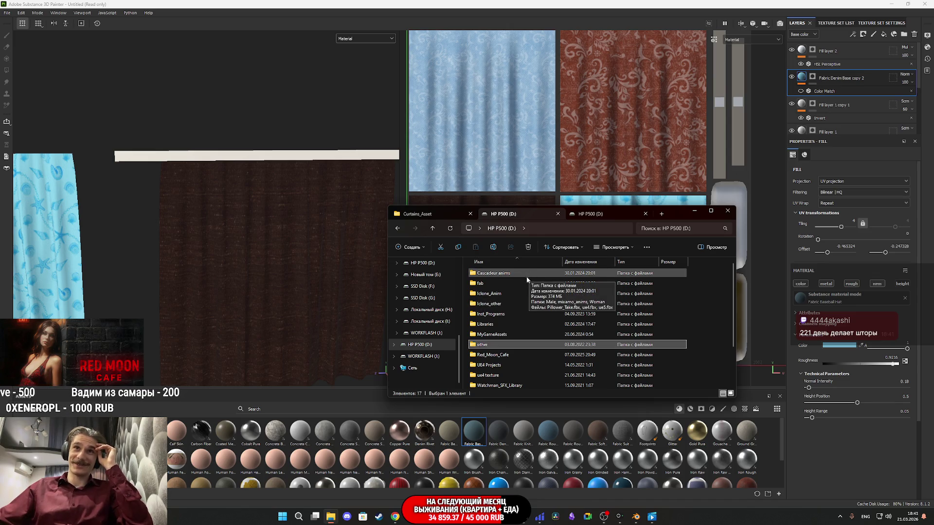
scroll(519, 311, "down", 2)
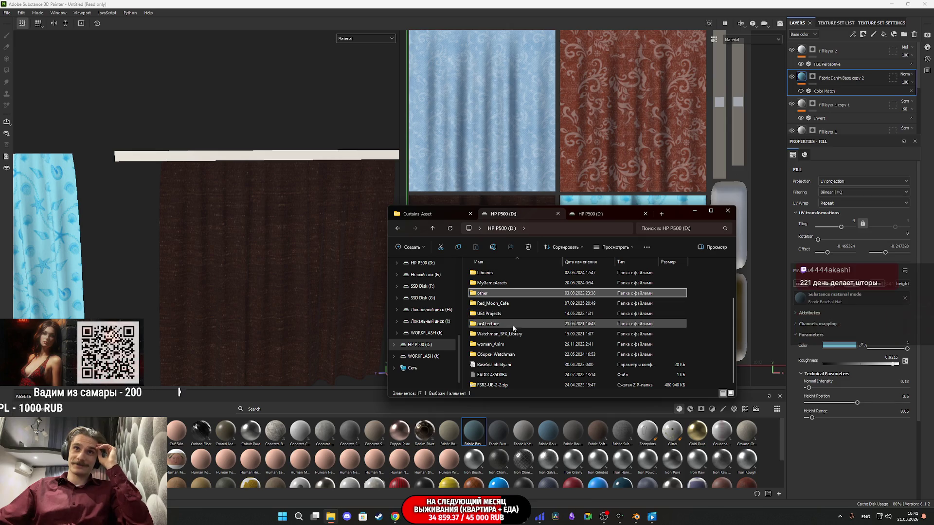
scroll(542, 356, "up", 2)
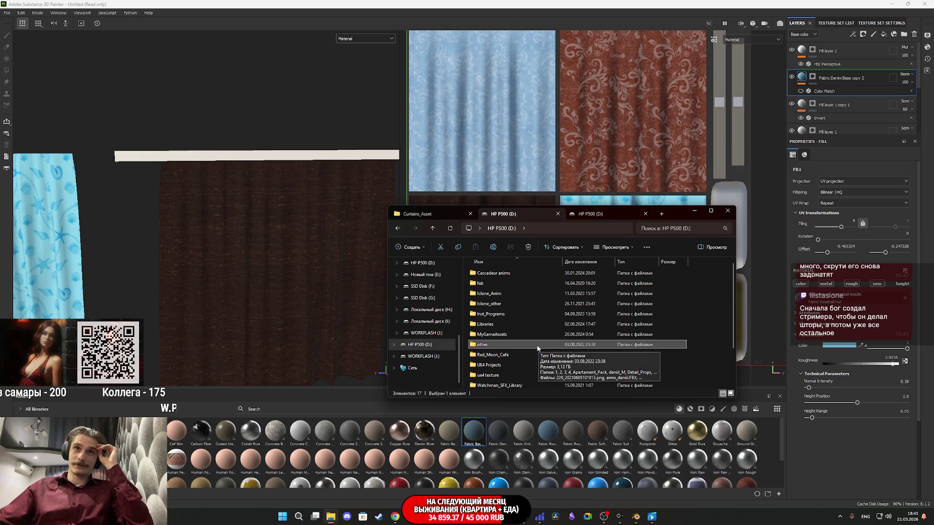
View Apartment Furniture's textures as large thumbnails, then open MyGameAssets › MyApartment › Tex.
double_click(523, 334)
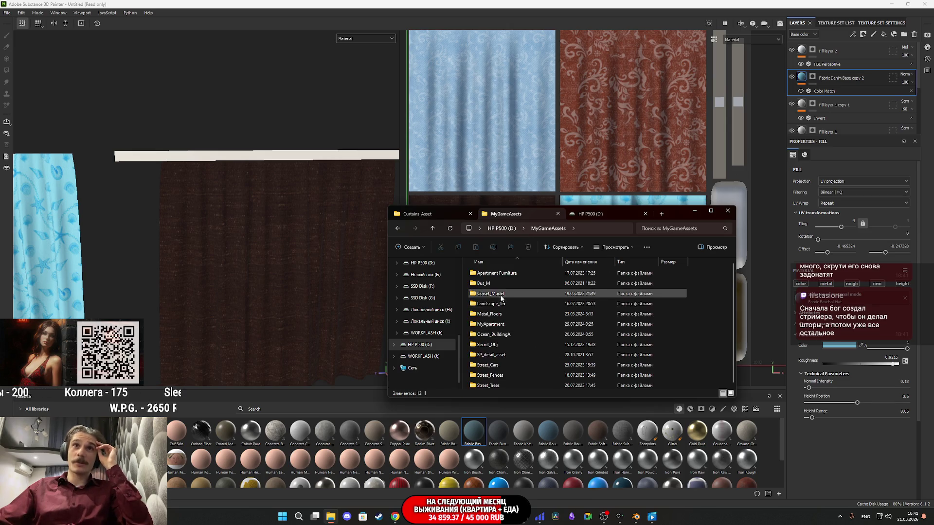
double_click(516, 273)
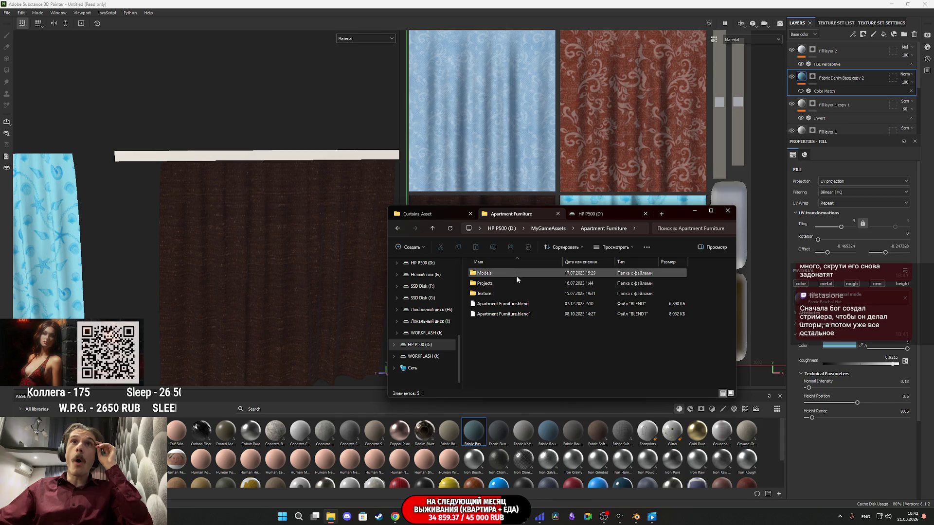
double_click(494, 294)
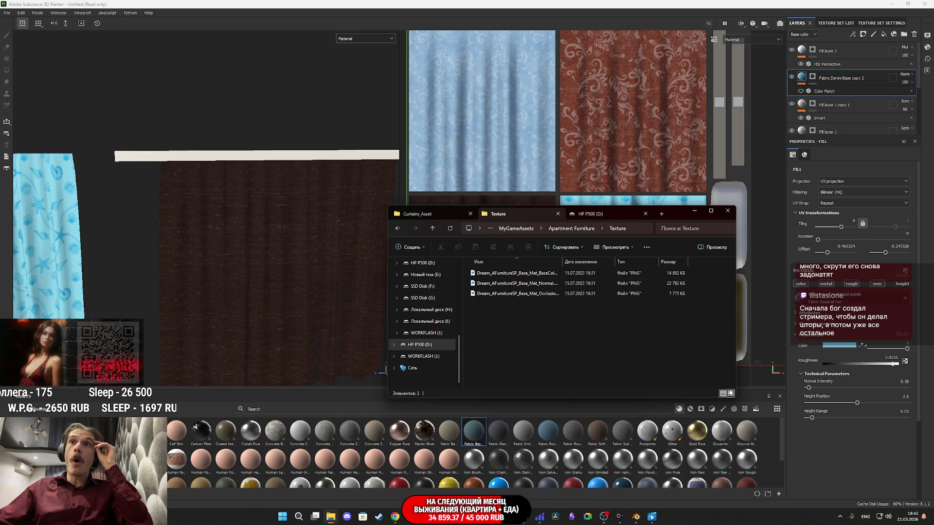
left_click(731, 393)
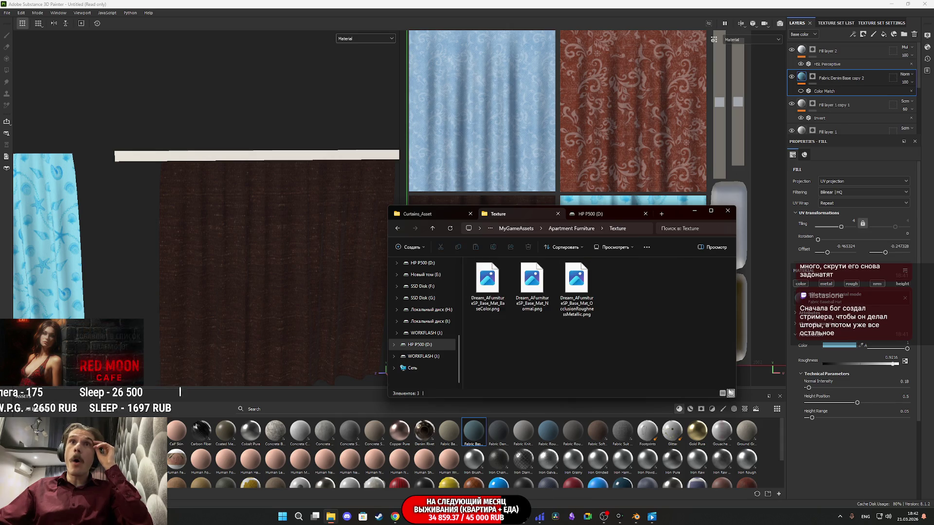
left_click(433, 228)
left_click(433, 229)
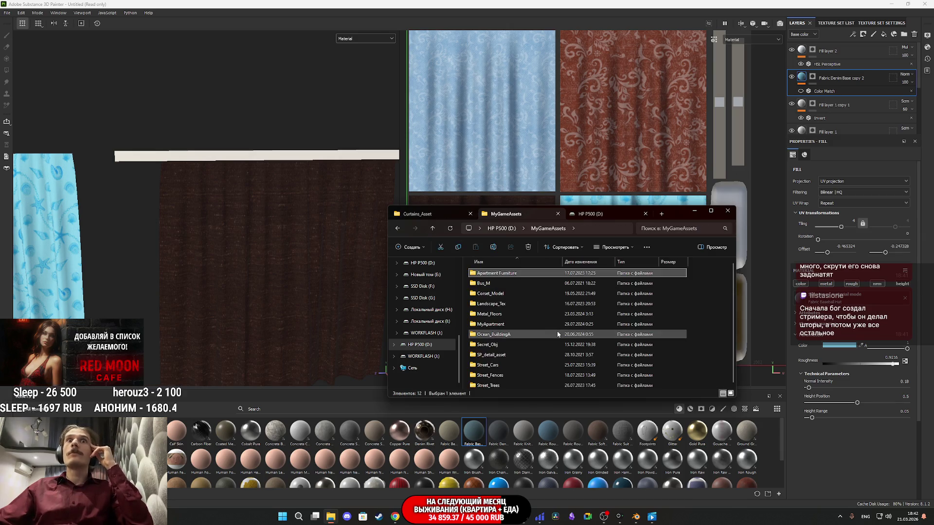
double_click(508, 324)
double_click(489, 284)
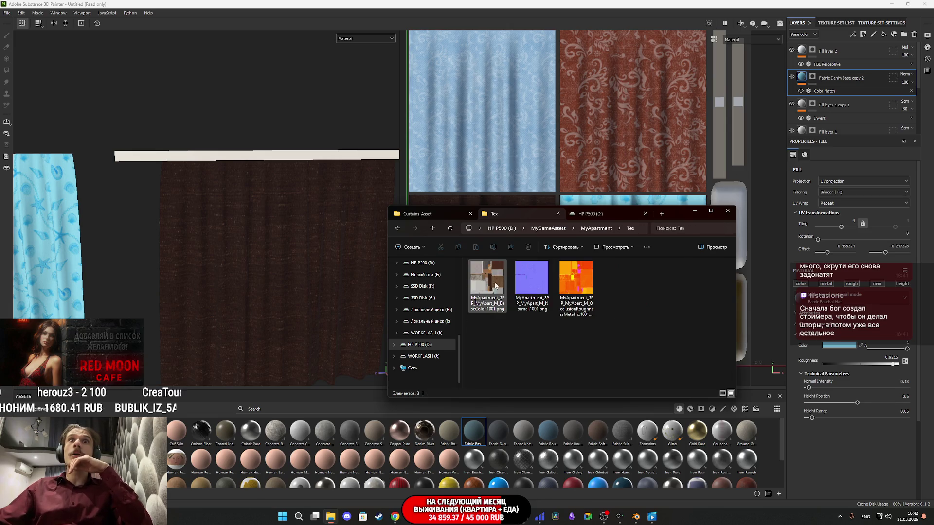
double_click(492, 282)
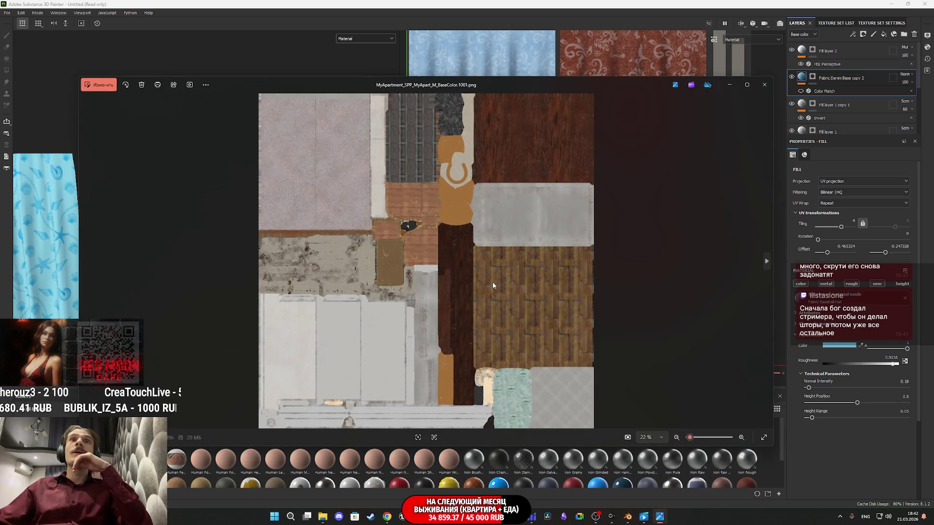
scroll(515, 370, "up", 3)
scroll(519, 405, "up", 4)
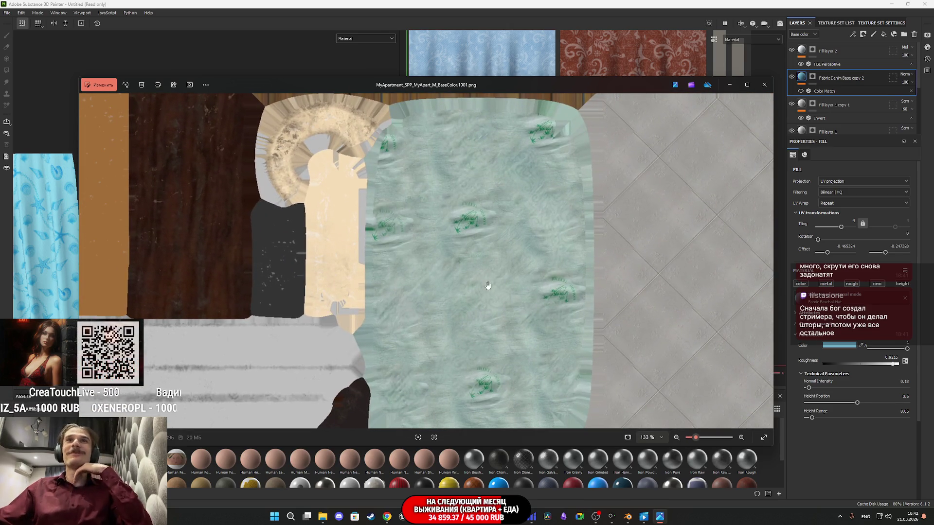
scroll(488, 285, "up", 3)
scroll(497, 288, "down", 8)
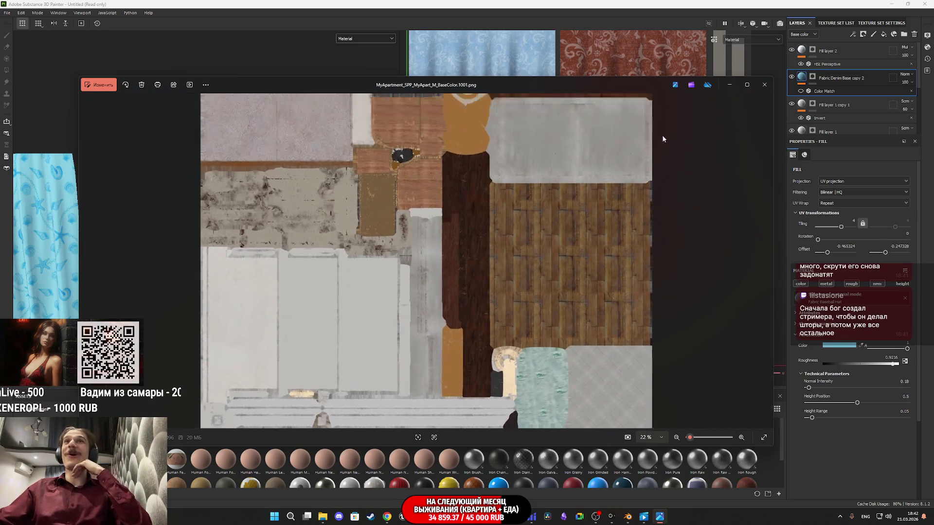
left_click(764, 85)
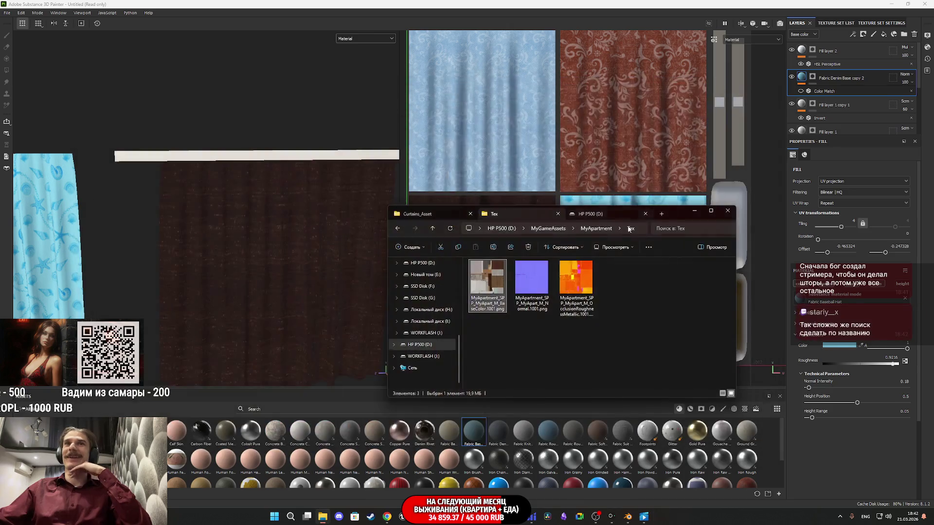
left_click(430, 230)
double_click(505, 281)
Open the MyMats folder and then its M_10 material folder.
double_click(501, 273)
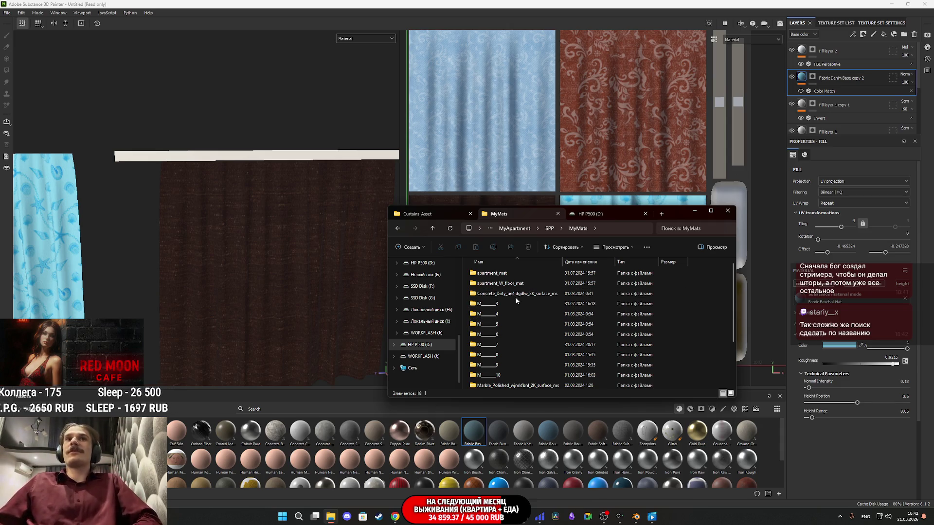
left_click(552, 373)
double_click(551, 374)
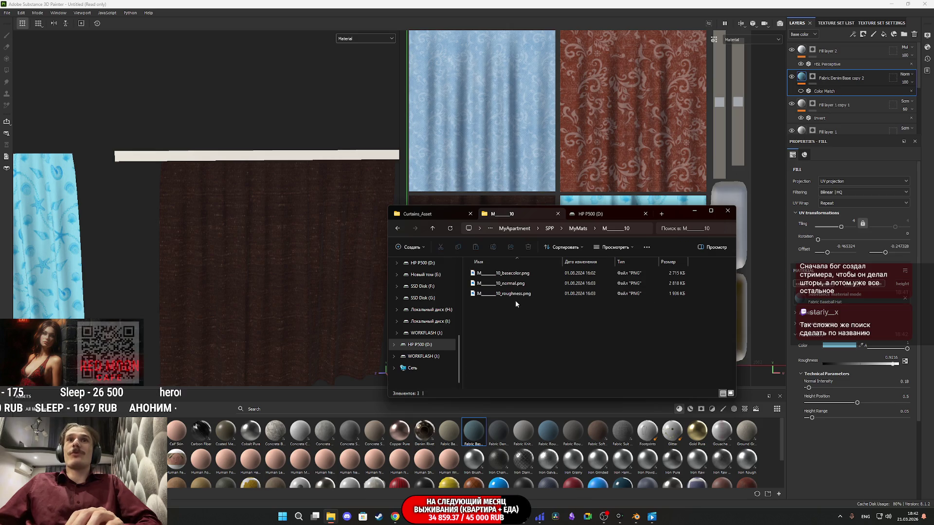
Preview the M_10 basecolor texture, then select the basecolor and normal PNGs together.
double_click(486, 277)
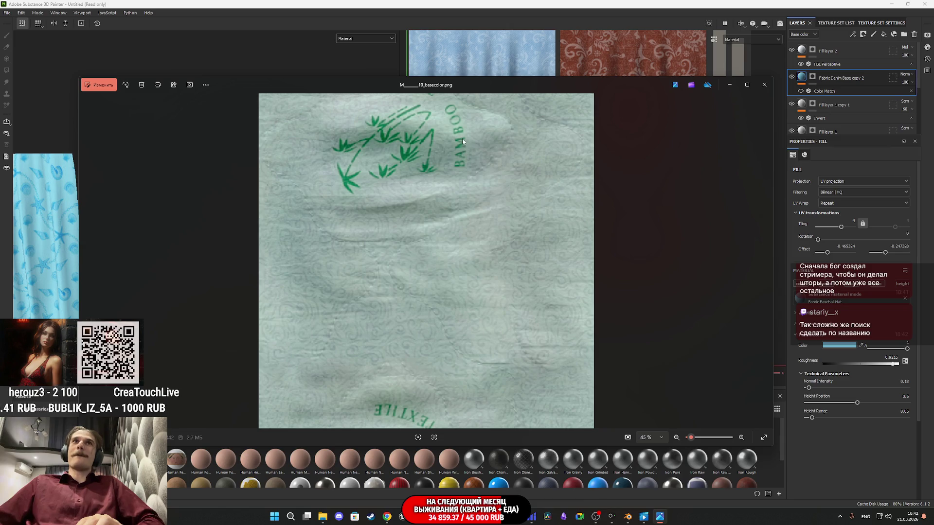
left_click(764, 84)
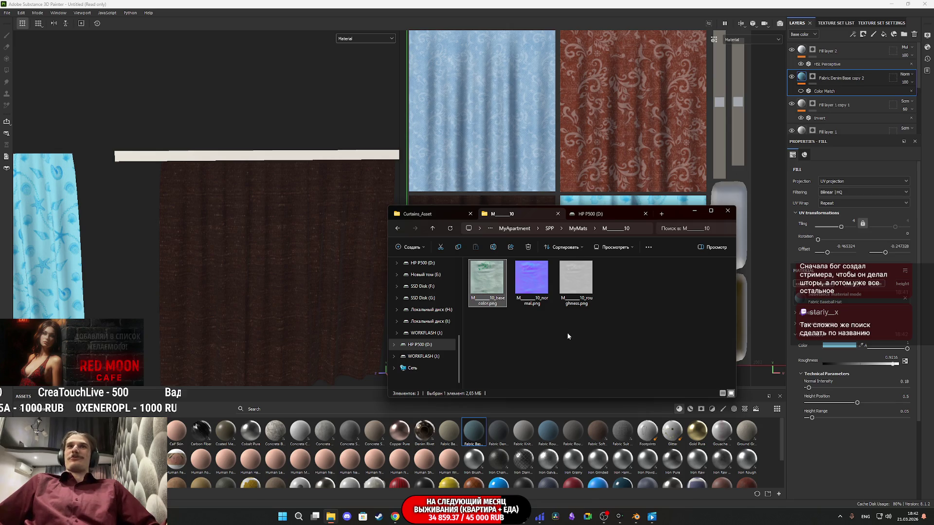
left_click_drag(547, 325, 492, 283)
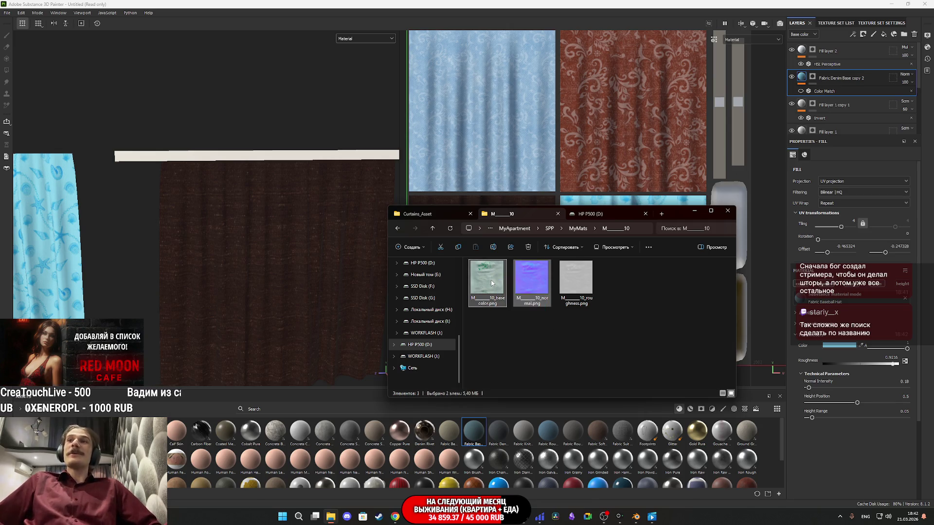
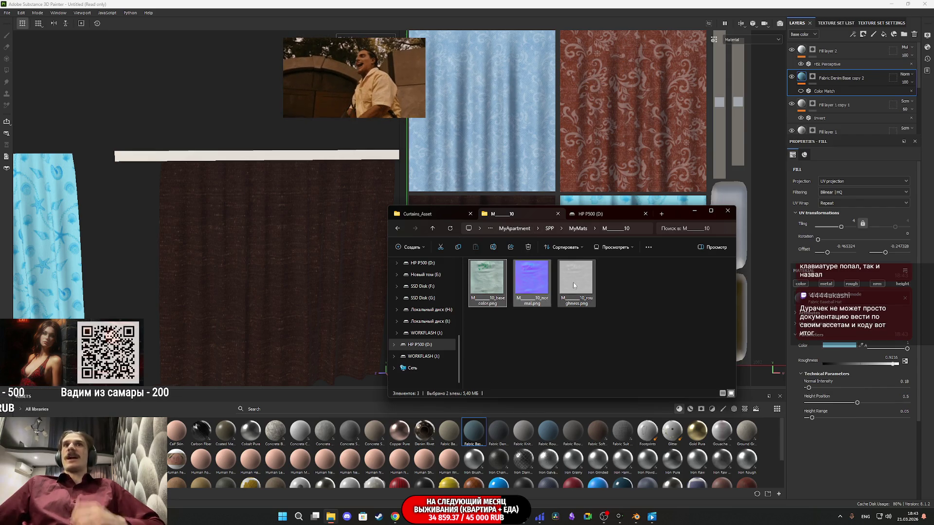
Import the curtain basecolor and normal PNGs into the current project as texture resources.
mouse_move(500, 333)
left_mouse_down()
mouse_move(485, 285)
mouse_move(482, 308)
mouse_move(485, 298)
left_mouse_up()
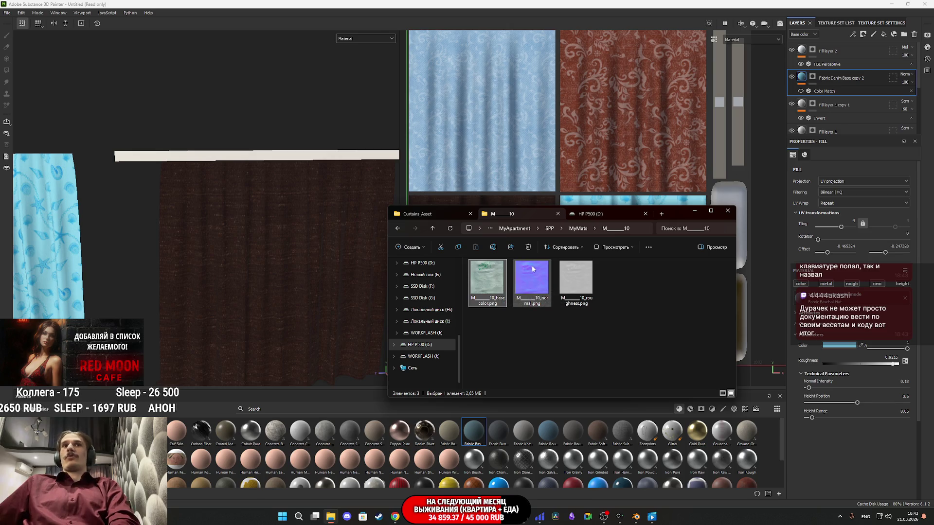
mouse_move(541, 334)
left_mouse_down()
mouse_move(504, 277)
mouse_move(517, 437)
left_mouse_up()
left_click(561, 186)
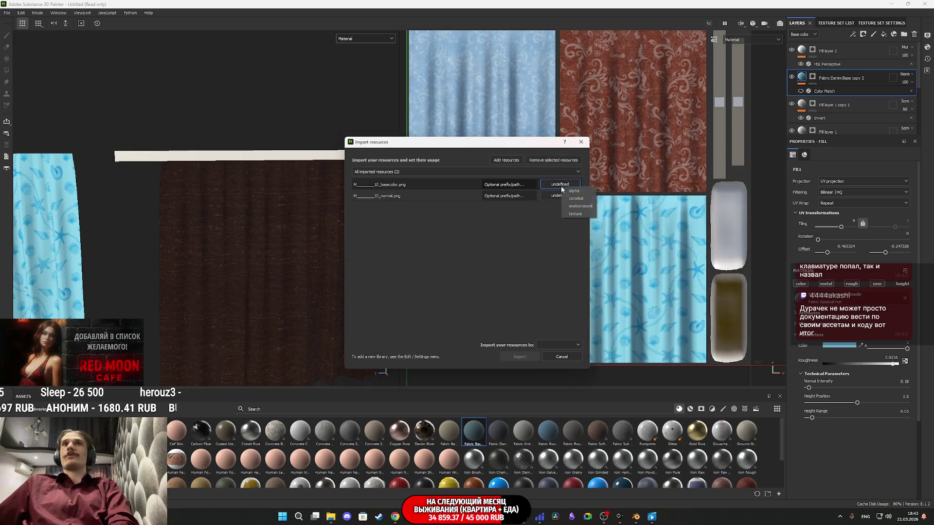
left_click(576, 215)
left_click(559, 196)
left_click(574, 226)
left_click(548, 345)
left_click(550, 363)
left_click(519, 356)
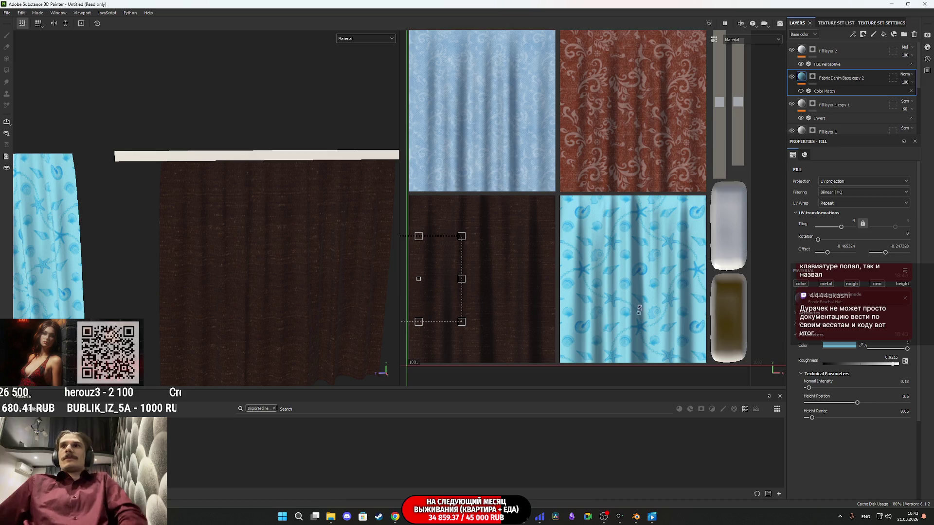
Add a new fill layer using the imported basecolor and normal maps for Base color and Normal.
left_click(860, 51)
left_click(883, 35)
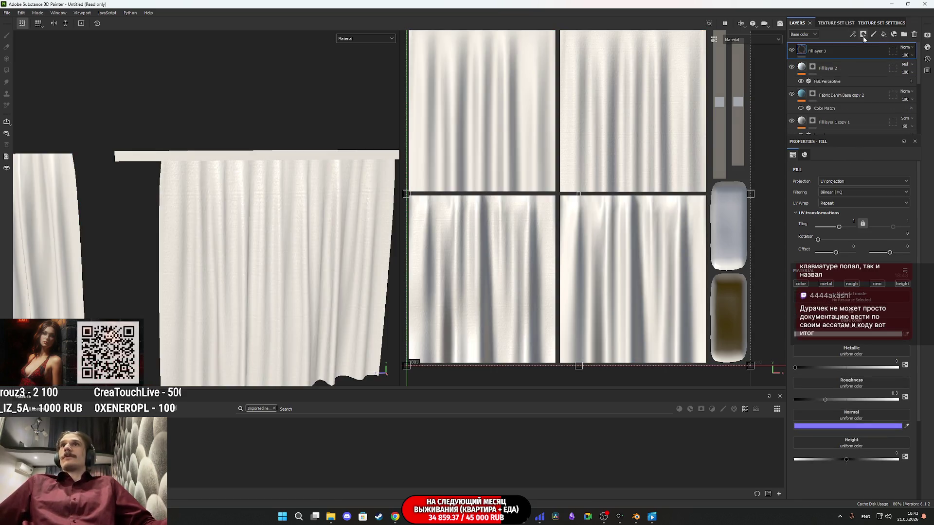
left_click_drag(301, 399, 851, 328)
mouse_move(341, 408)
left_mouse_down()
mouse_move(850, 375)
mouse_move(859, 413)
left_mouse_up()
Give Fill layer 3 a black mask and polygon-fill it onto the pillow only.
right_click(805, 51)
left_click(831, 78)
scroll(232, 291, "down", 3)
mouse_move(226, 293)
left_mouse_down()
mouse_move(146, 228)
mouse_move(3, 169)
left_mouse_up()
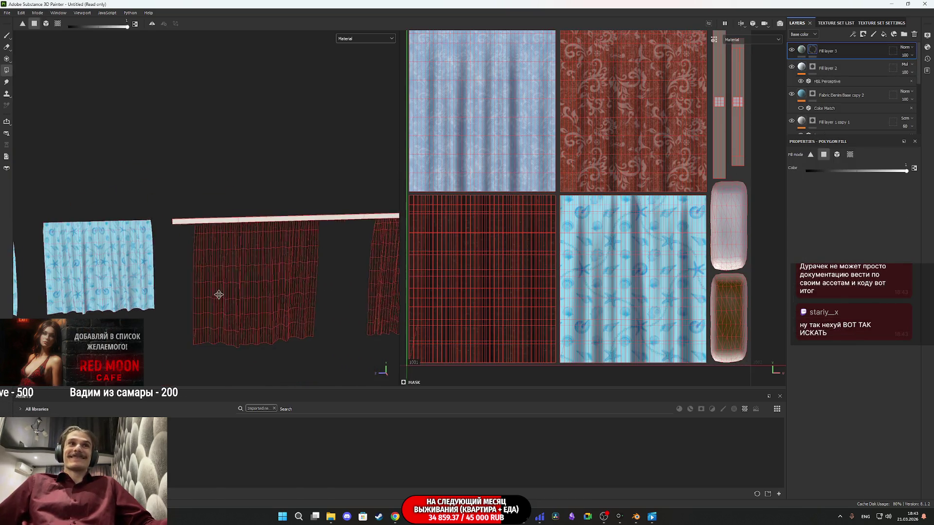
scroll(185, 224, "up", 6)
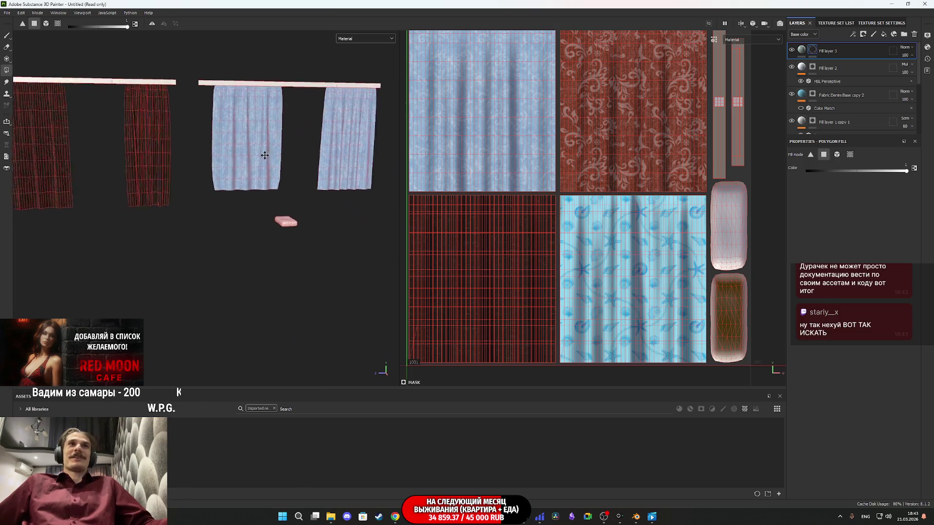
left_click_drag(267, 287, 124, 156)
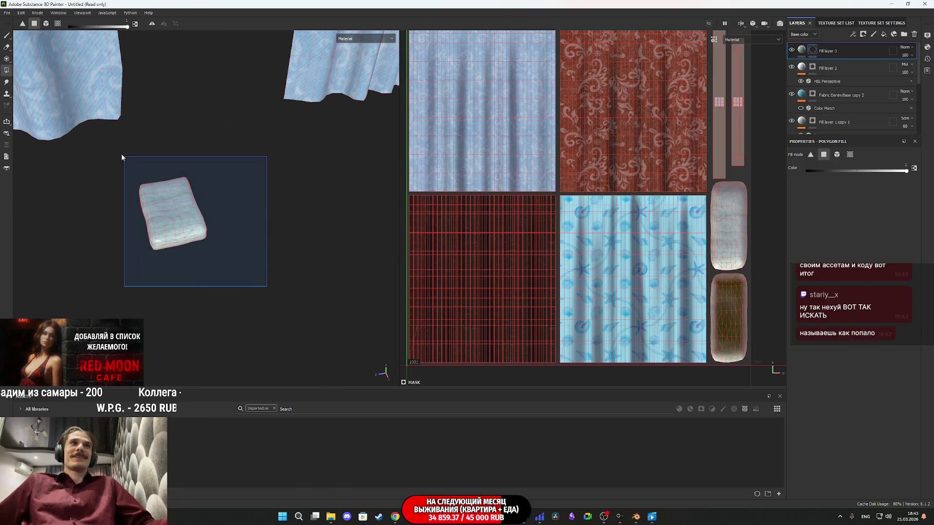
Set the fill's tiling to 8, shift its offset, raise roughness to 1, and disable metallic and height.
left_click(801, 50)
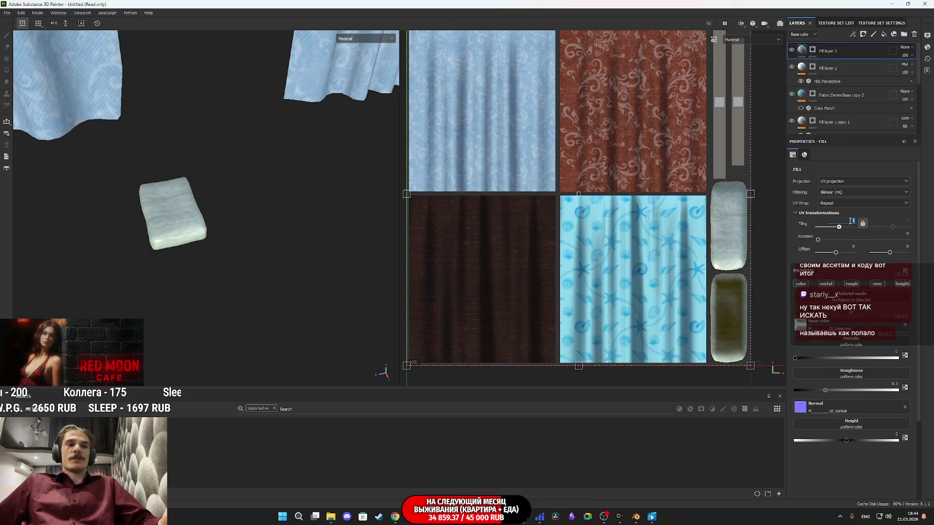
type("8")
key("Return")
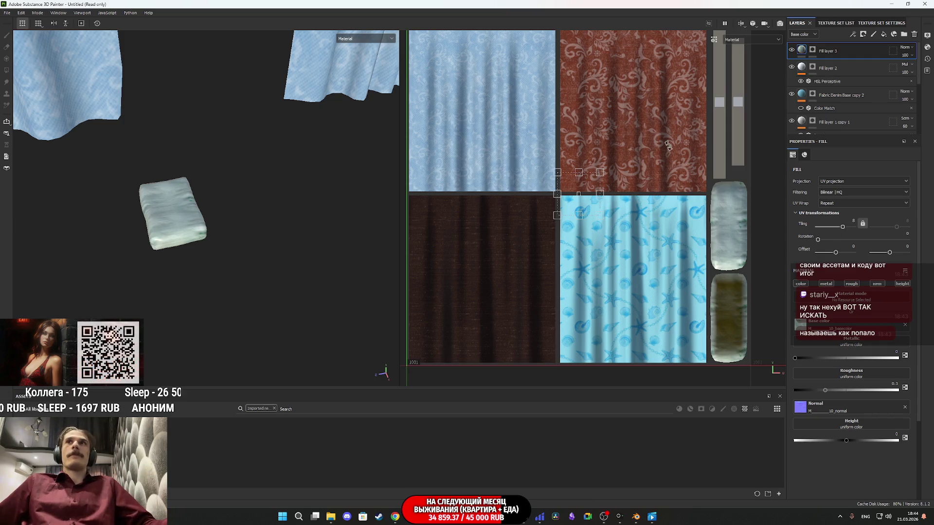
left_click_drag(589, 197, 747, 323)
scroll(176, 226, "up", 3)
mouse_move(176, 226)
left_mouse_down()
mouse_move(146, 196)
mouse_move(229, 162)
mouse_move(295, 203)
left_mouse_up()
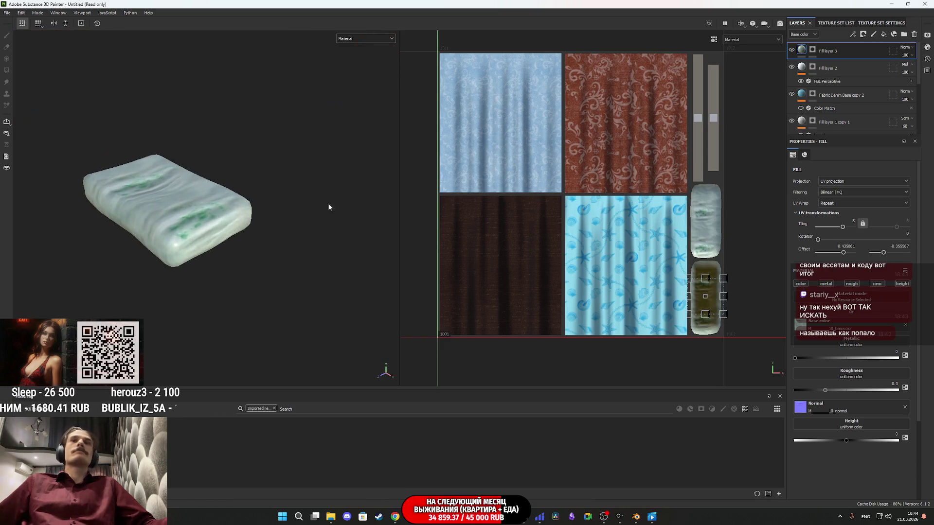
scroll(651, 256, "up", 1)
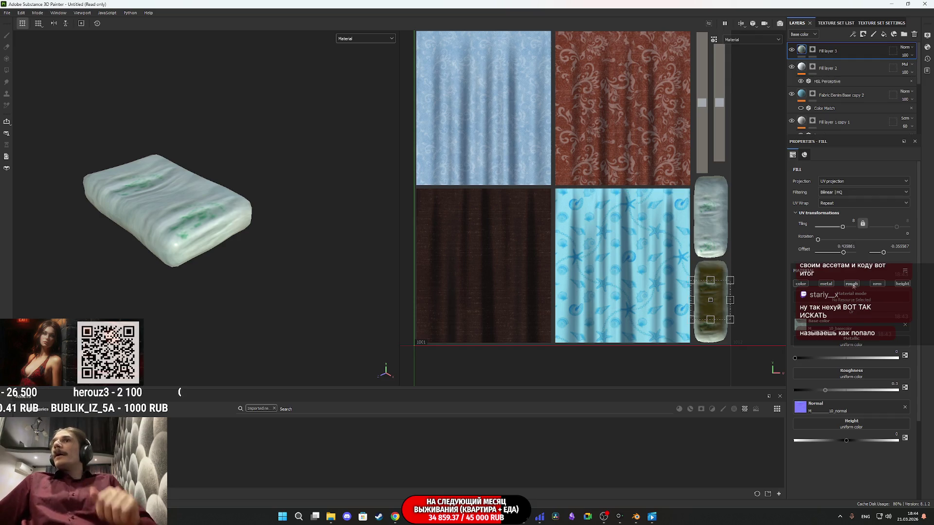
left_click_drag(839, 390, 899, 389)
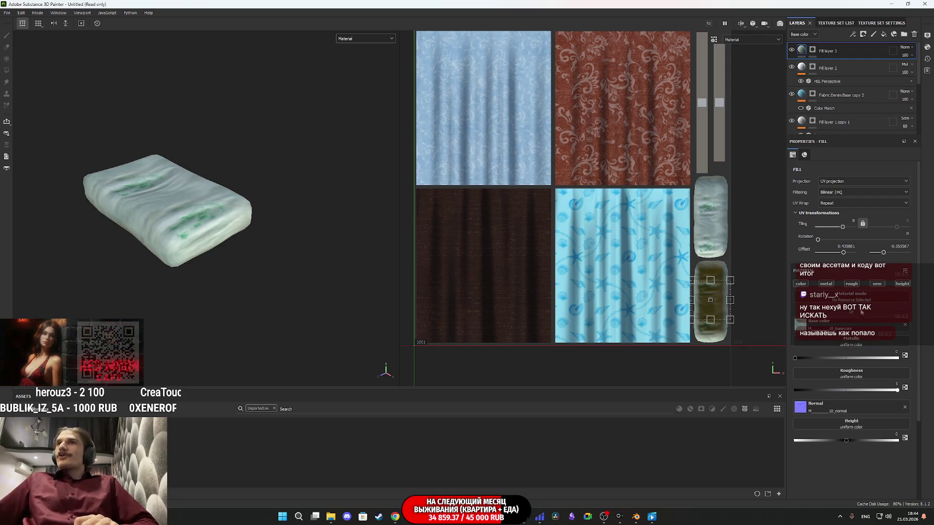
left_click(827, 284)
left_click(902, 284)
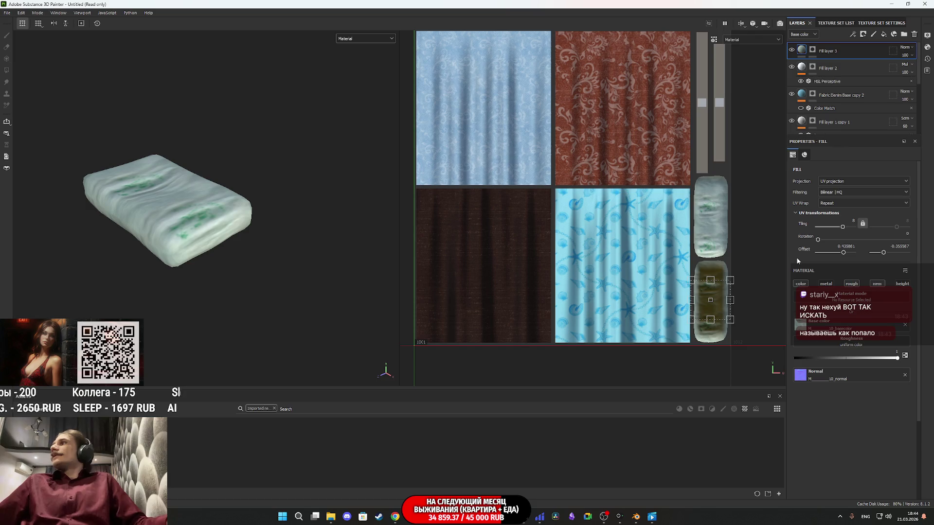
scroll(724, 299, "up", 3)
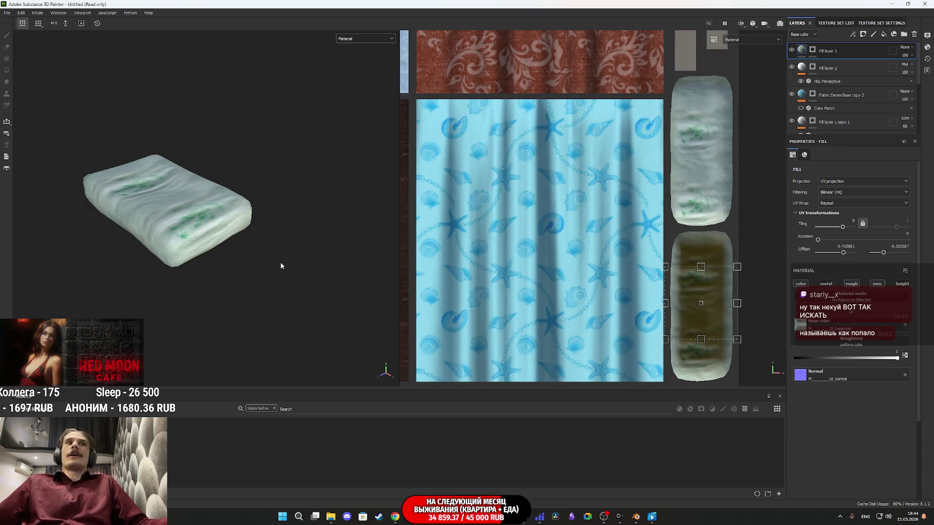
Stretch the pillow's horizontal tiling to 18.6, rotate the pattern about 321 degrees, and shift its offset.
mouse_move(177, 198)
left_mouse_down()
mouse_move(266, 116)
mouse_move(177, 188)
mouse_move(190, 251)
mouse_move(79, 277)
mouse_move(739, 246)
left_mouse_up()
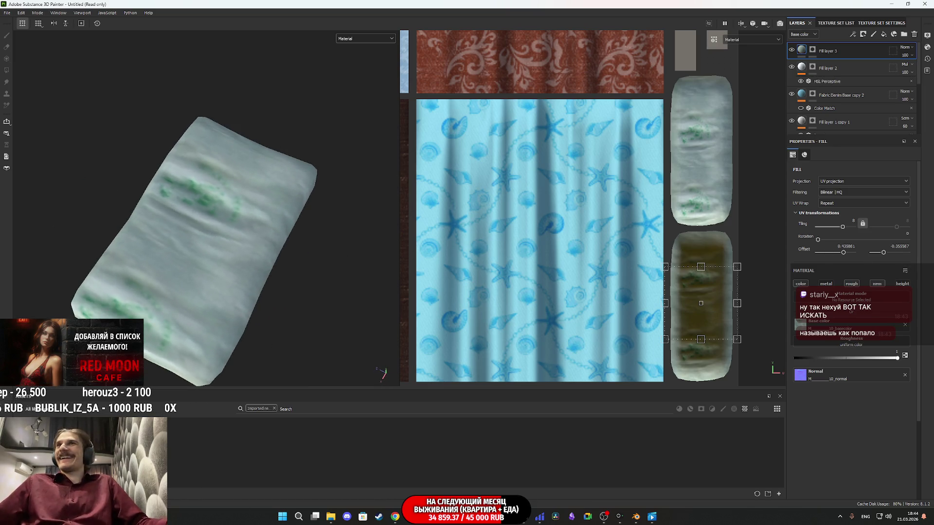
double_click(850, 221)
type("10")
key("Return")
left_click_drag(735, 300, 704, 308)
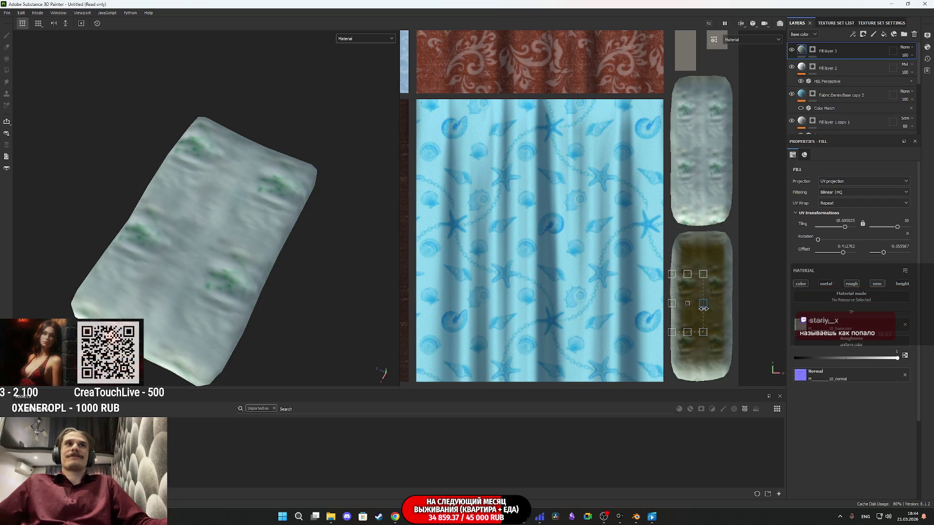
mouse_move(713, 261)
left_mouse_down()
mouse_move(727, 289)
mouse_move(703, 297)
mouse_move(711, 318)
left_mouse_up()
mouse_move(204, 253)
left_mouse_down()
mouse_move(192, 259)
mouse_move(220, 142)
mouse_move(184, 187)
mouse_move(218, 186)
mouse_move(309, 241)
mouse_move(429, 252)
mouse_move(235, 311)
left_mouse_up()
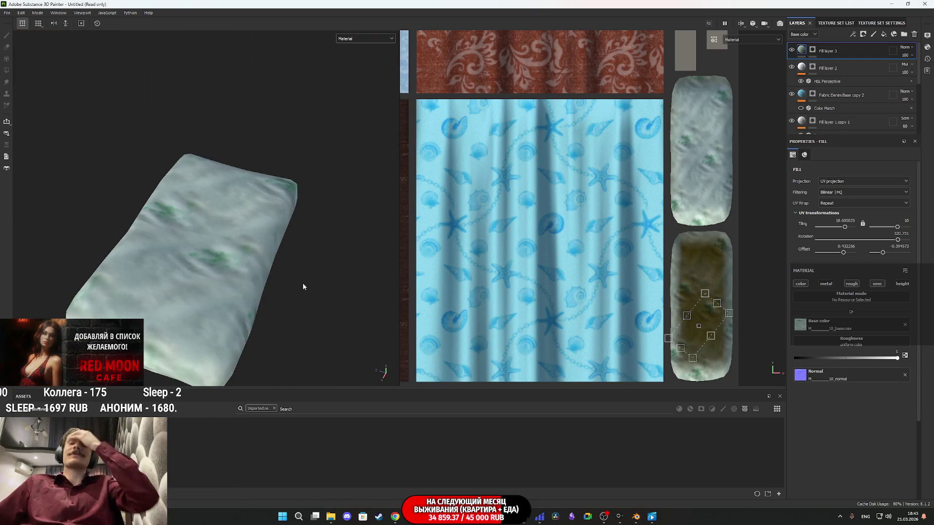
Set the vertical tiling to 8 and inspect the pillow's fabric up close.
scroll(253, 258, "down", 4)
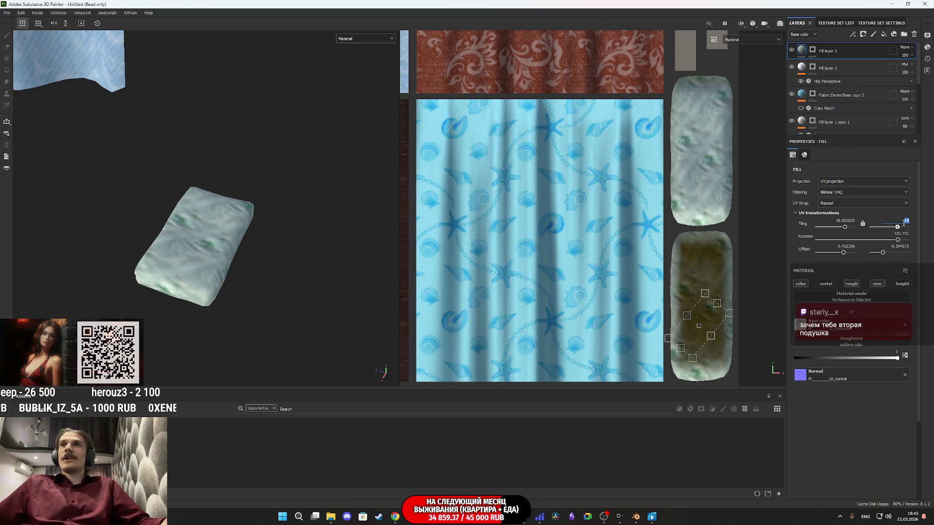
key("BackSpace")
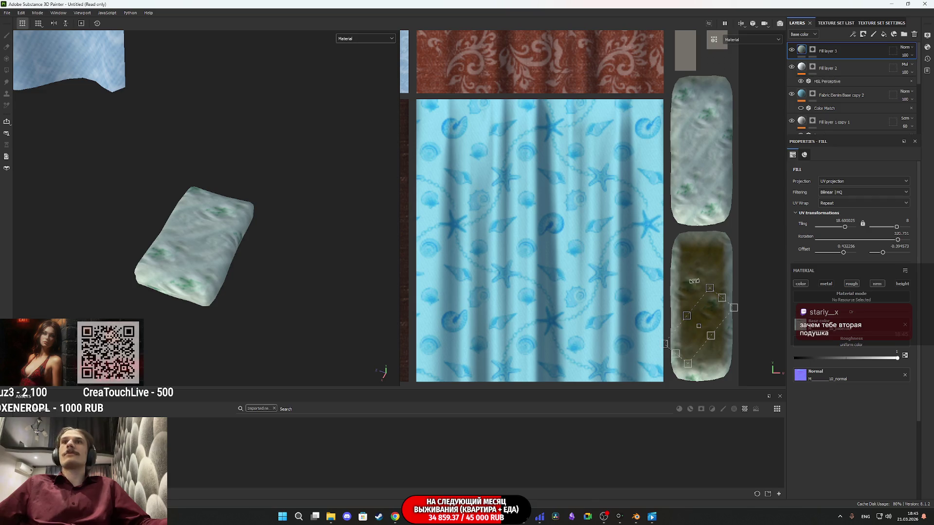
left_click(845, 220)
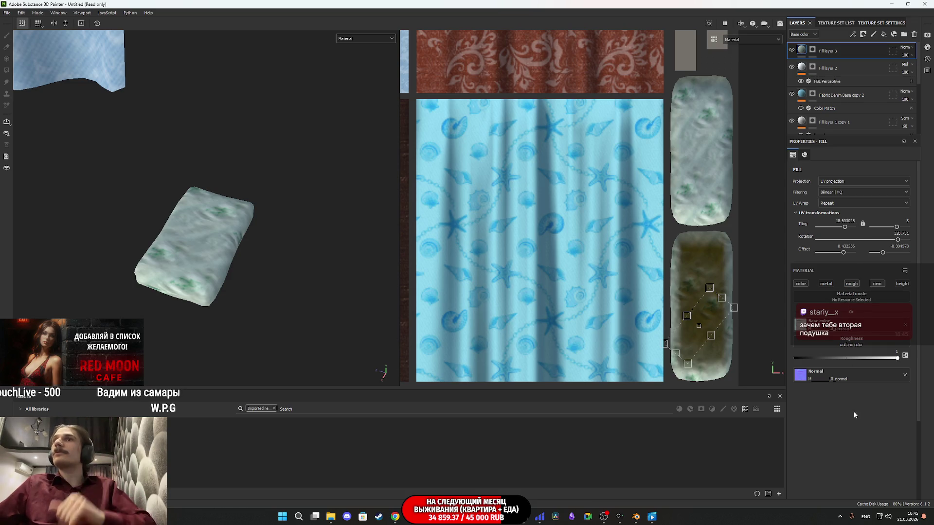
scroll(200, 226, "up", 2)
mouse_move(200, 226)
left_mouse_down()
mouse_move(209, 240)
mouse_move(175, 291)
mouse_move(177, 246)
mouse_move(246, 200)
left_mouse_up()
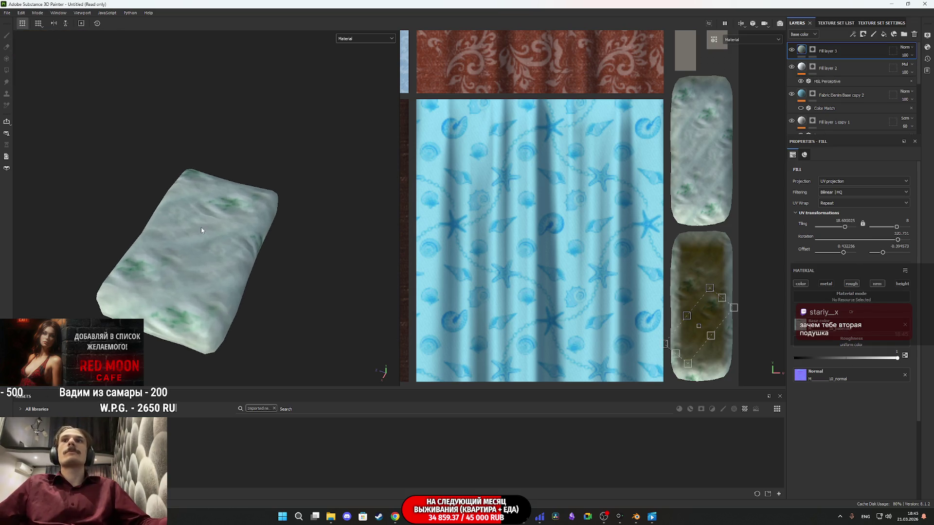
scroll(208, 243, "down", 5)
scroll(208, 239, "down", 5)
scroll(246, 200, "up", 5)
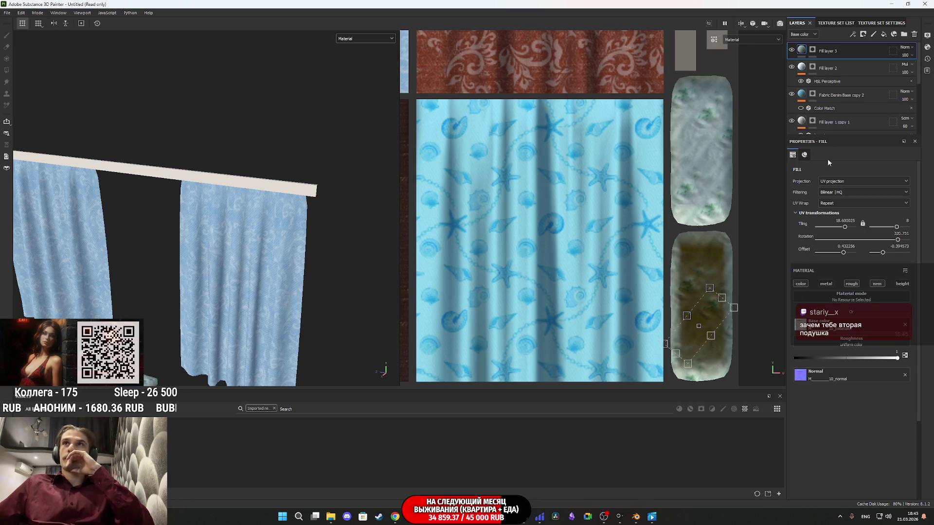
Clear the Imported resources filter, browse the materials, and add Steel Painted as a top layer.
left_click(274, 408)
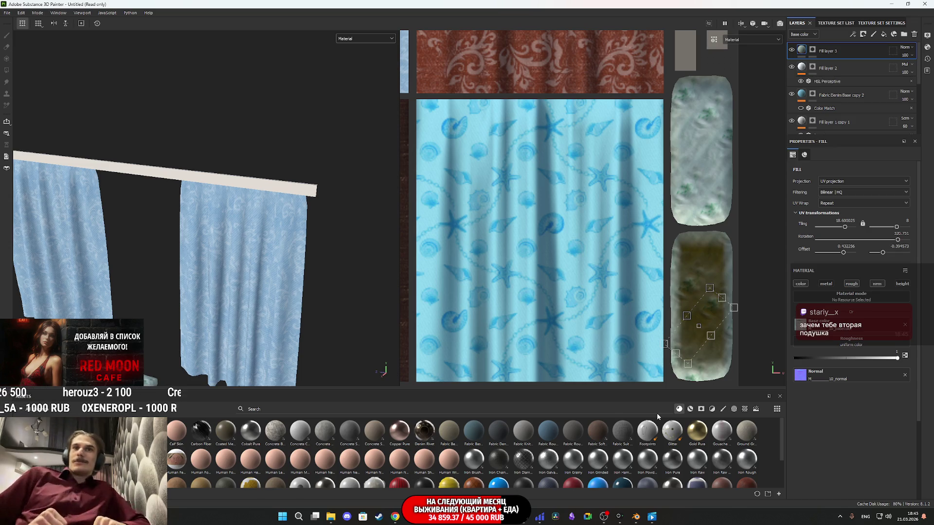
scroll(594, 471, "down", 3)
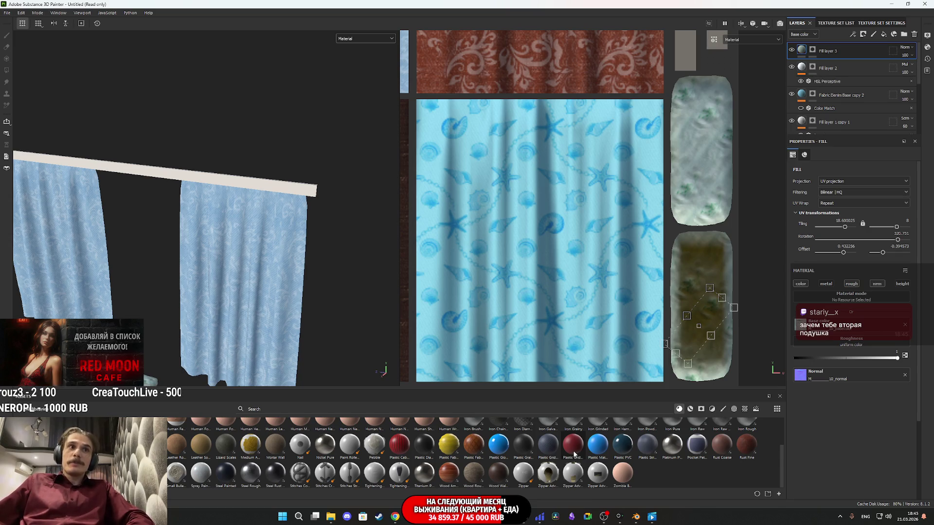
mouse_move(574, 454)
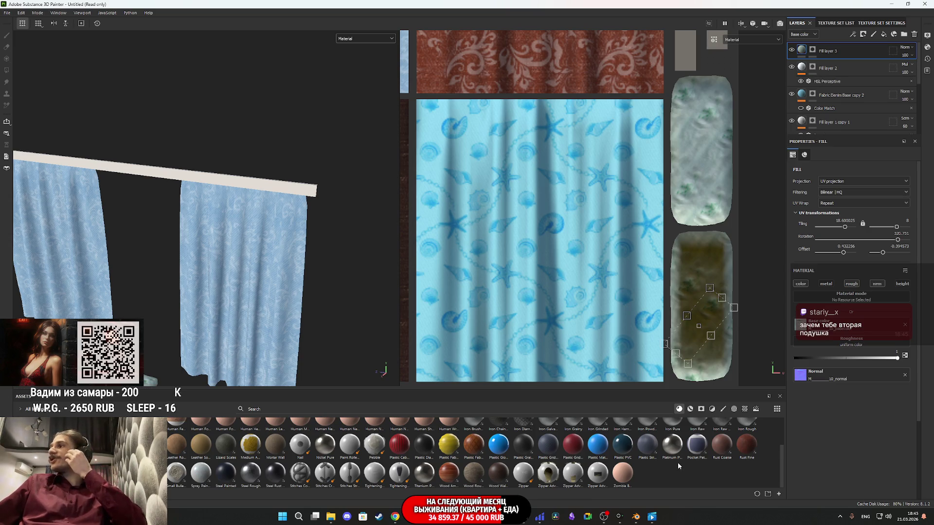
mouse_move(675, 454)
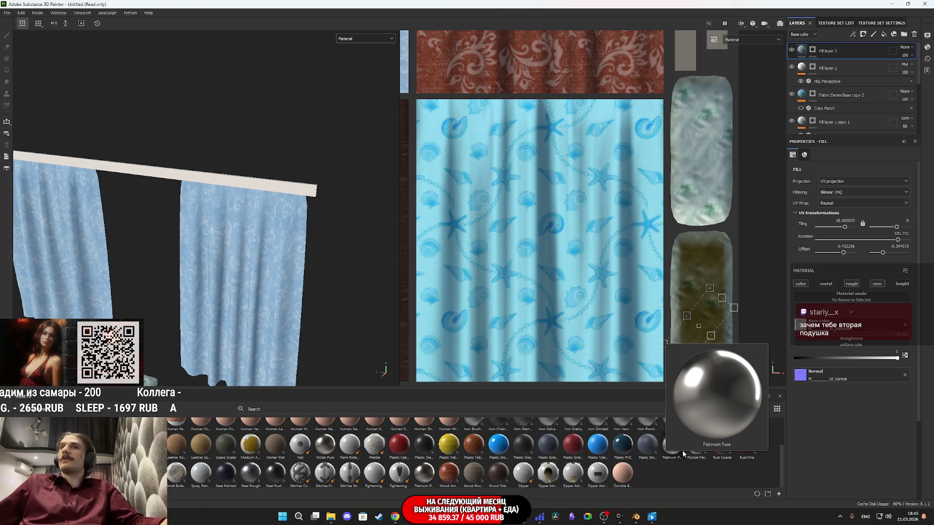
scroll(671, 479, "up", 2)
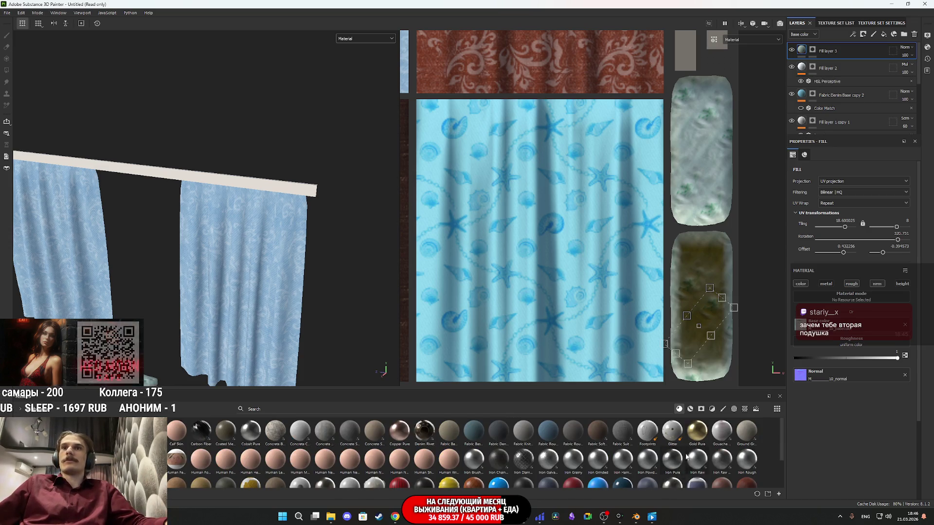
mouse_move(201, 484)
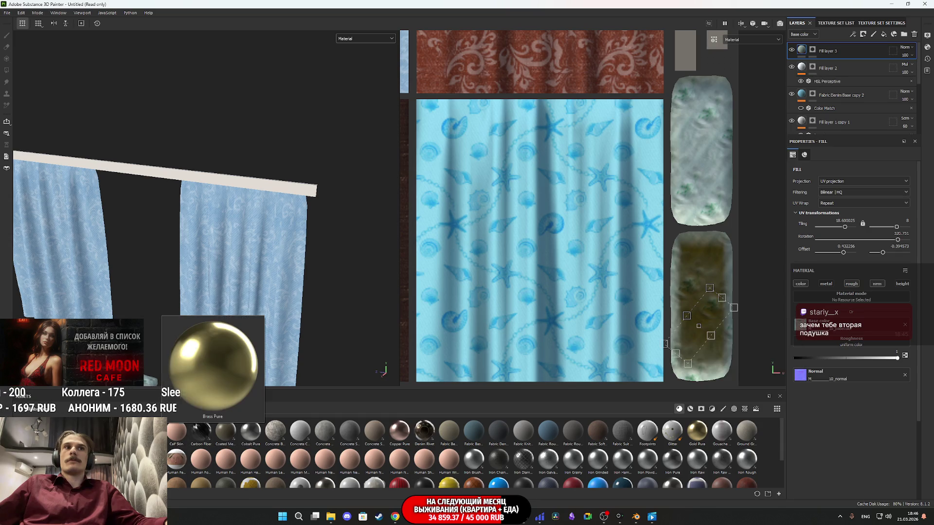
scroll(552, 455, "down", 3)
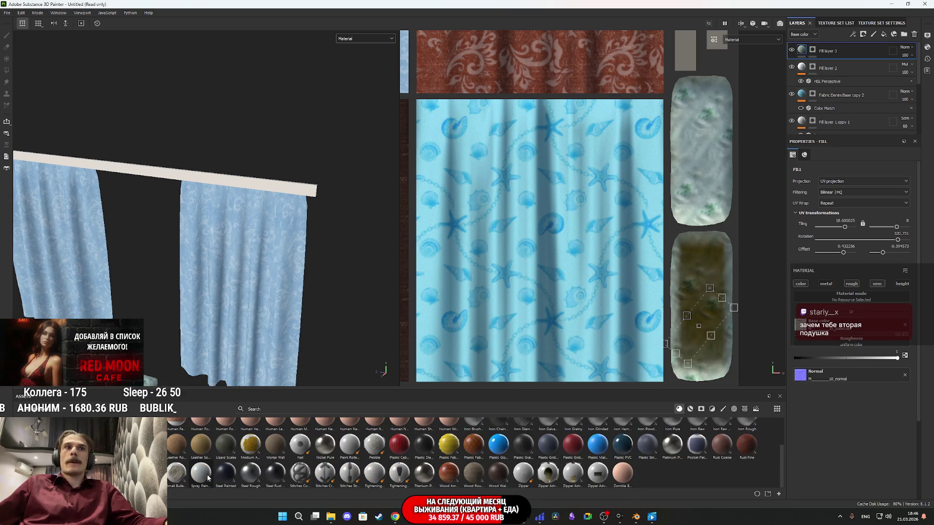
mouse_move(224, 473)
left_mouse_down()
mouse_move(260, 391)
mouse_move(824, 49)
left_mouse_up()
Give Steel Painted a black mask and polygon-fill the curtain rod's faces and UV strip.
right_click(822, 50)
left_click(831, 68)
scroll(285, 237, "down", 5)
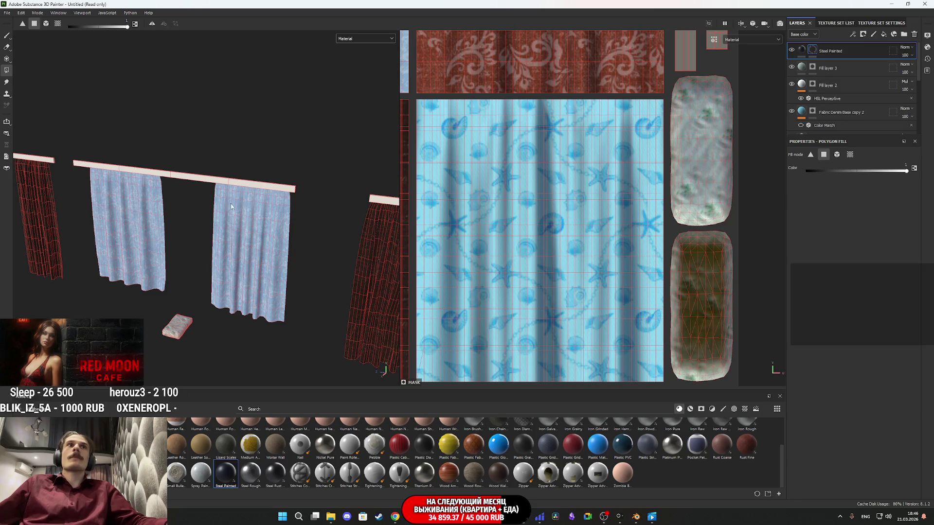
scroll(267, 244, "up", 3)
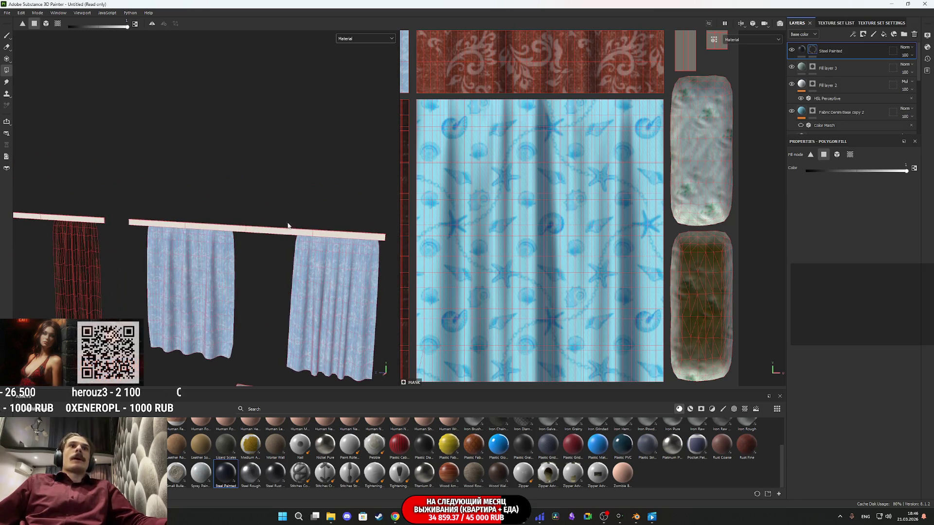
left_click_drag(268, 244, 252, 221)
scroll(652, 111, "down", 2)
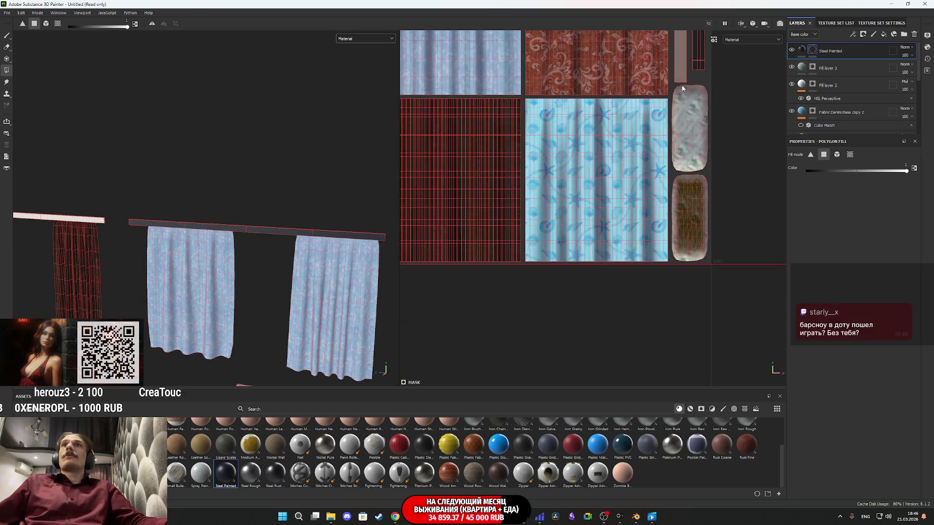
scroll(602, 279, "up", 4)
mouse_move(531, 183)
left_mouse_down()
mouse_move(535, 215)
mouse_move(566, 216)
left_mouse_up()
left_click_drag(543, 156, 543, 146)
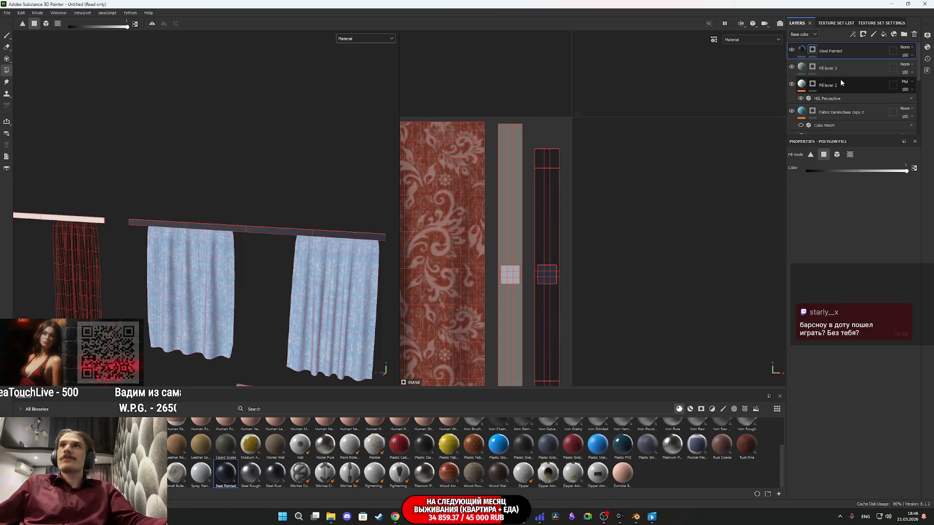
left_click(802, 50)
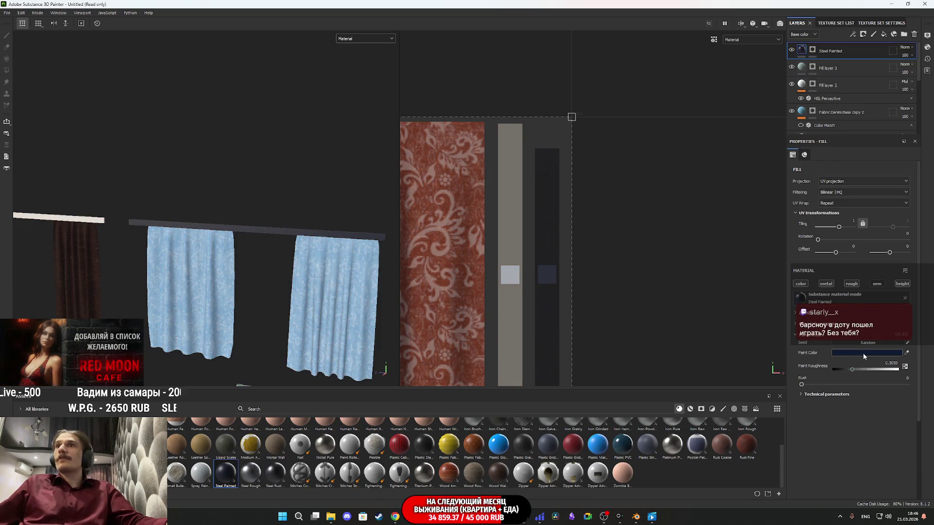
Set the rod's Paint Color to orange 976C00 and shift the fill texture's offset.
left_click(864, 354)
left_click(863, 335)
left_click(856, 298)
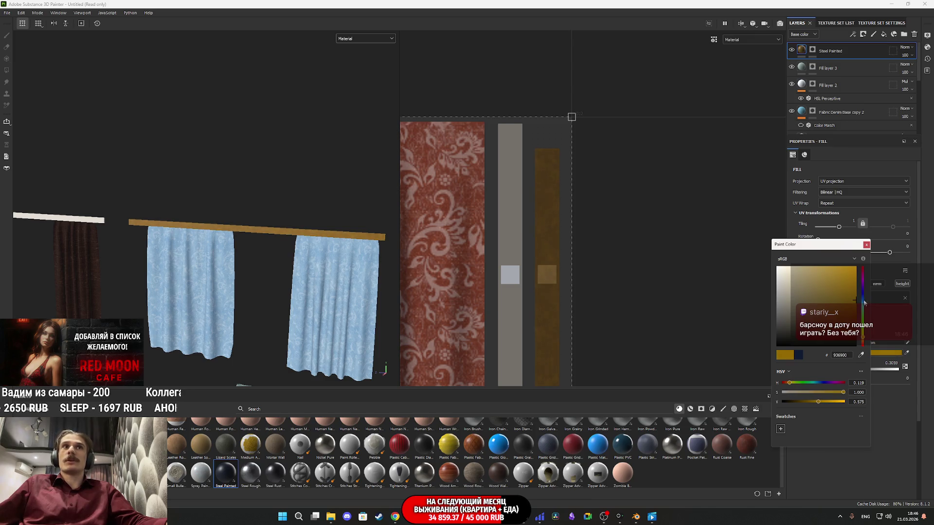
left_click(866, 245)
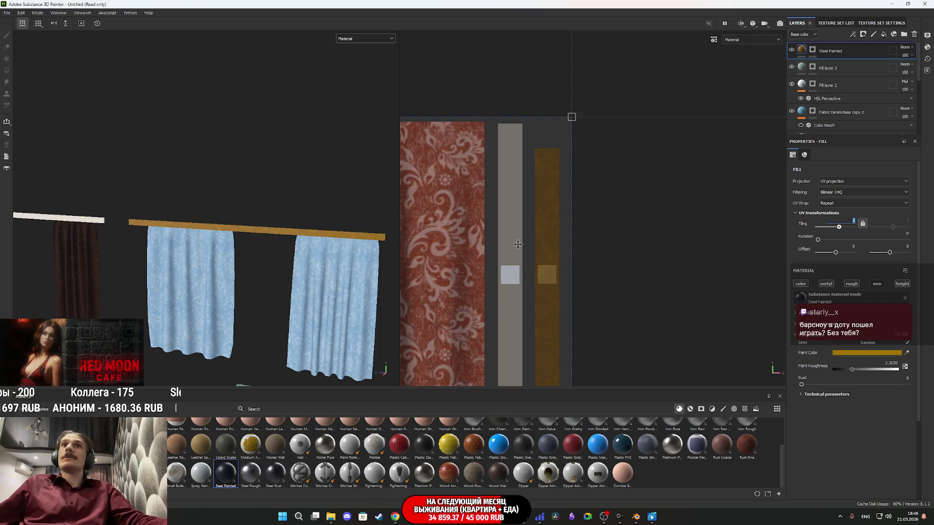
mouse_move(491, 234)
left_mouse_down()
mouse_move(579, 168)
mouse_move(629, 166)
left_mouse_up()
scroll(579, 168, "down", 2)
scroll(248, 229, "up", 4)
mouse_move(248, 229)
left_mouse_down()
mouse_move(283, 202)
mouse_move(262, 190)
left_mouse_up()
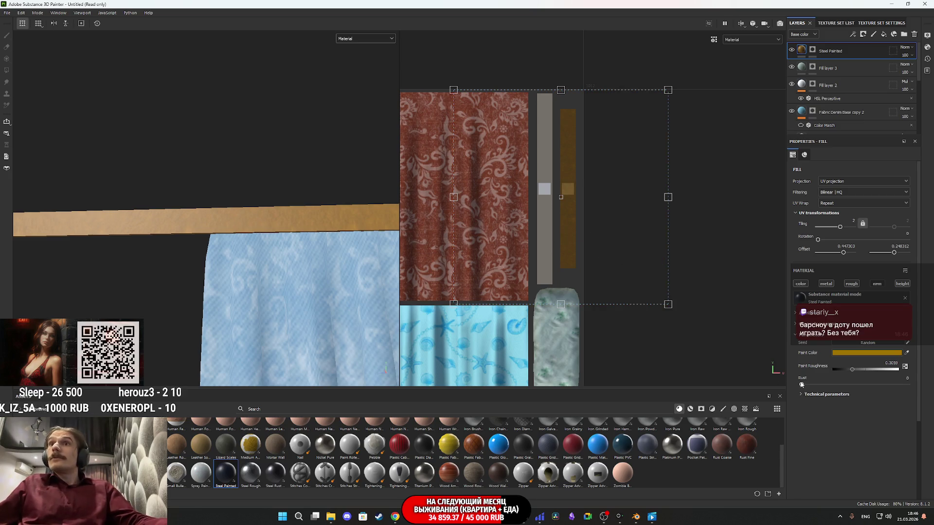
Lower the rod's Rust to 0.11 and add a new fill layer on top.
left_click_drag(822, 383, 812, 384)
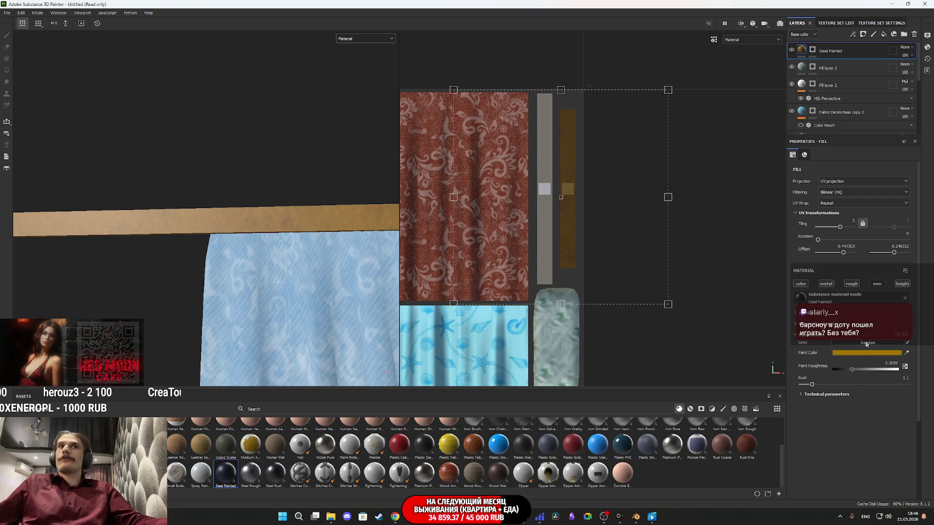
mouse_move(254, 241)
left_mouse_down()
mouse_move(292, 217)
mouse_move(395, 226)
mouse_move(383, 219)
mouse_move(423, 235)
mouse_move(180, 233)
left_mouse_up()
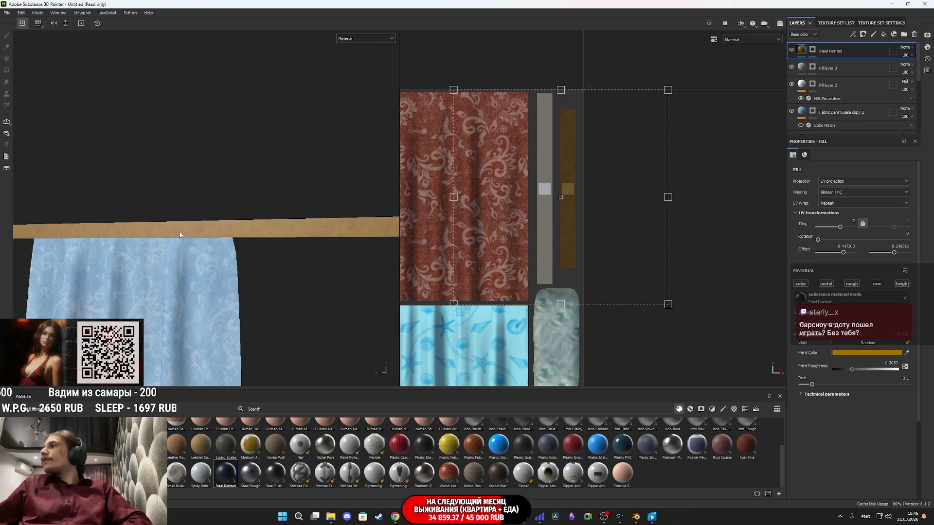
scroll(549, 260, "up", 1)
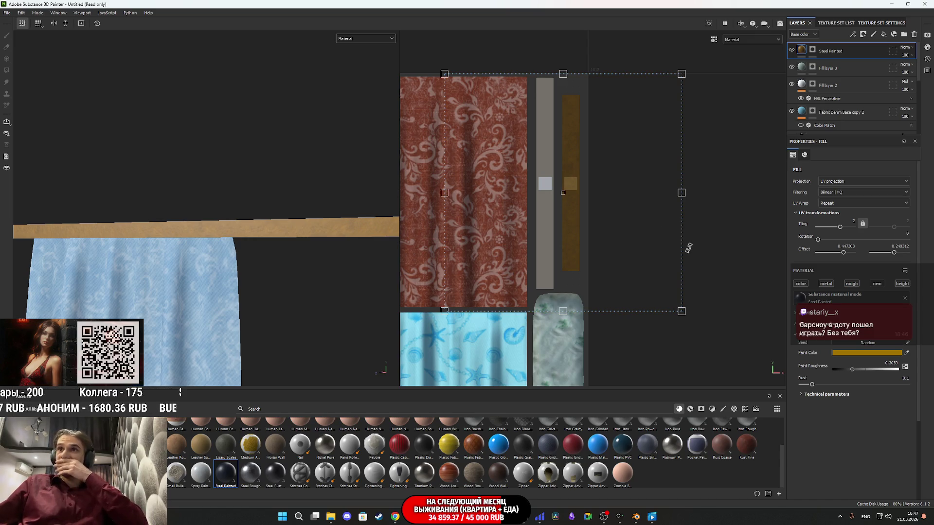
scroll(688, 248, "up", 1)
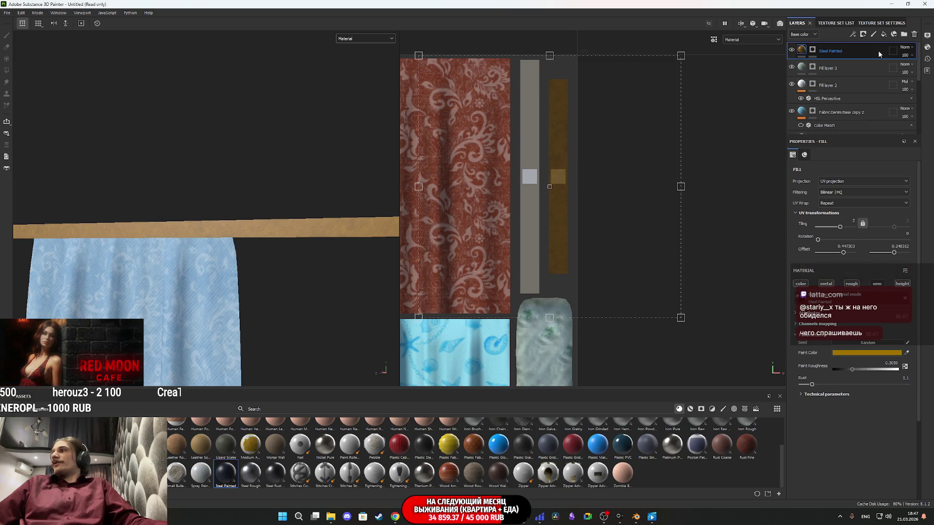
scroll(566, 143, "down", 2)
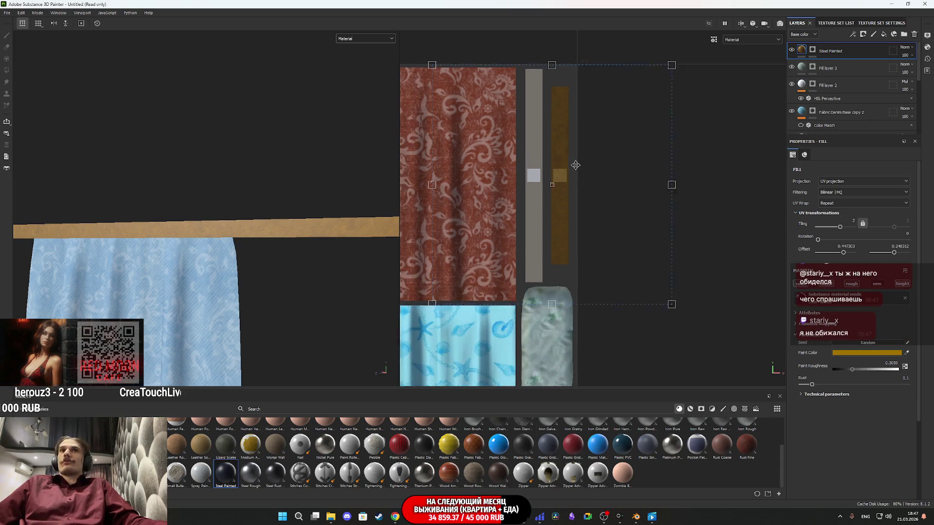
scroll(566, 143, "up", 4)
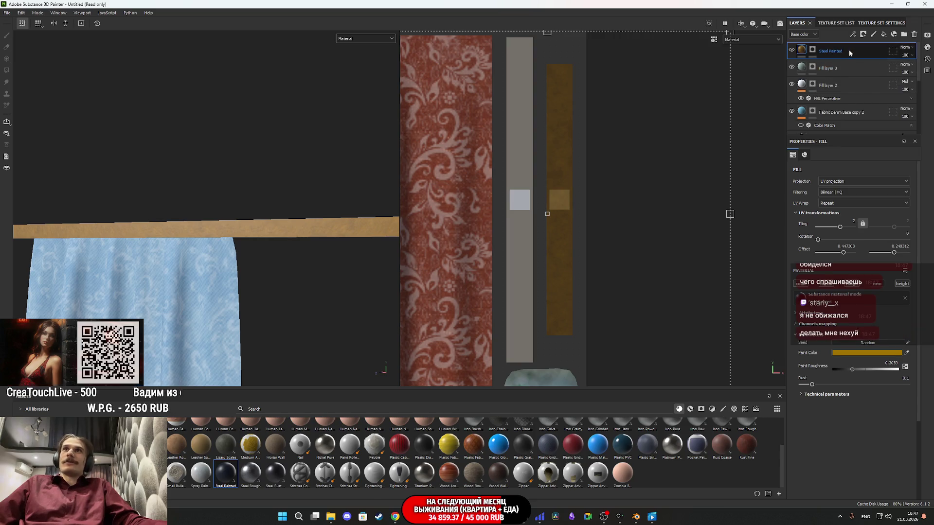
left_click(883, 35)
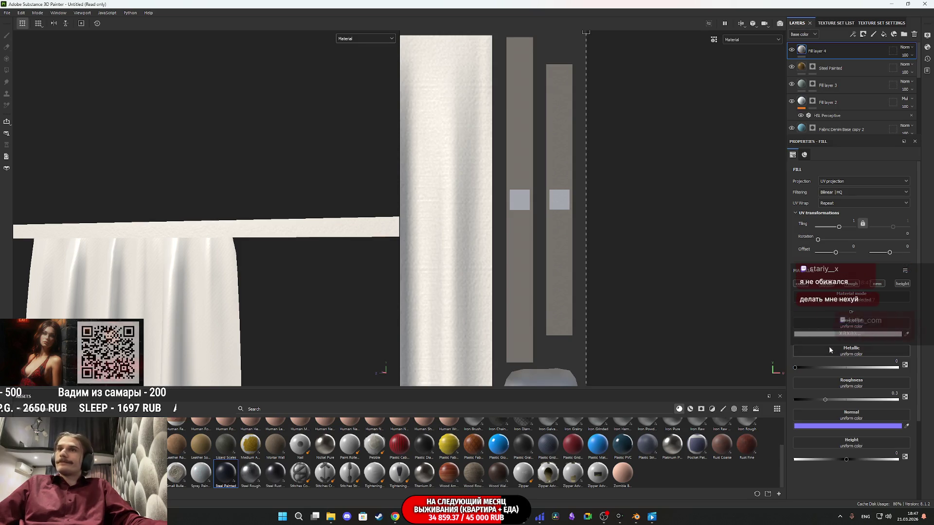
scroll(851, 287, "down", 1)
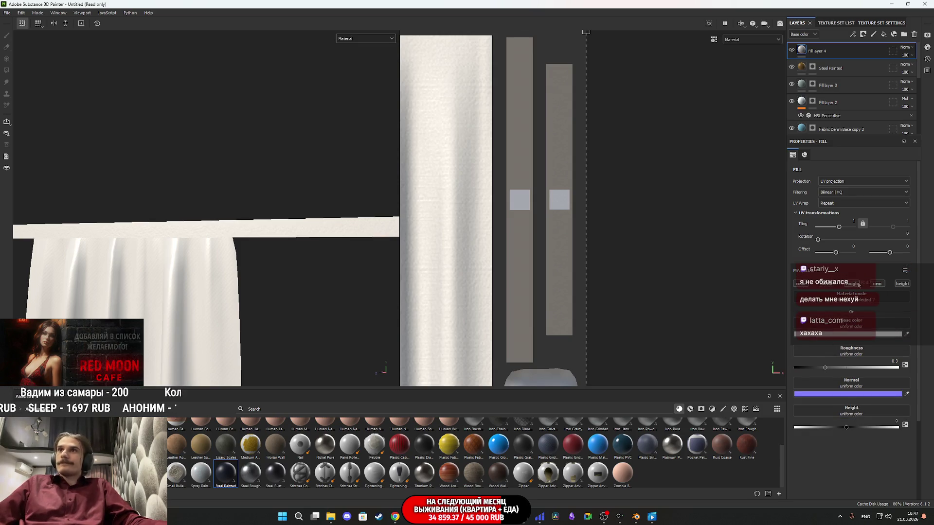
Make Fill layer 4 near-black with roughness off and height -0.1181, and give it a black mask.
left_click(858, 286)
left_click(852, 336)
left_click(851, 339)
left_click(866, 245)
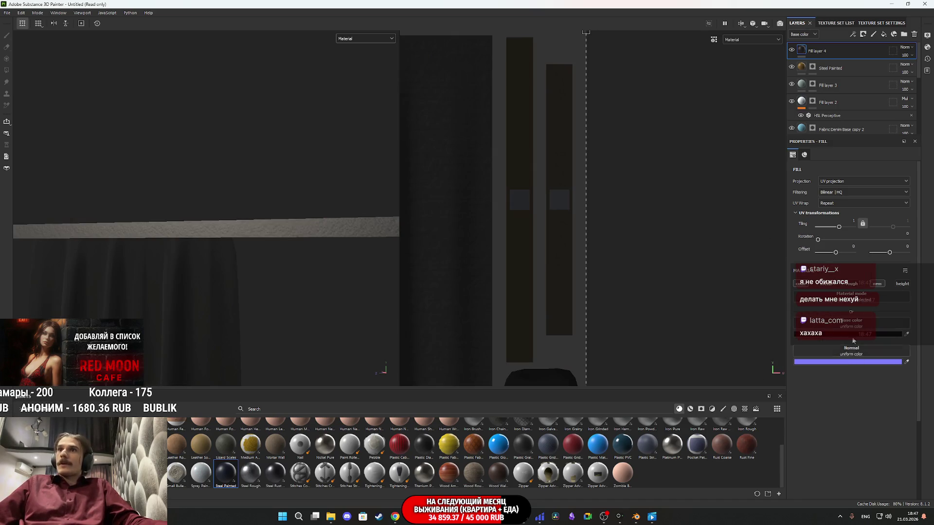
left_click(899, 284)
left_click(839, 365)
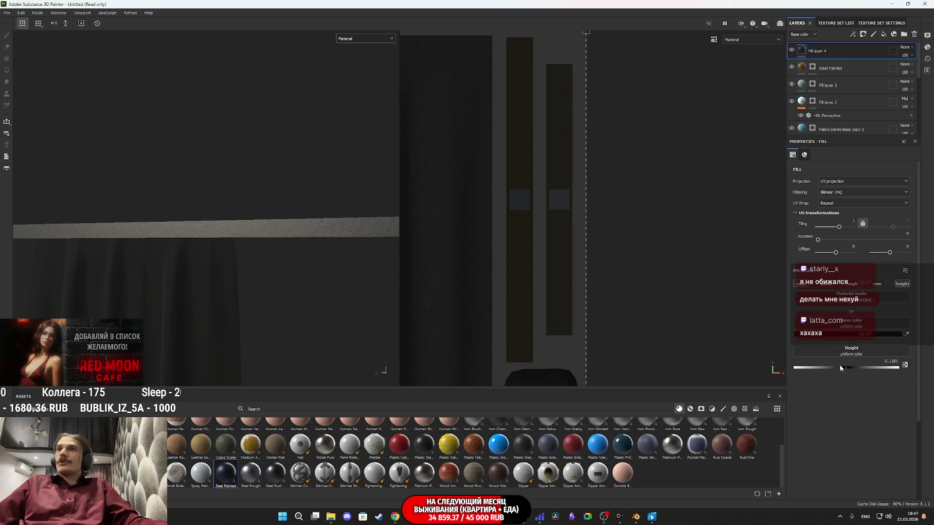
right_click(803, 50)
left_click(817, 54)
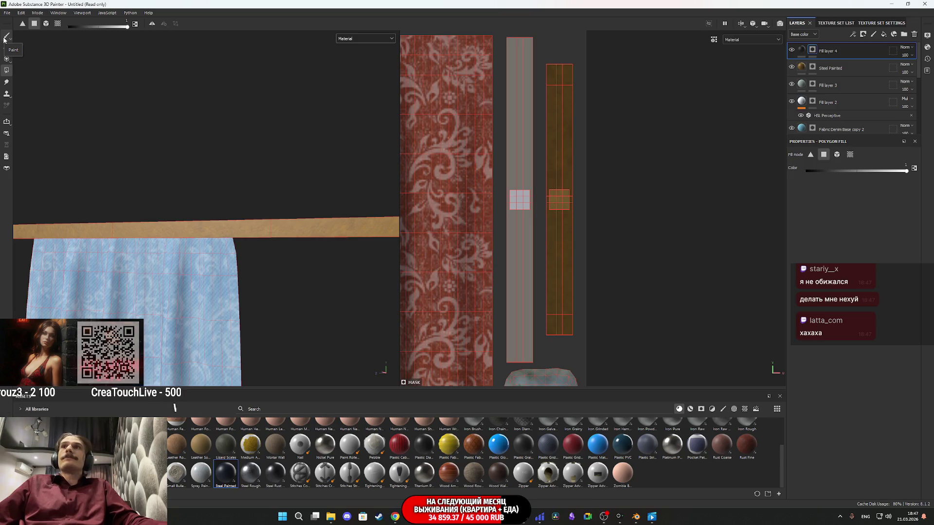
Set the mask brush size to 0.42, switch to Polygon Fill, and frame the rod upright.
left_click(6, 37)
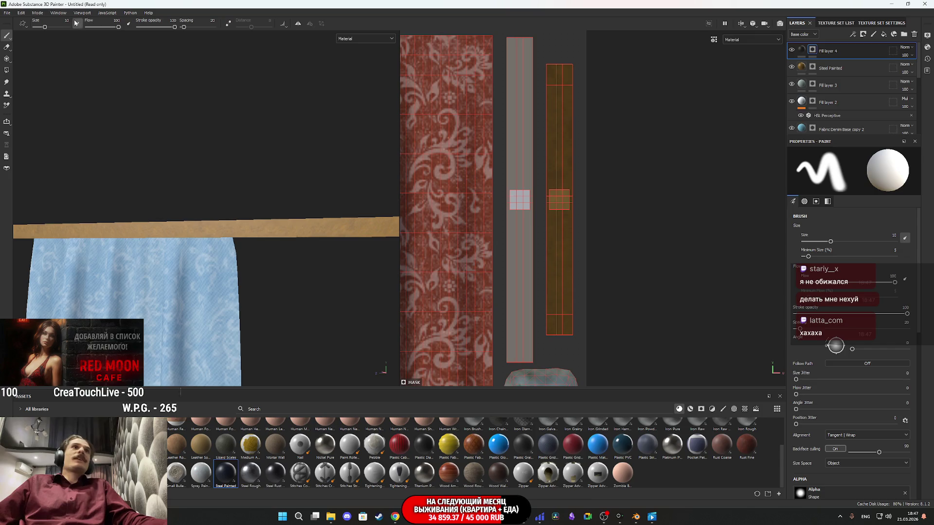
left_click_drag(43, 28, 37, 28)
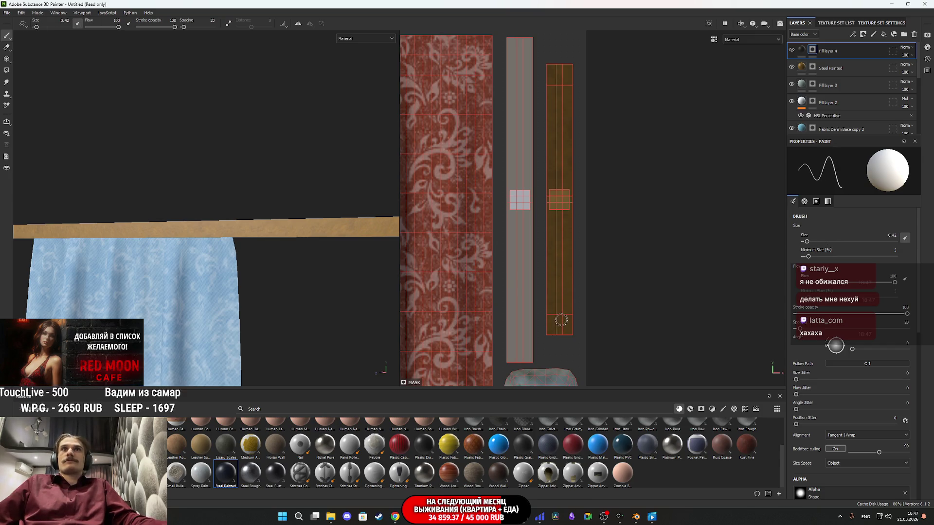
scroll(292, 259, "up", 2)
mouse_move(292, 259)
left_mouse_down()
mouse_move(271, 245)
mouse_move(255, 250)
left_mouse_up()
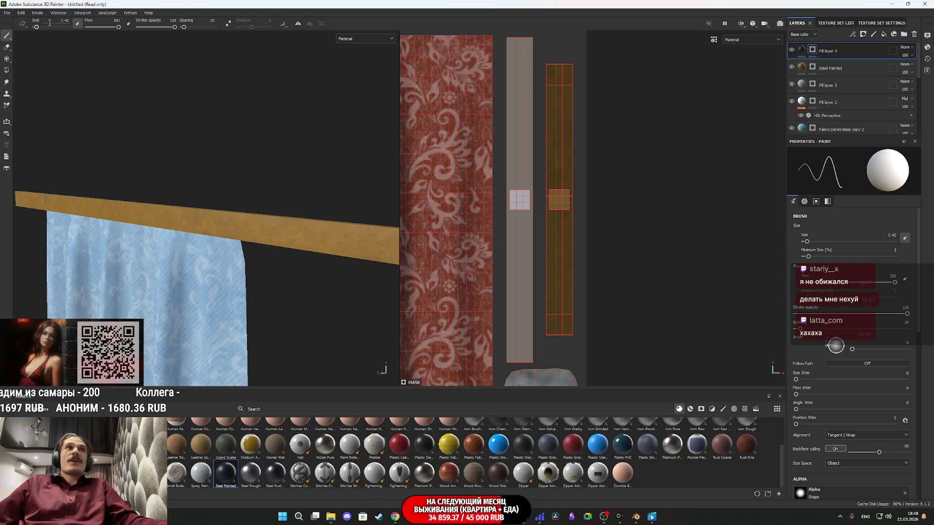
left_click(6, 71)
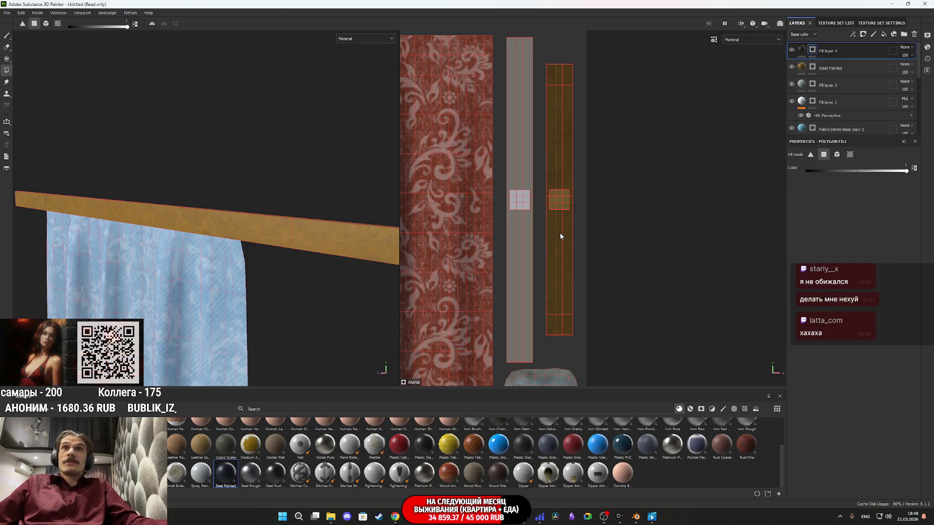
mouse_move(290, 229)
left_mouse_down()
mouse_move(194, 268)
mouse_move(384, 231)
mouse_move(338, 211)
mouse_move(154, 193)
left_mouse_up()
mouse_move(334, 202)
left_mouse_down()
mouse_move(119, 191)
mouse_move(267, 202)
mouse_move(44, 202)
mouse_move(223, 205)
left_mouse_up()
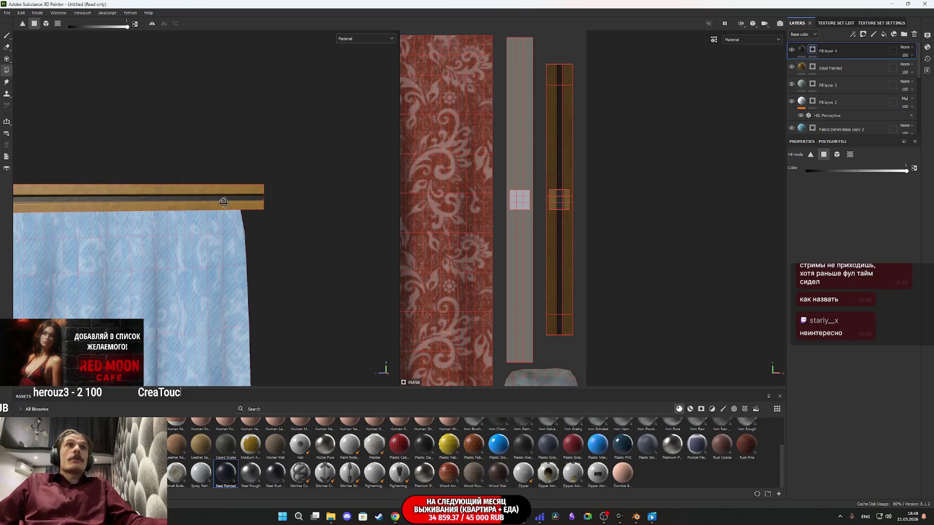
Add a Blur filter to Fill layer 4's mask and raise its intensity to 0.7.
right_click(812, 51)
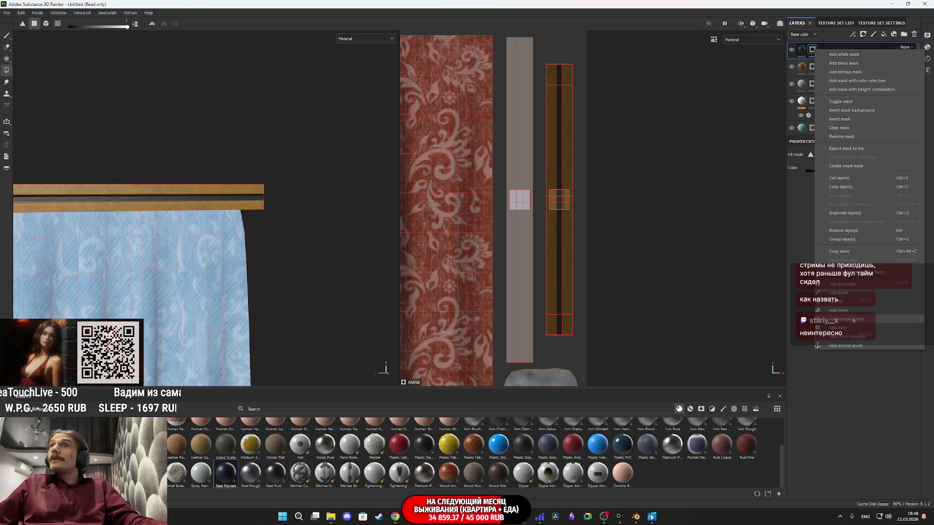
left_click(854, 328)
left_click(851, 172)
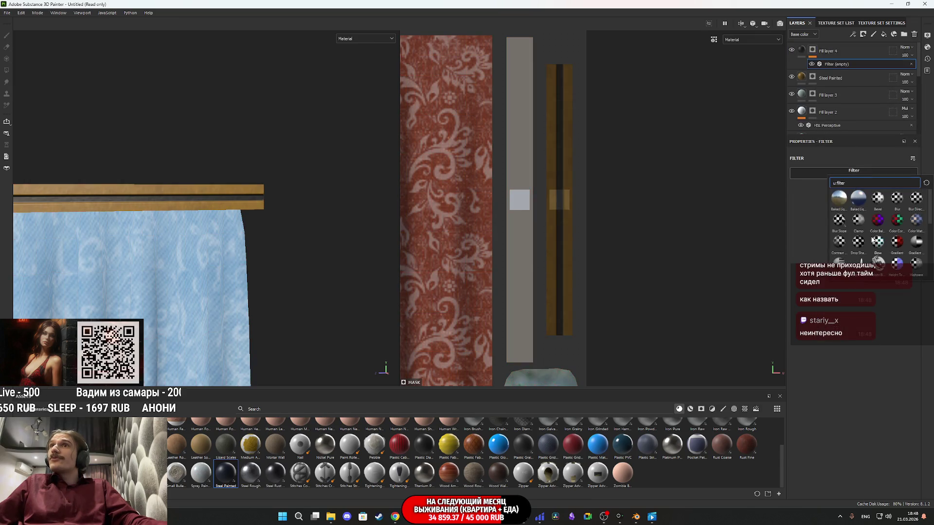
left_click(898, 198)
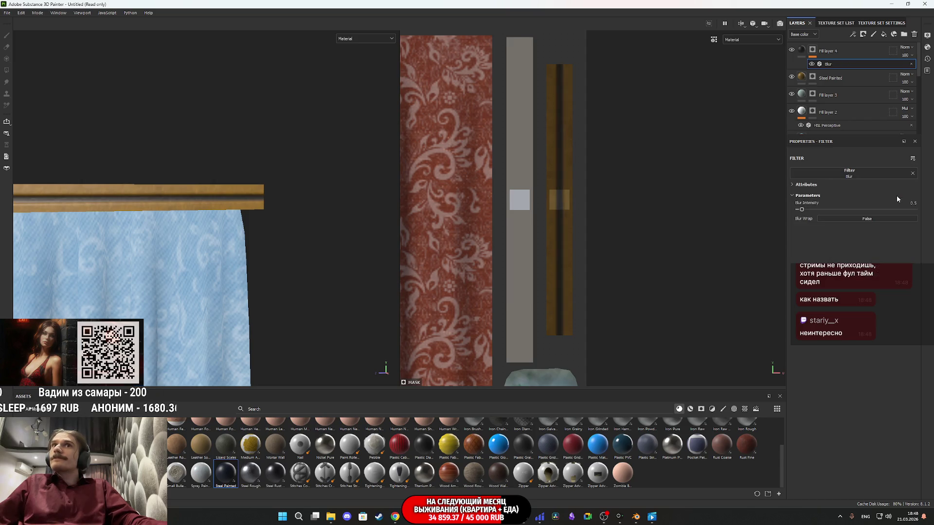
scroll(164, 197, "up", 2)
left_click_drag(164, 197, 121, 194)
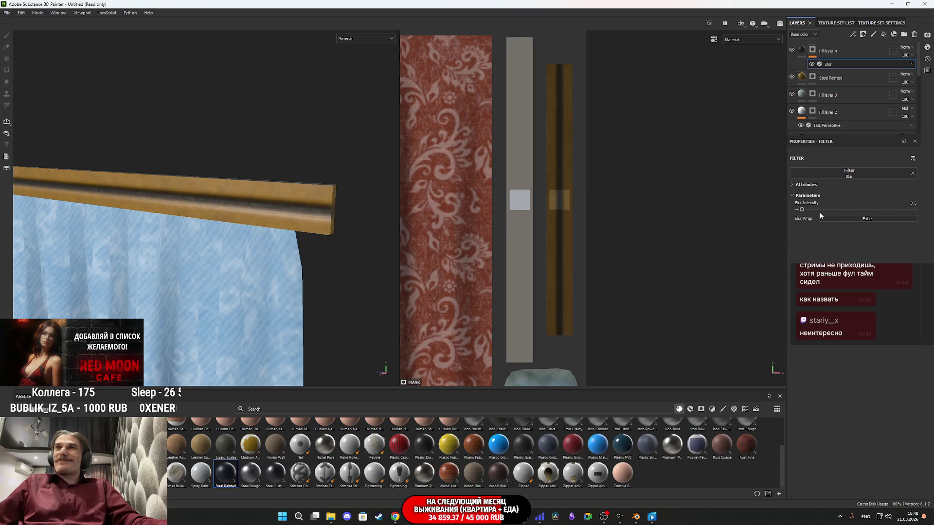
left_click_drag(802, 210, 803, 210)
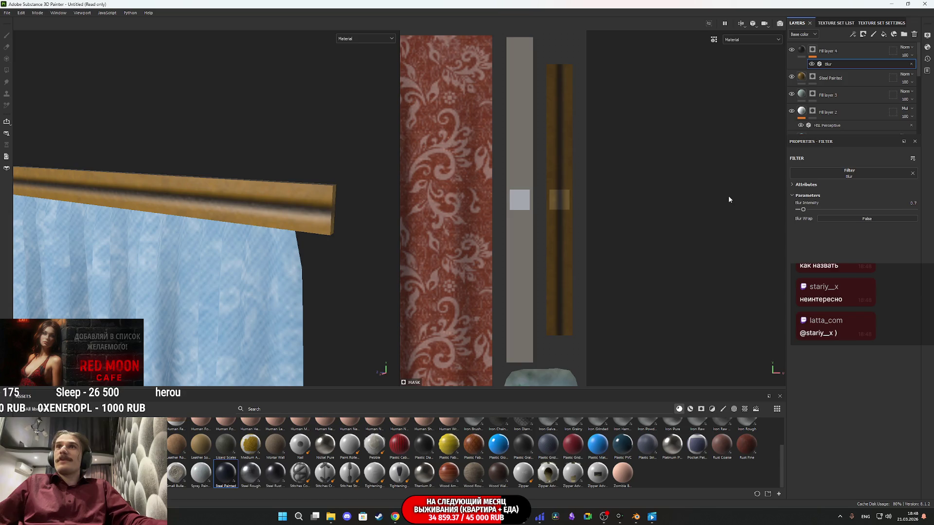
Check the base colour channel, lower Fill layer 4's opacity to 50, and view both curtain sets.
mouse_move(305, 209)
left_mouse_down()
mouse_move(184, 194)
mouse_move(239, 173)
mouse_move(251, 205)
mouse_move(88, 256)
mouse_move(139, 255)
mouse_move(190, 228)
left_mouse_up()
left_click(362, 40)
left_click(355, 71)
left_click(365, 38)
left_click(355, 51)
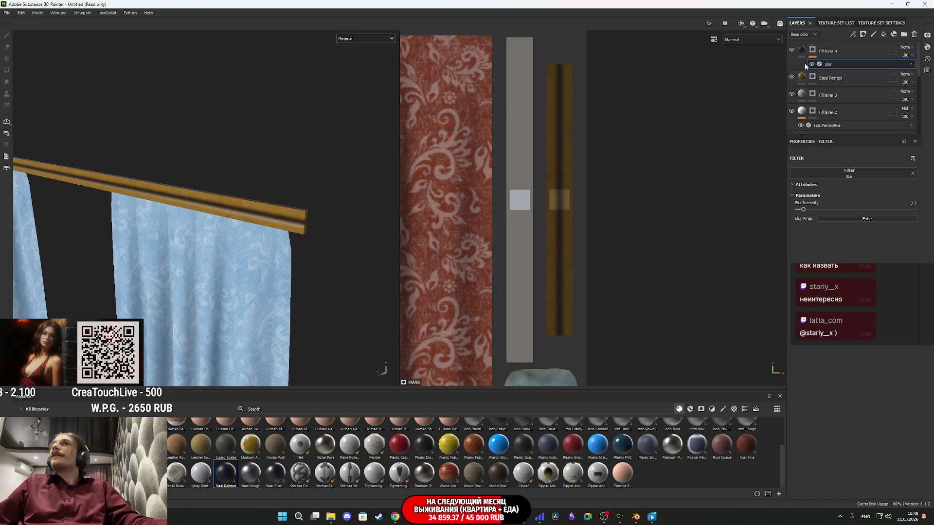
left_click(905, 58)
mouse_move(929, 69)
left_mouse_down()
mouse_move(853, 73)
mouse_move(920, 71)
left_mouse_up()
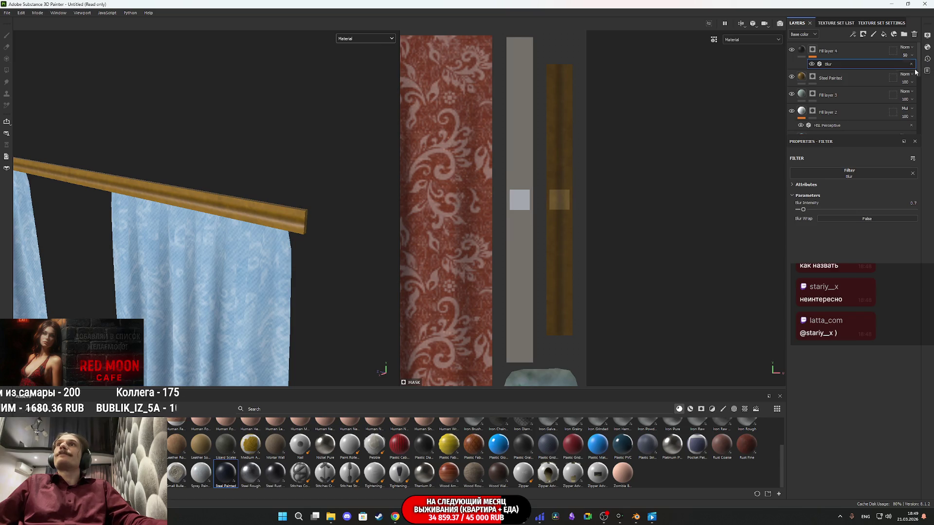
mouse_move(258, 195)
left_mouse_down()
mouse_move(290, 179)
mouse_move(162, 202)
mouse_move(285, 189)
mouse_move(202, 217)
mouse_move(208, 198)
mouse_move(309, 231)
mouse_move(345, 221)
left_mouse_up()
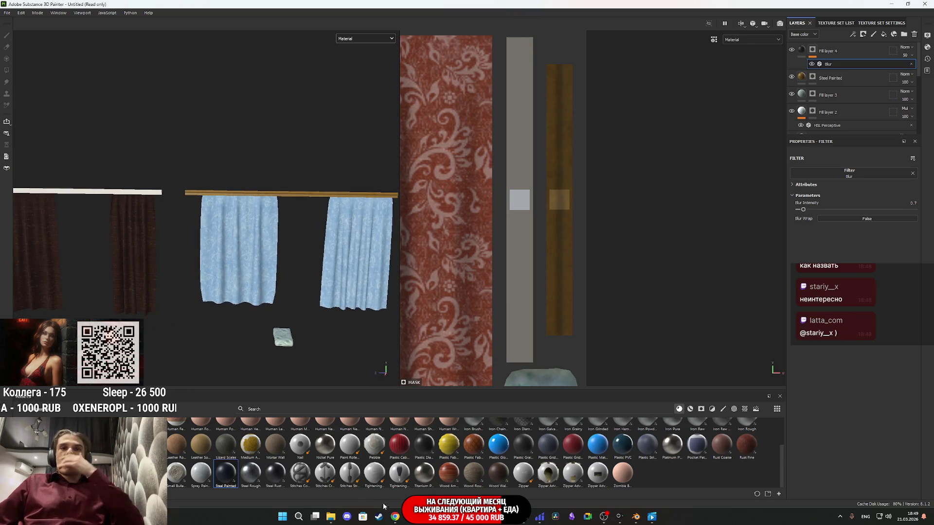
In File Explorer, go to Загрузки and open the Telegram Desktop folder.
left_click(331, 516)
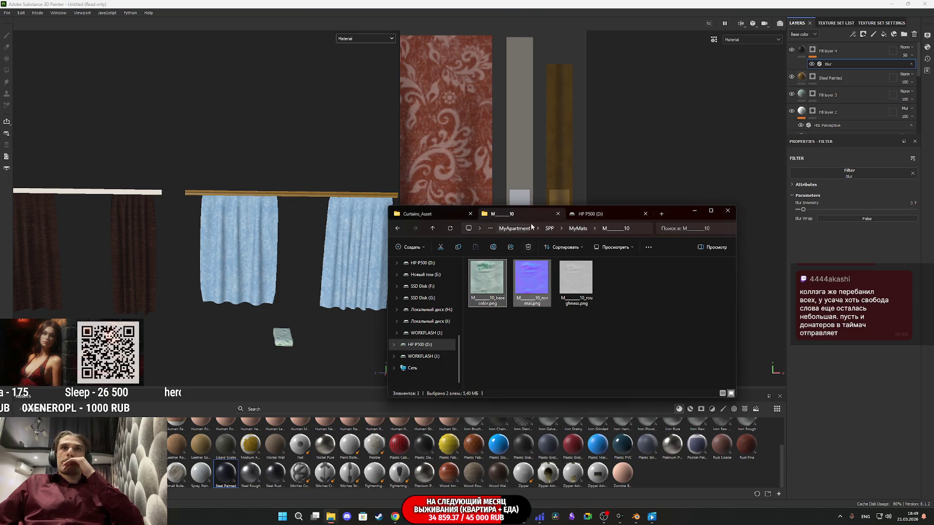
left_click(601, 216)
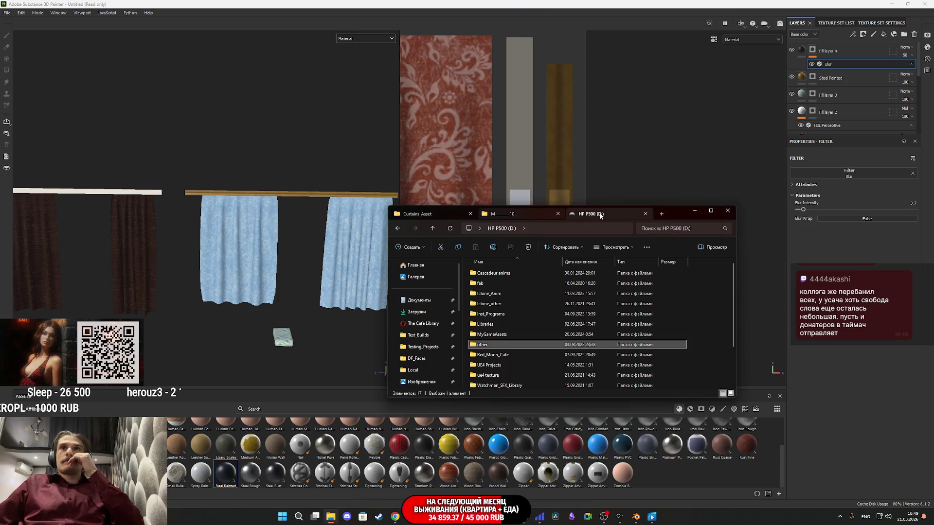
left_click(416, 312)
scroll(536, 317, "down", 10)
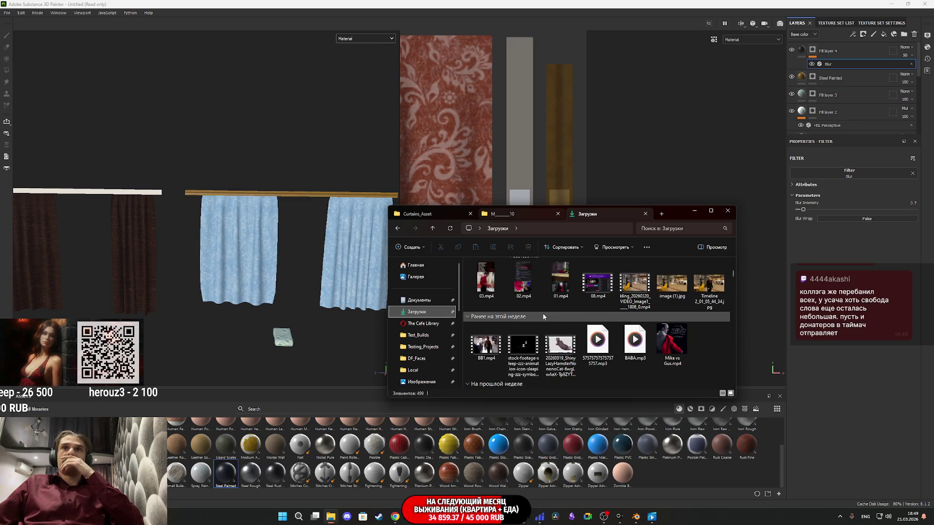
scroll(594, 336, "up", 3)
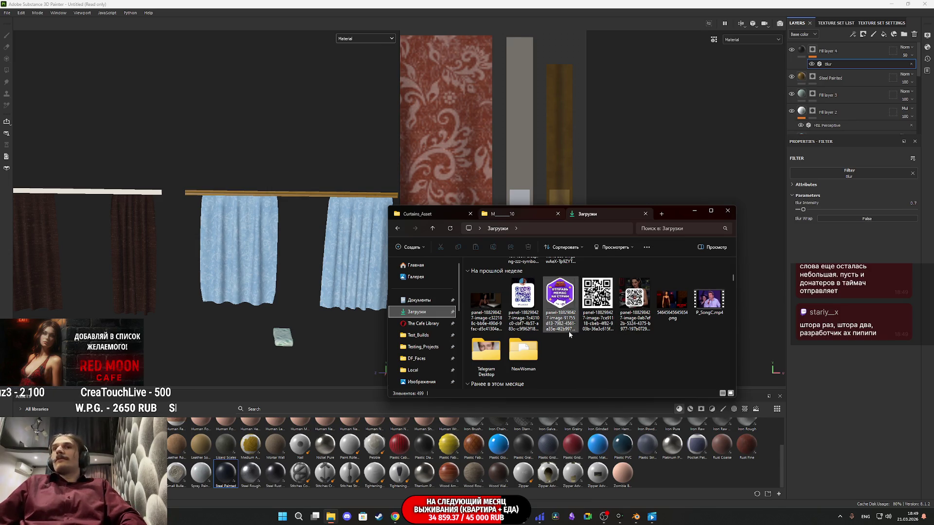
double_click(492, 360)
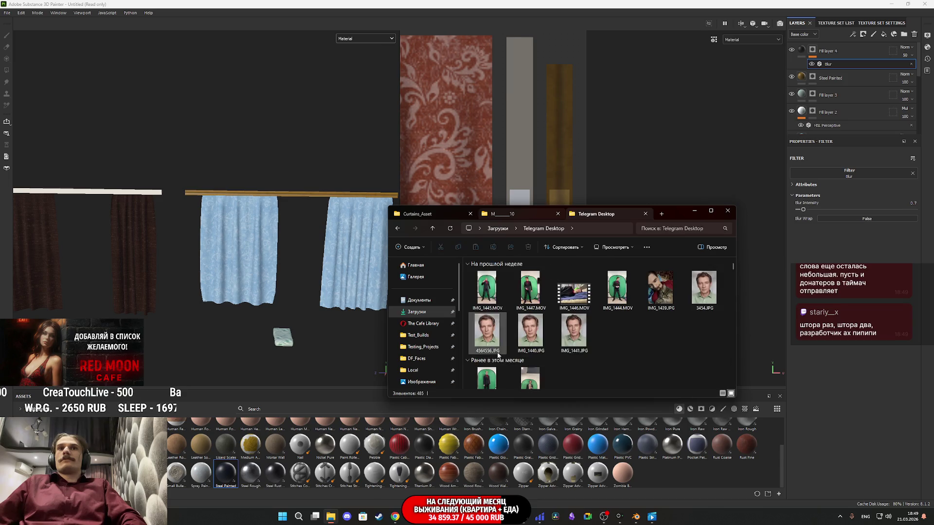
Scroll through the Telegram Desktop folder down to the IMG room photos.
scroll(564, 340, "down", 10)
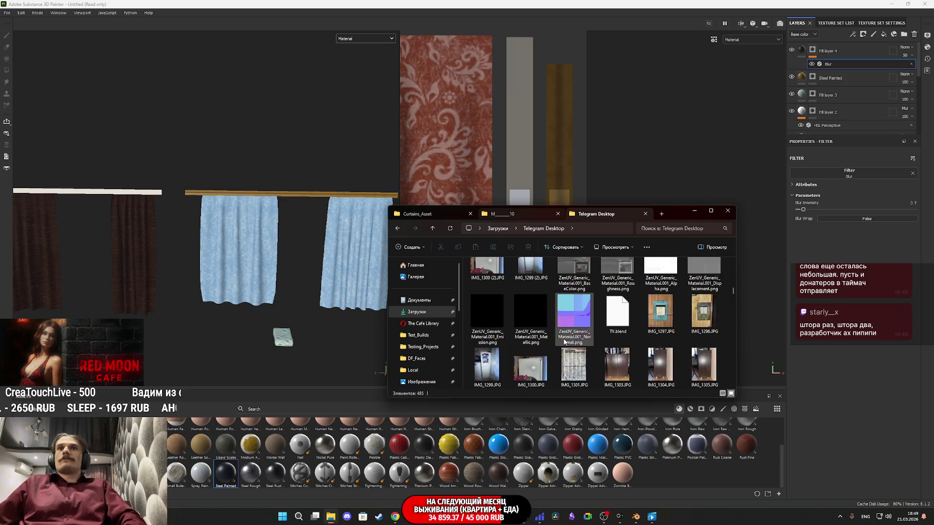
scroll(565, 341, "down", 5)
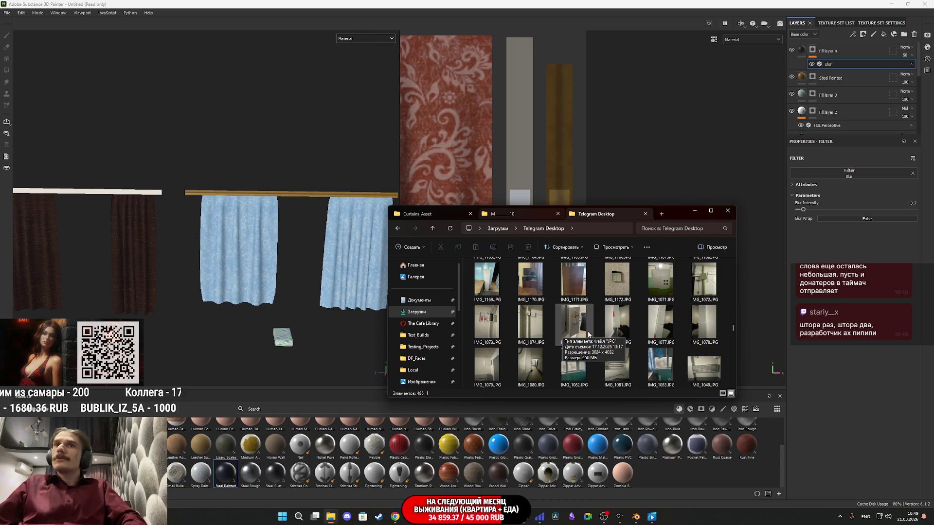
scroll(588, 334, "down", 5)
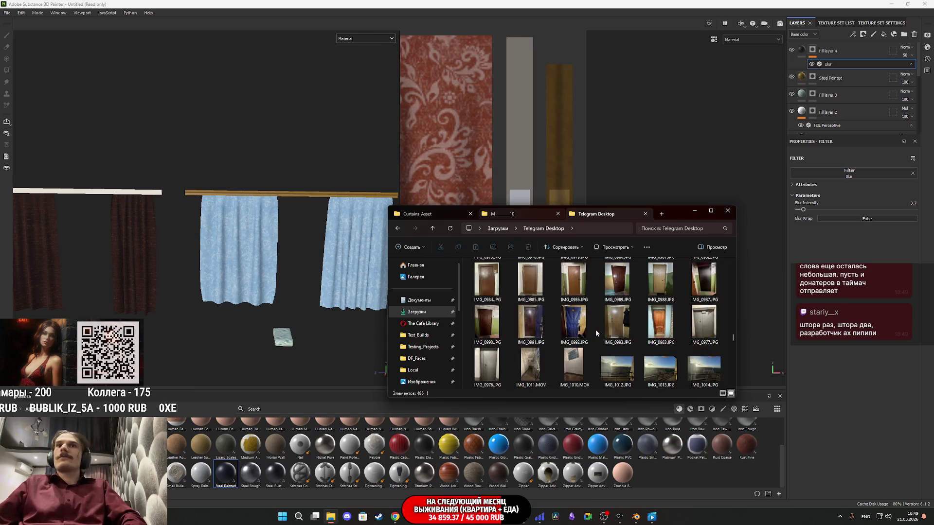
scroll(597, 333, "down", 3)
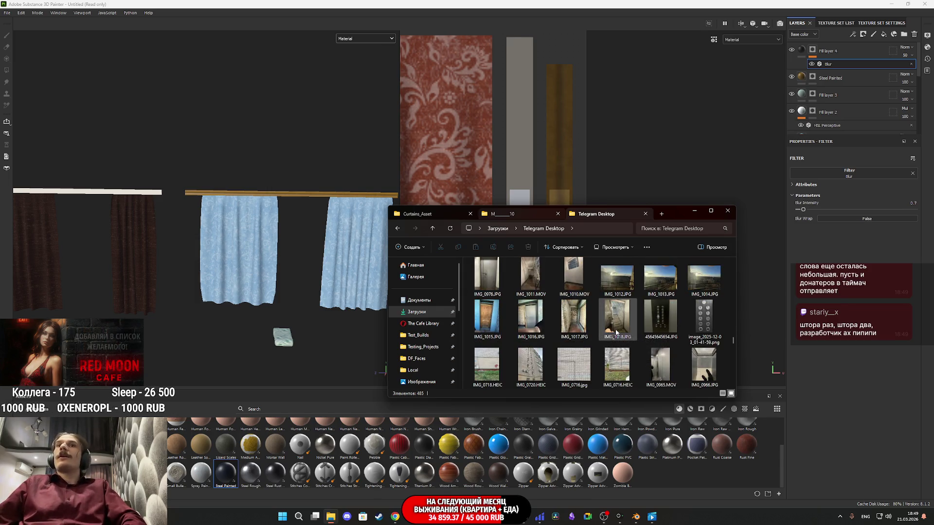
scroll(617, 331, "down", 3)
scroll(620, 328, "down", 3)
View the IMG_0901 room photo and IMG_0887 bathroom photo in Photos, then close them.
double_click(574, 279)
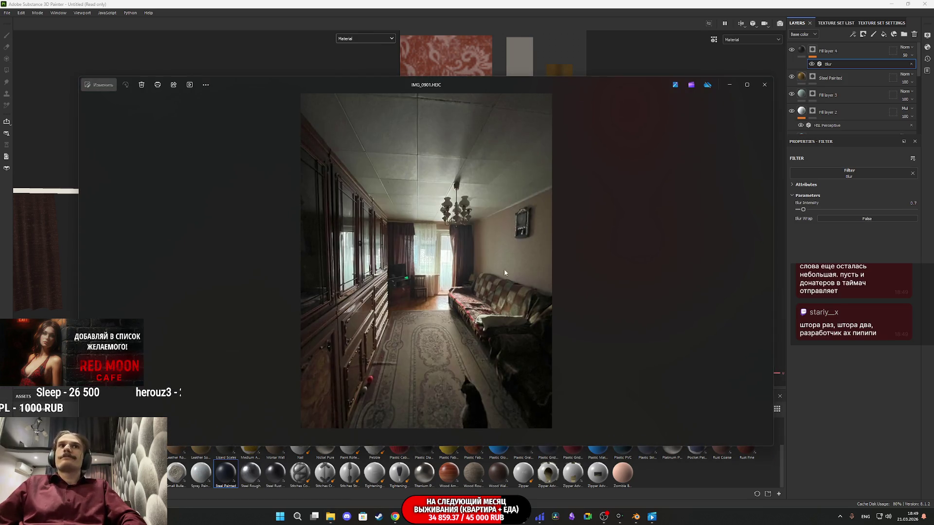
scroll(482, 379, "up", 5)
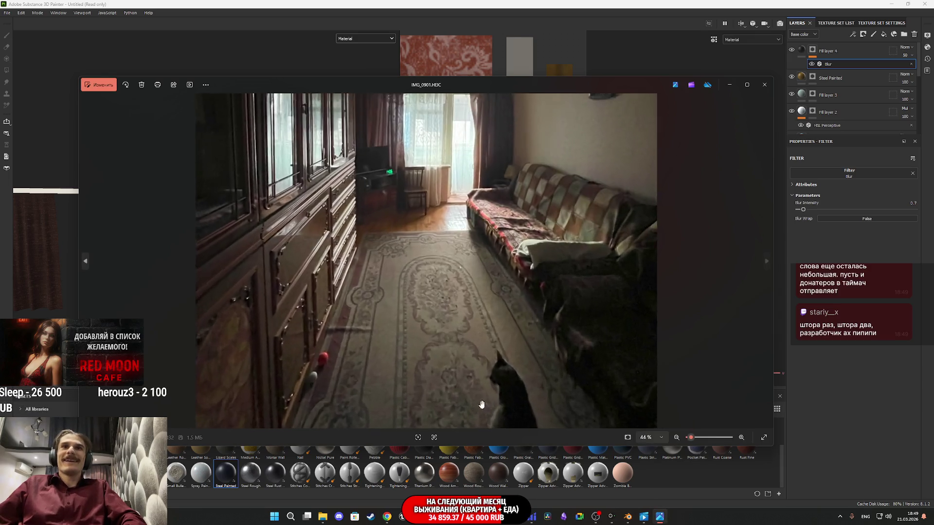
scroll(460, 384, "down", 3)
scroll(521, 219, "up", 4)
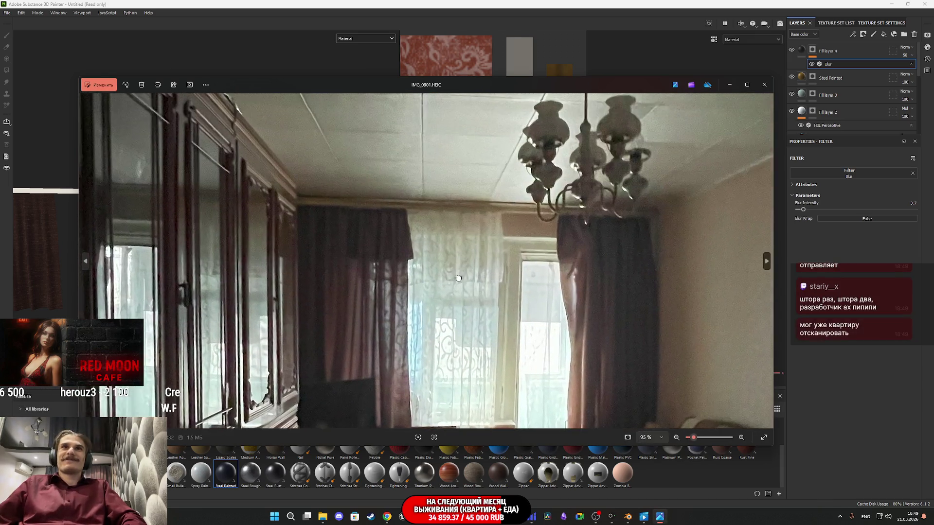
scroll(521, 219, "up", 2)
scroll(522, 220, "down", 6)
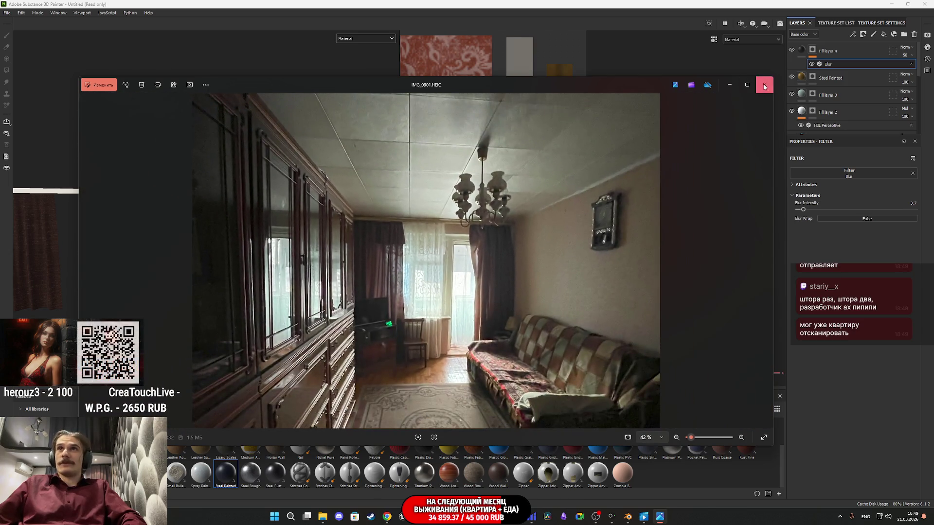
left_click(764, 86)
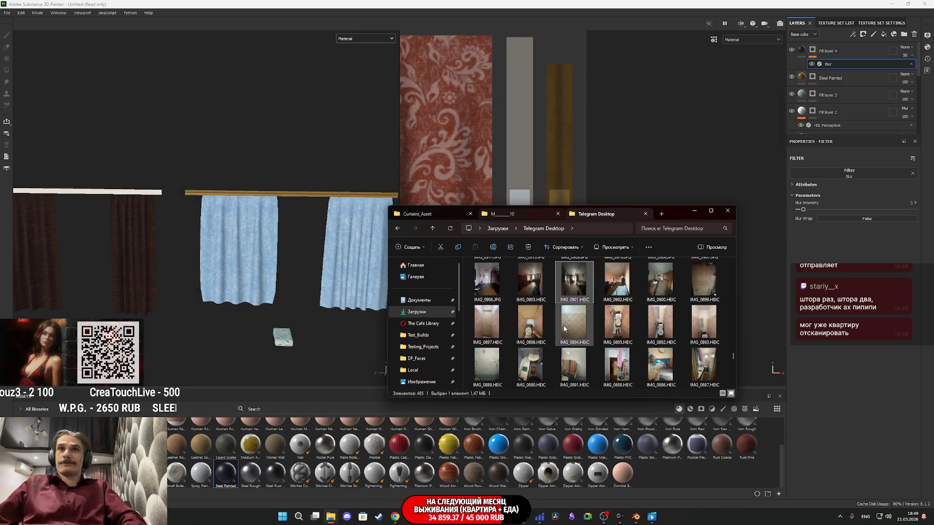
double_click(708, 355)
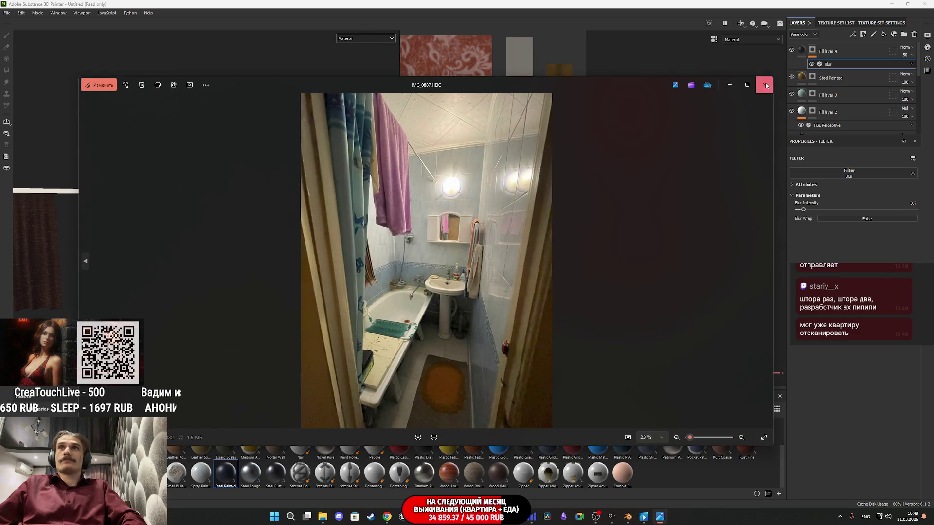
left_click(766, 86)
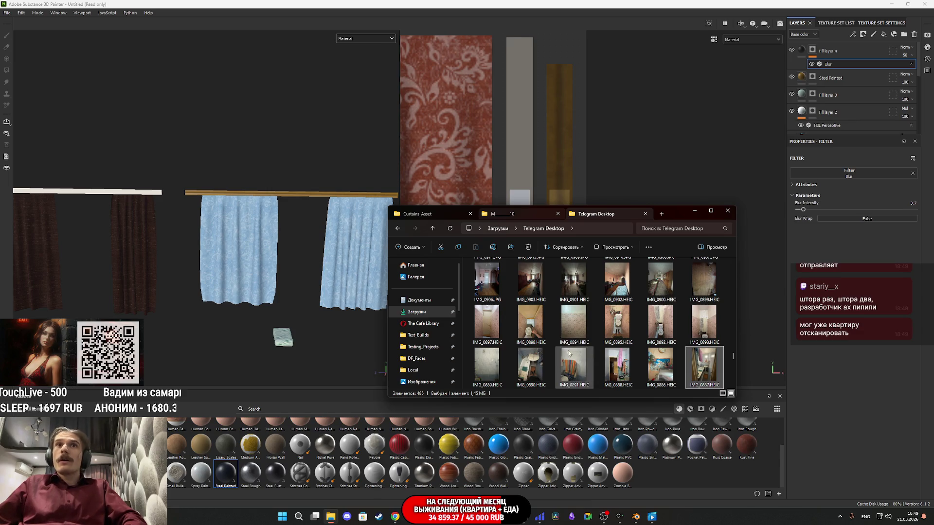
Inspect the IMG_0903 bedroom photo and the curtain above the window in IMG_0869, then close them.
double_click(534, 285)
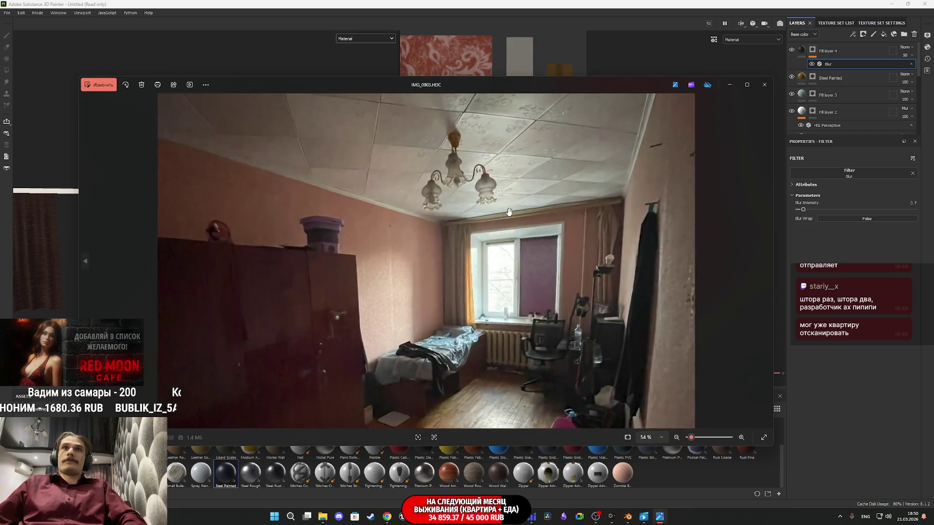
scroll(509, 212, "up", 5)
scroll(583, 263, "down", 4)
scroll(615, 229, "up", 3)
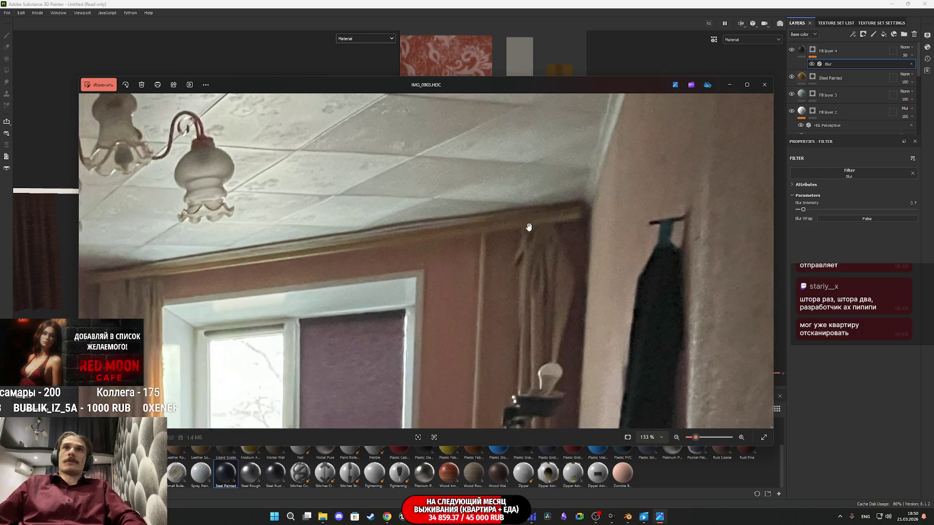
scroll(530, 226, "down", 5)
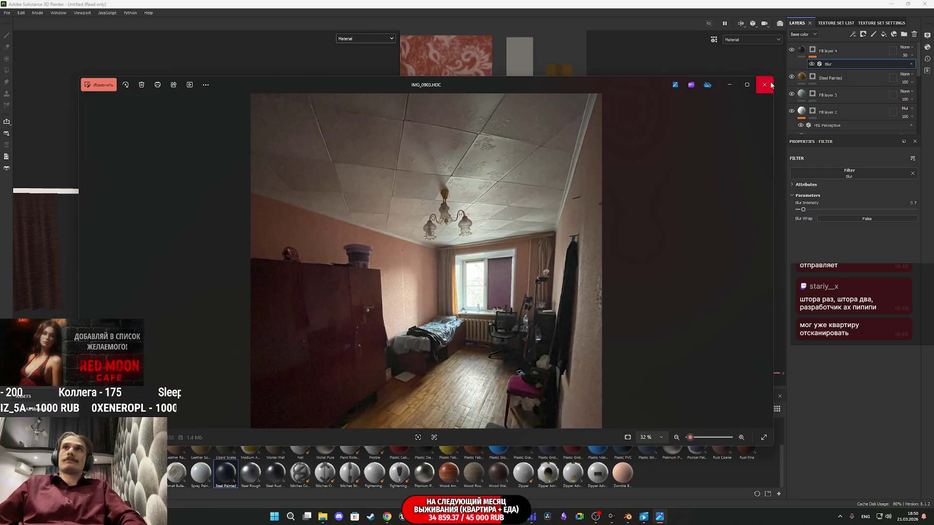
left_click(765, 84)
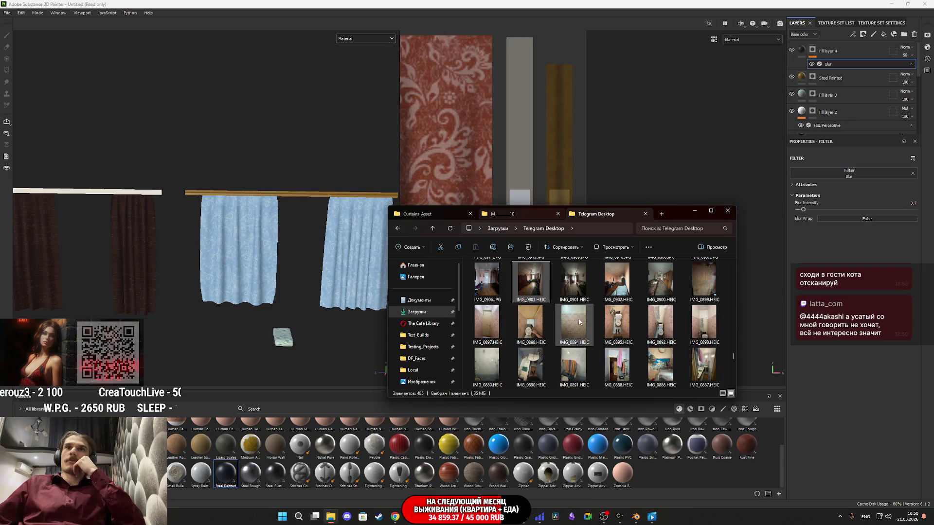
scroll(580, 322, "down", 3)
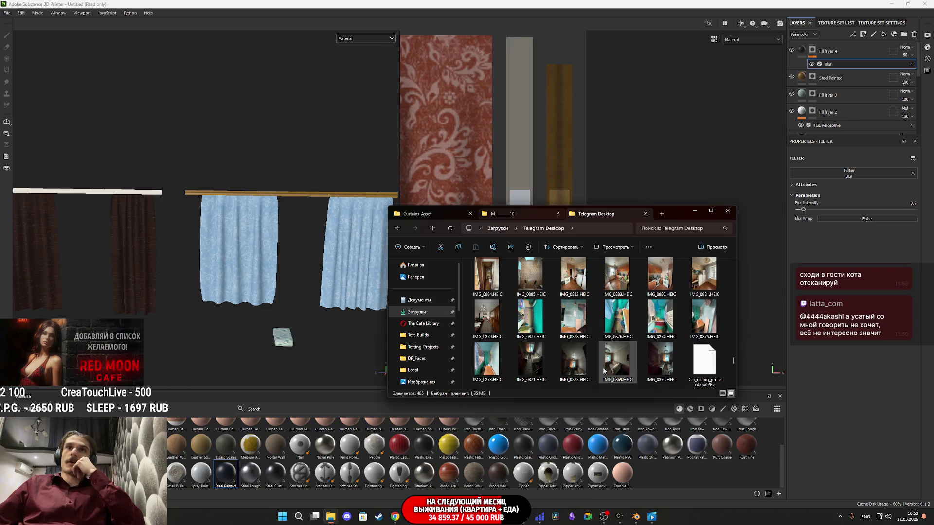
double_click(617, 361)
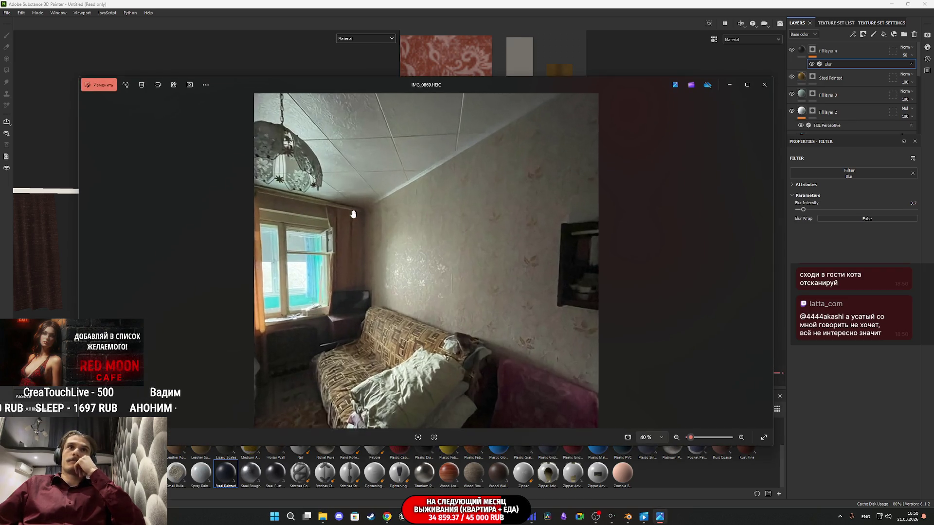
scroll(353, 220, "up", 5)
mouse_move(208, 215)
left_mouse_down()
mouse_move(496, 269)
mouse_move(497, 278)
left_mouse_up()
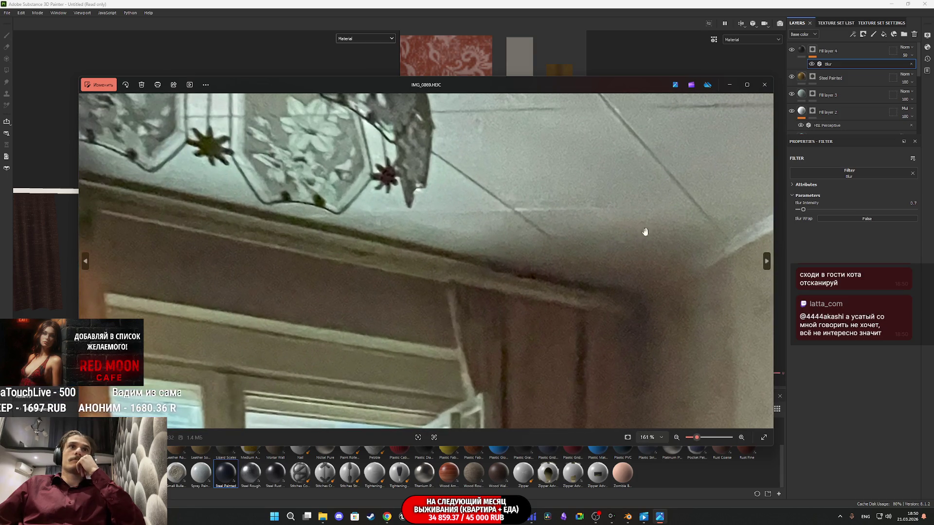
left_click(764, 84)
Duplicate the Steel Painted layer to create Steel Painted copy 1 above it.
left_click(860, 78)
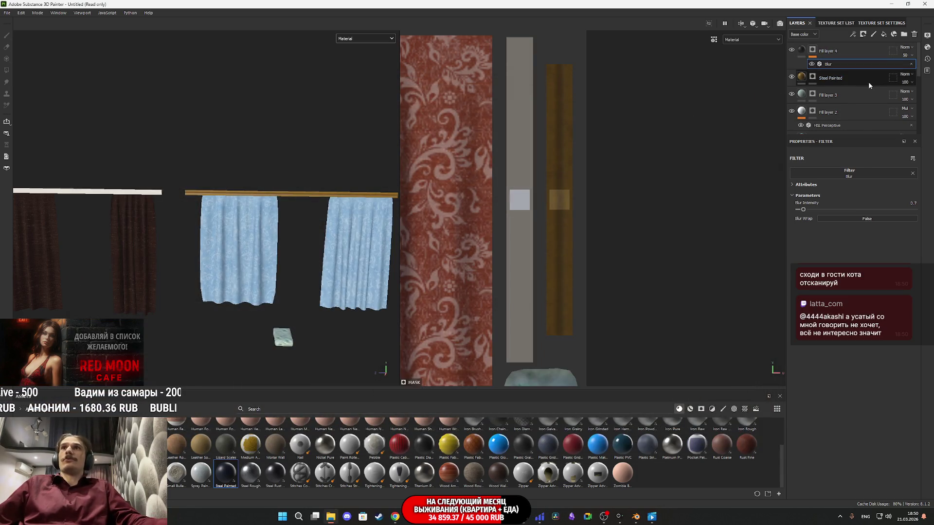
scroll(244, 200, "up", 5)
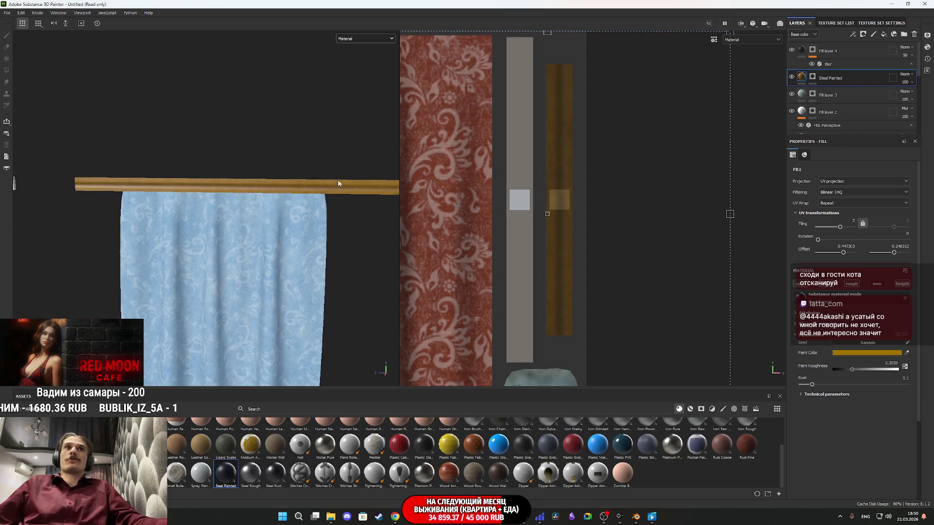
left_click_drag(866, 80, 854, 68)
Add a black mask to the copy and polygon-fill the long rod into it.
right_click(811, 76)
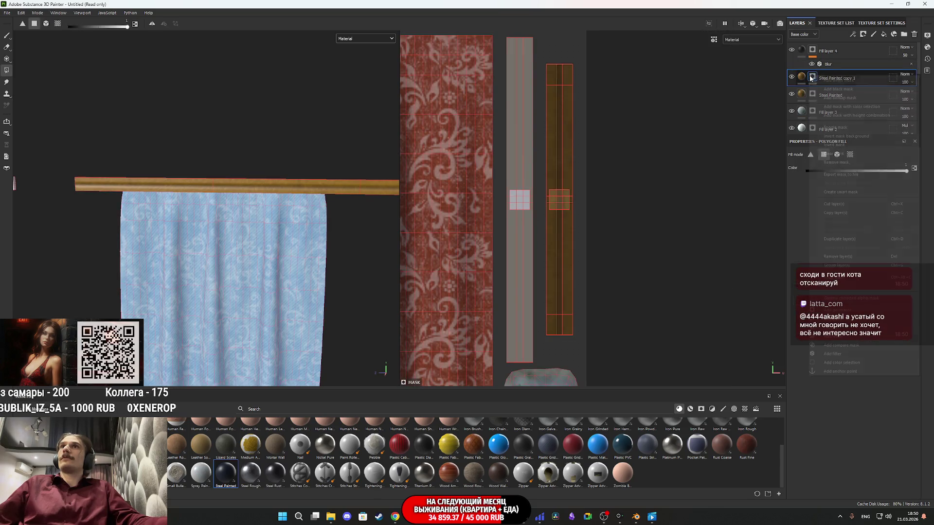
left_click(849, 154)
mouse_move(286, 180)
left_mouse_down()
mouse_move(373, 212)
mouse_move(226, 217)
left_mouse_up()
left_click(188, 205)
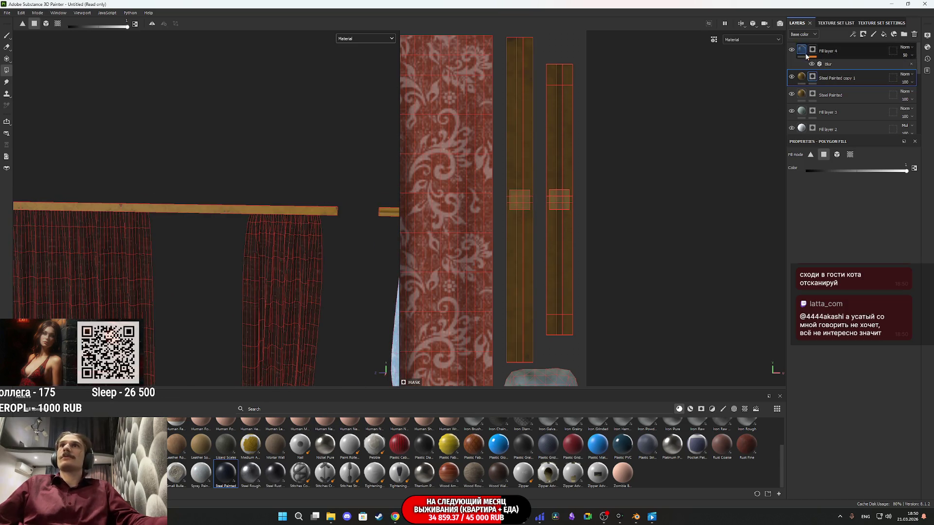
Lower the copied layer's paint colour saturation to 0.628 for a paler yellow.
left_click(802, 77)
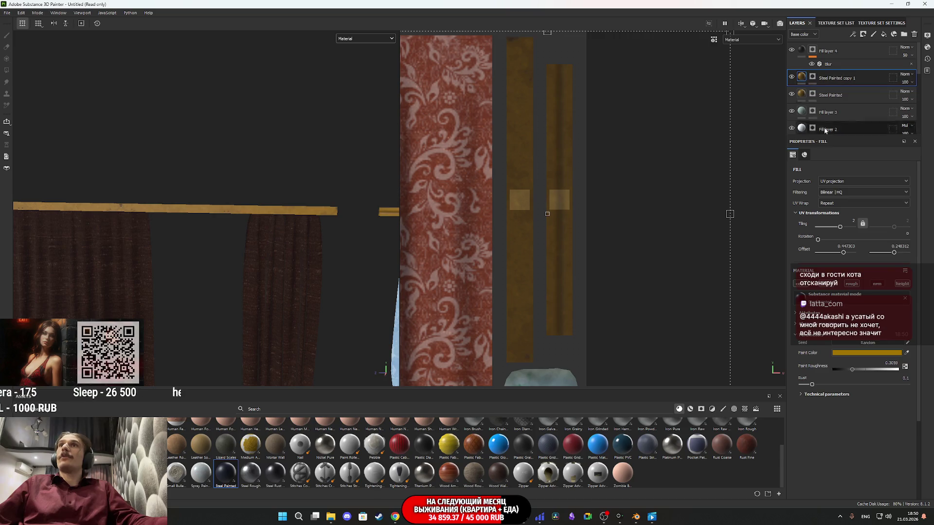
left_click(866, 352)
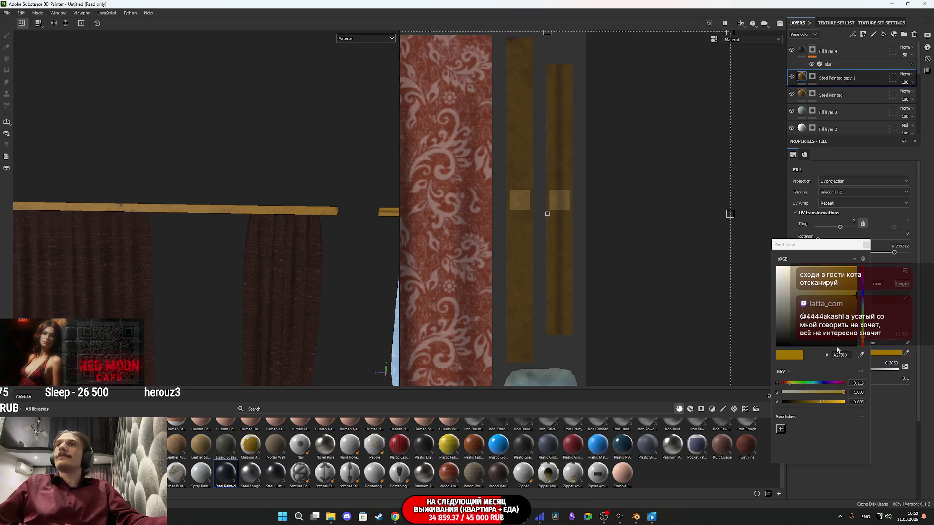
left_click(823, 392)
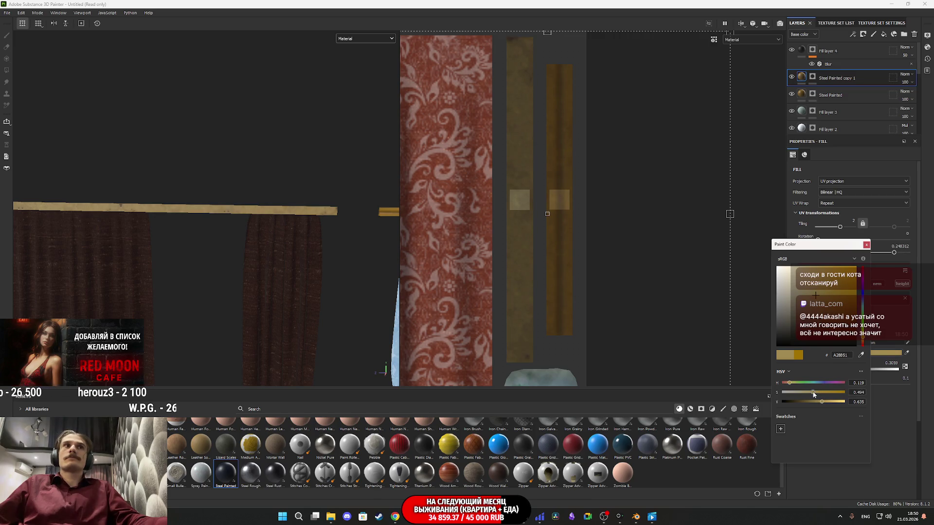
left_click(865, 245)
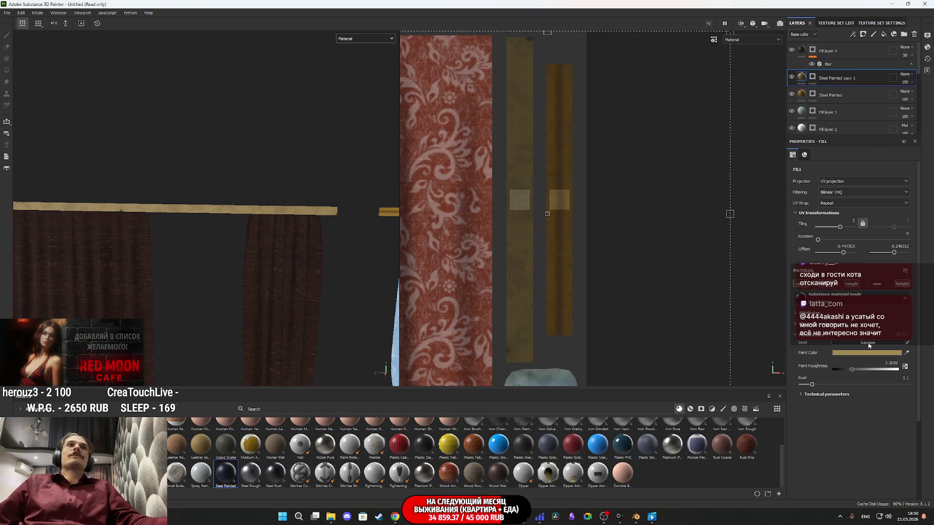
Polygon-fill the curtain rod into Fill layer 4's mask.
scroll(366, 282, "up", 4)
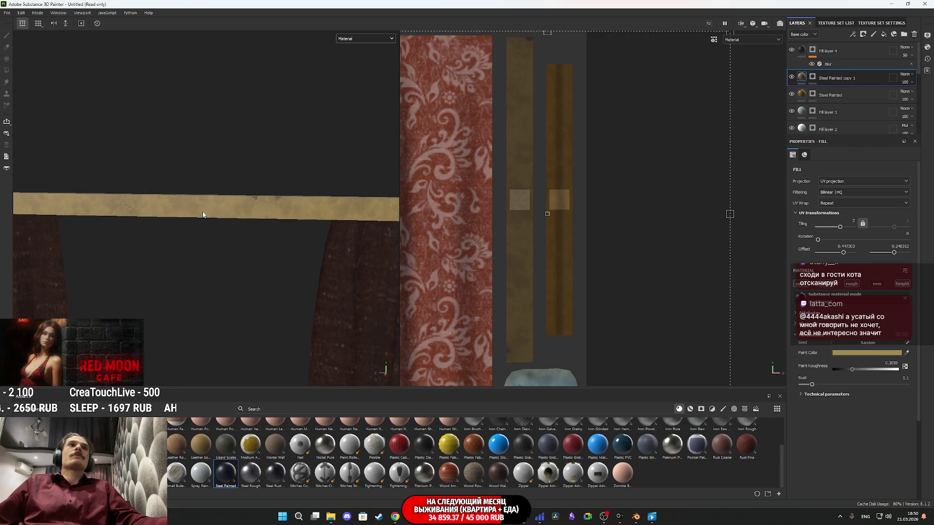
left_click(812, 50)
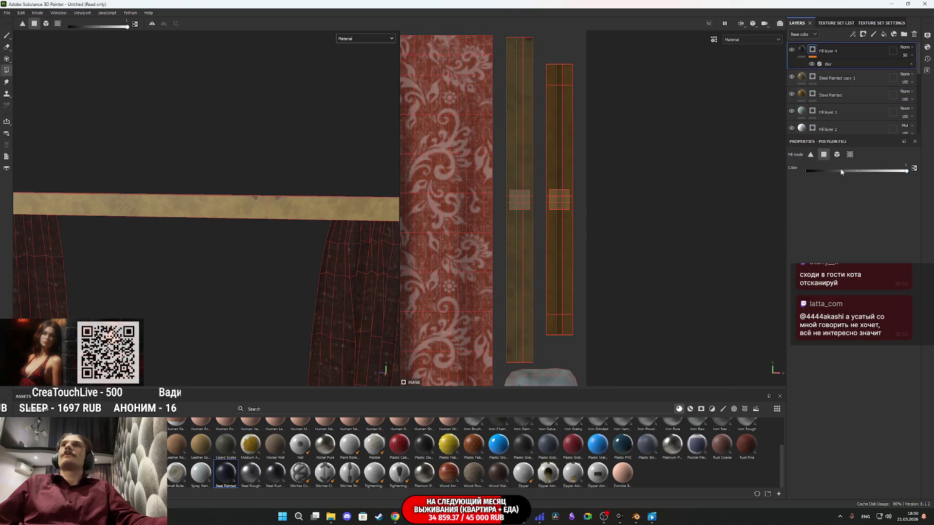
scroll(527, 329, "up", 2)
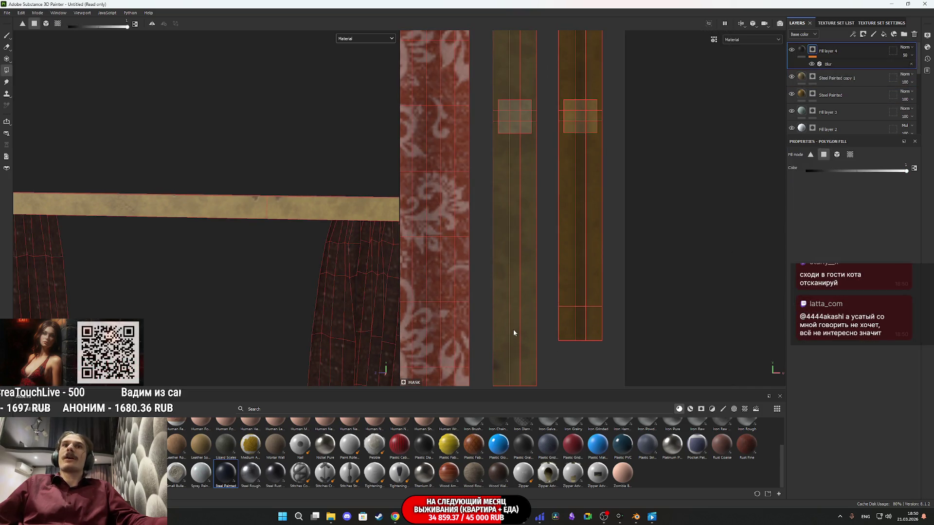
mouse_move(296, 202)
left_mouse_down()
mouse_move(180, 258)
mouse_move(283, 216)
left_mouse_up()
left_click(283, 217)
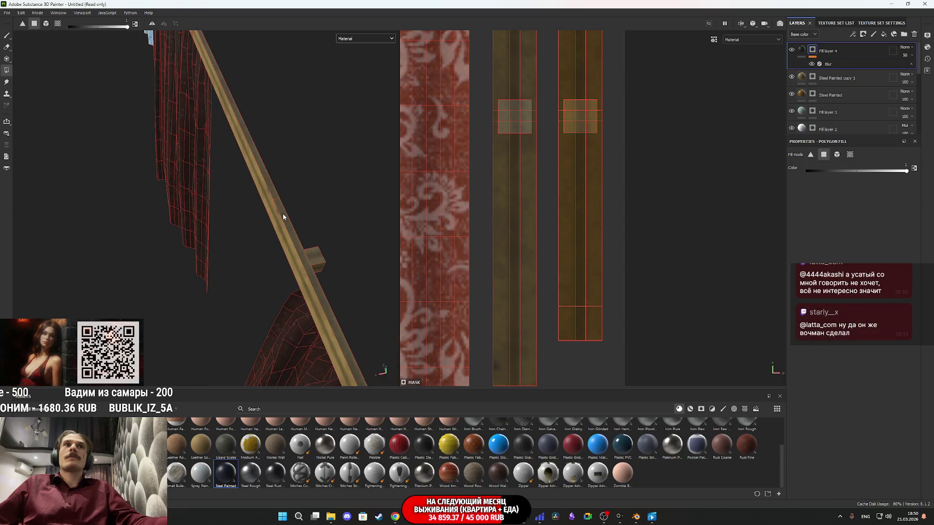
left_click(801, 50)
key("f")
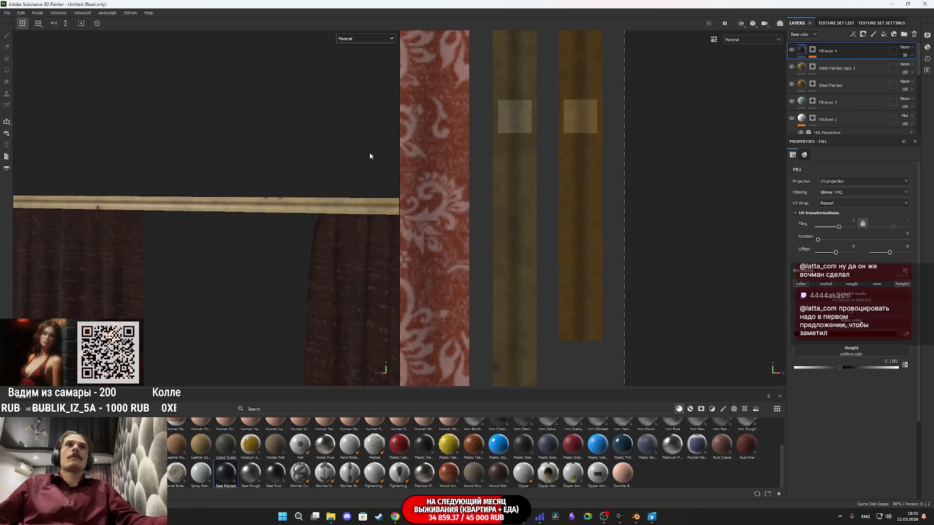
mouse_move(299, 262)
left_mouse_down()
mouse_move(229, 293)
mouse_move(195, 274)
mouse_move(334, 258)
mouse_move(246, 270)
mouse_move(298, 262)
mouse_move(196, 267)
mouse_move(254, 264)
mouse_move(79, 256)
mouse_move(66, 247)
left_mouse_up()
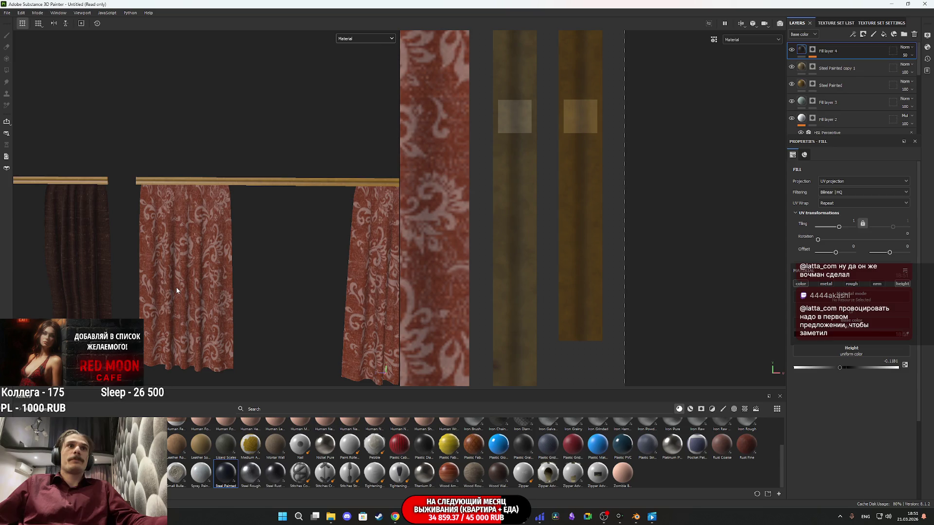
Zoom on the rod and toggle the Steel Painted layer off and on to compare the finish.
scroll(177, 287, "up", 3)
scroll(199, 279, "down", 5)
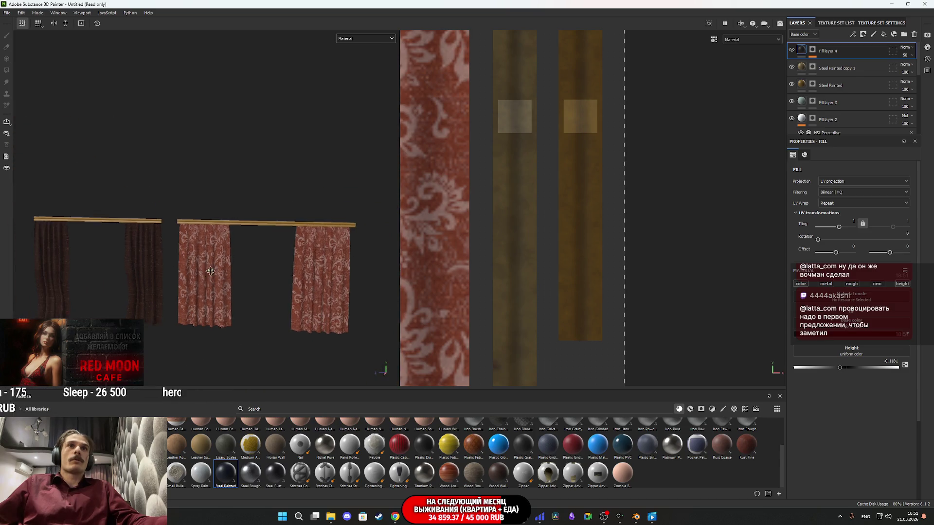
scroll(229, 279, "up", 5)
scroll(229, 284, "down", 5)
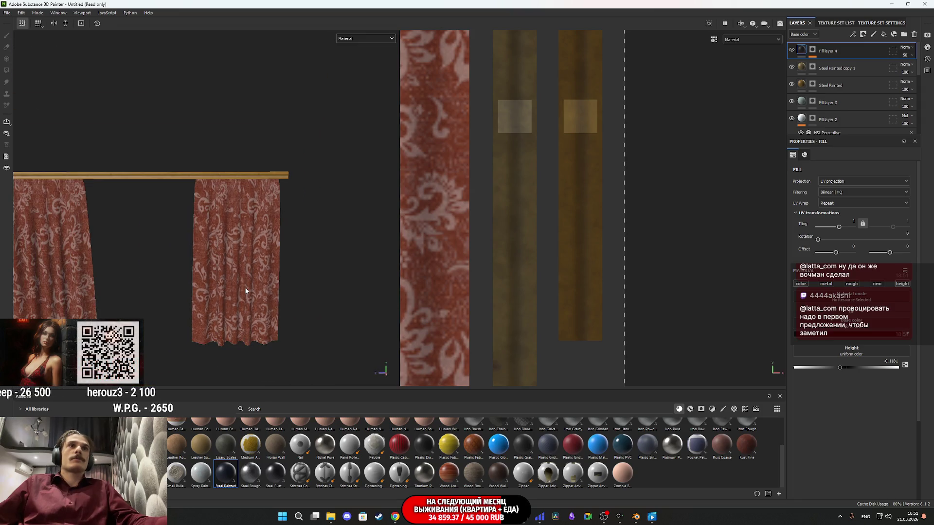
scroll(244, 290, "up", 3)
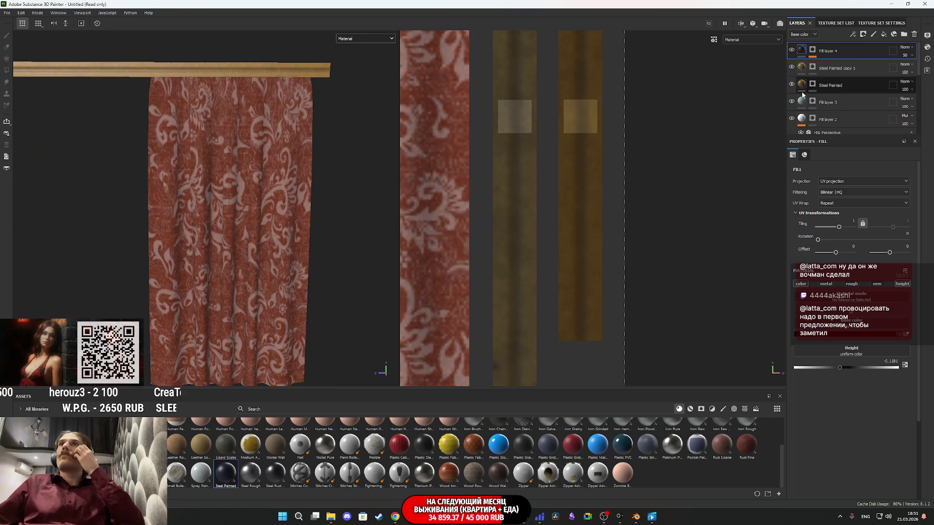
left_click(791, 85)
left_click(791, 85)
Compare the red curtain with Fabric Denim Base copy 1 hidden and shown, then select that layer.
scroll(791, 78, "down", 3)
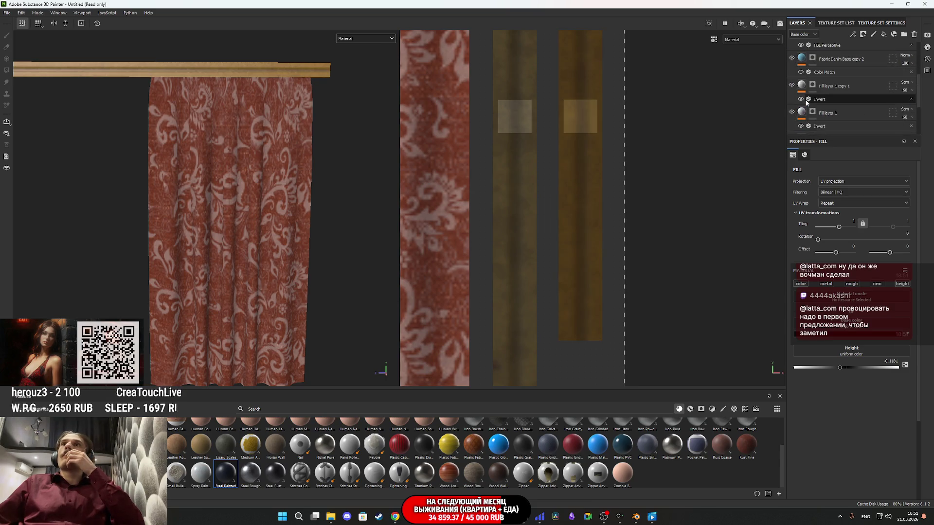
scroll(792, 88, "up", 2)
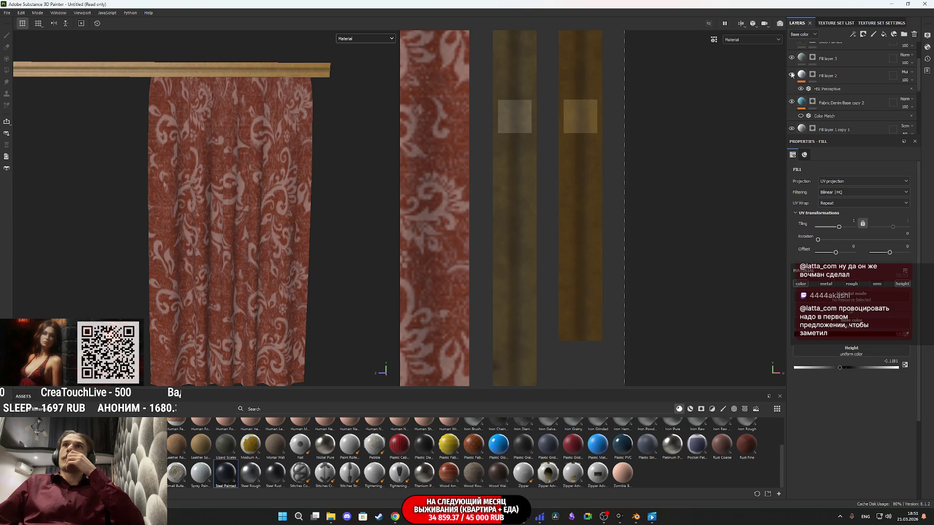
scroll(794, 84, "up", 3)
scroll(795, 92, "down", 5)
left_click(791, 67)
left_click(791, 68)
left_click(801, 72)
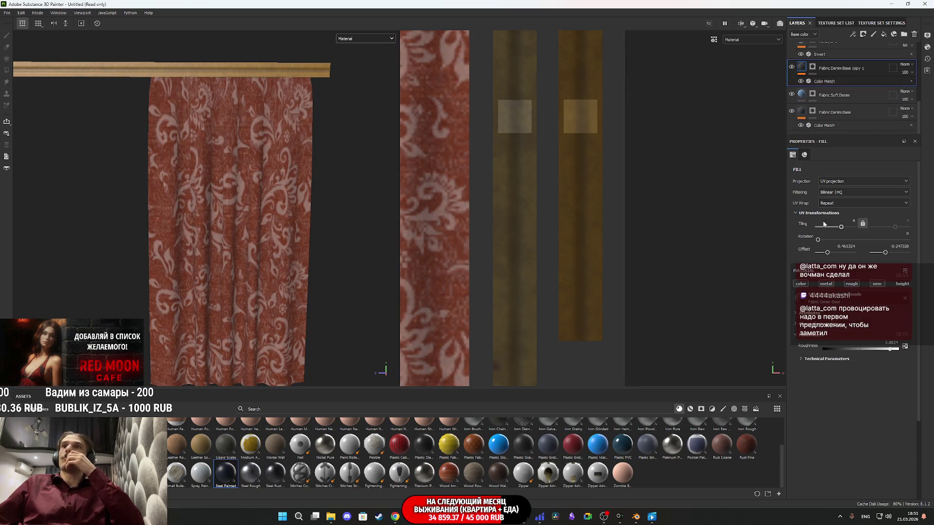
Raise the Color Match target colour's saturation to about 0.9 and adjust its brightness for an orange-red.
left_click(821, 79)
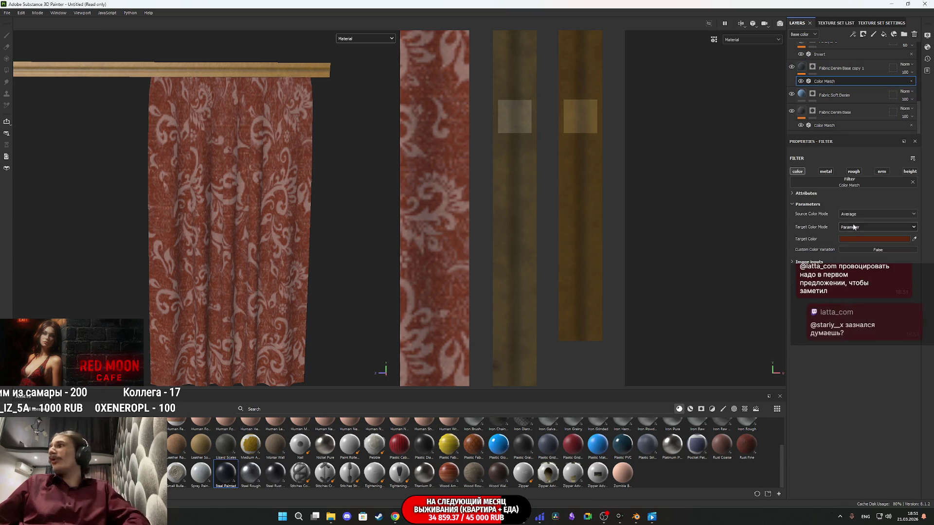
left_click(874, 238)
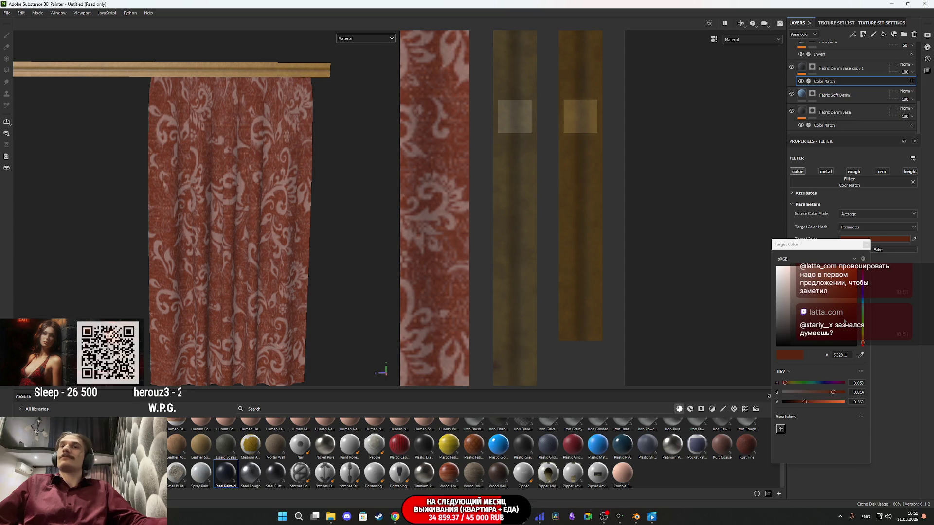
left_click_drag(804, 402, 808, 397)
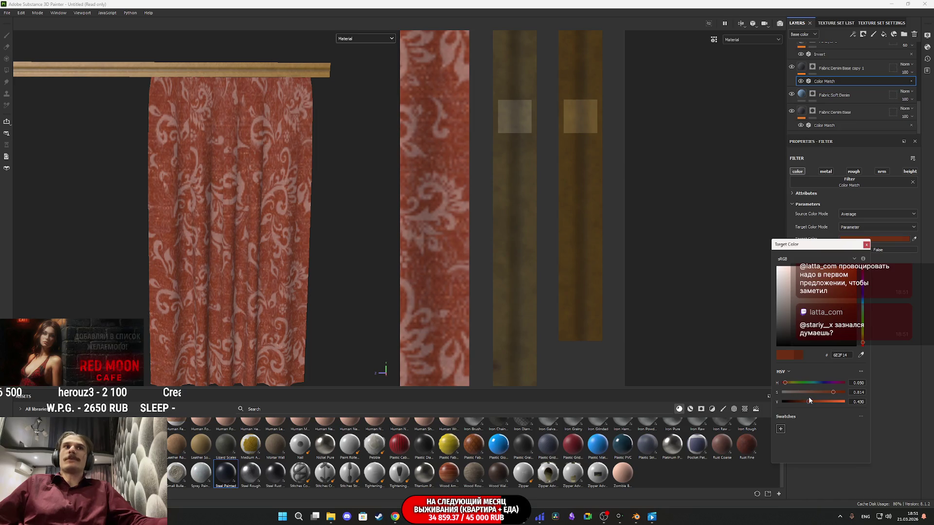
left_click(809, 400)
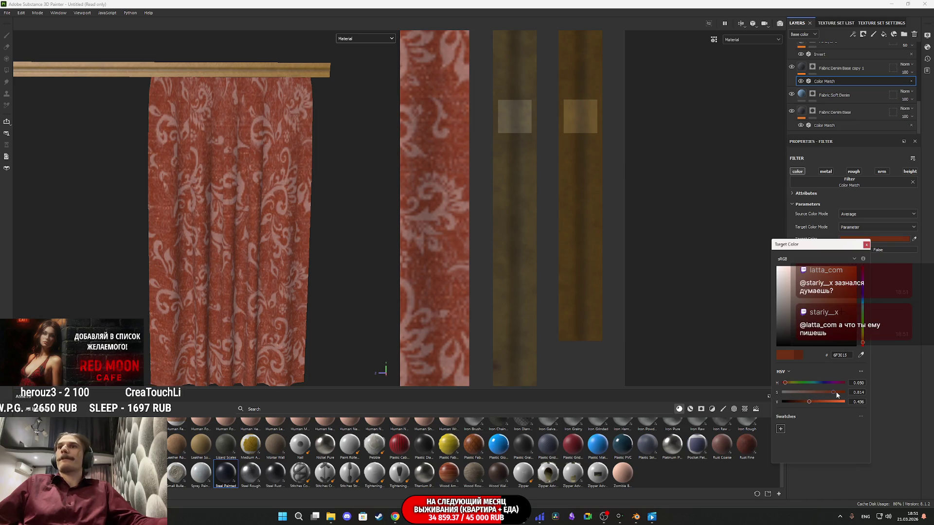
mouse_move(829, 392)
left_mouse_down()
mouse_move(838, 391)
mouse_move(806, 399)
left_mouse_up()
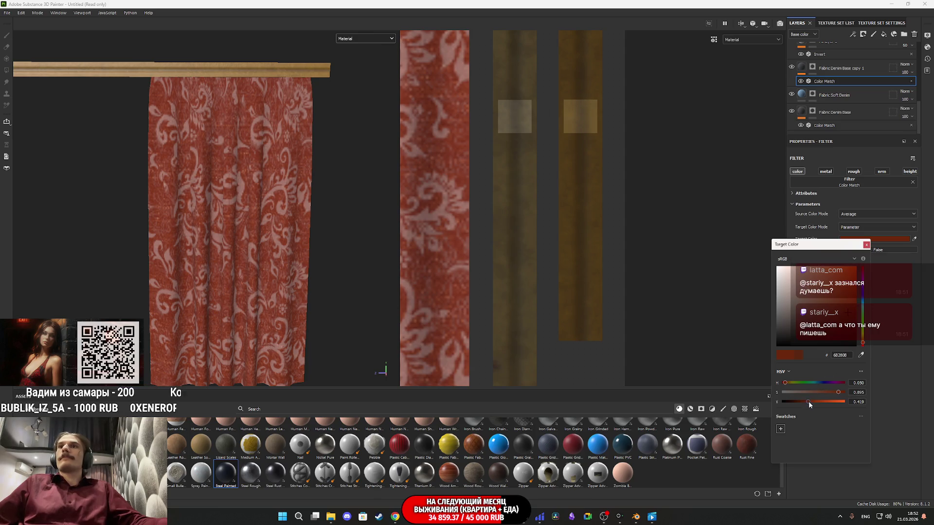
left_click_drag(809, 401, 812, 398)
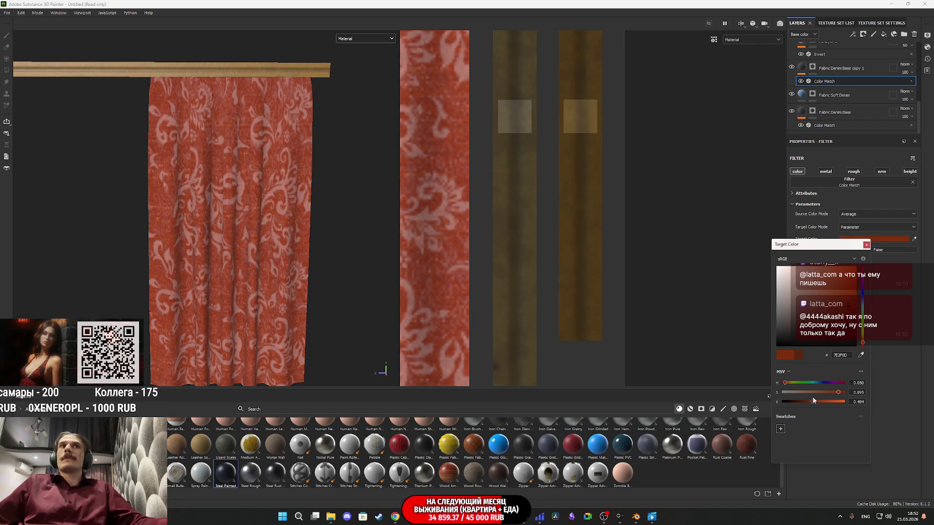
left_click(867, 245)
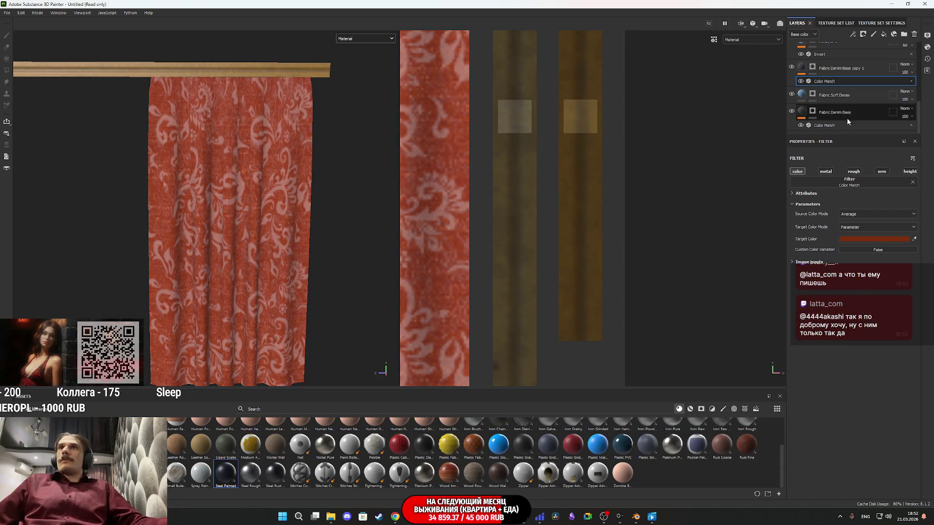
Toggle the fabric and floral pattern layers to compare, and select Fill layer 1 copy 1.
left_click(792, 67)
left_click(791, 67)
scroll(791, 80, "up", 2)
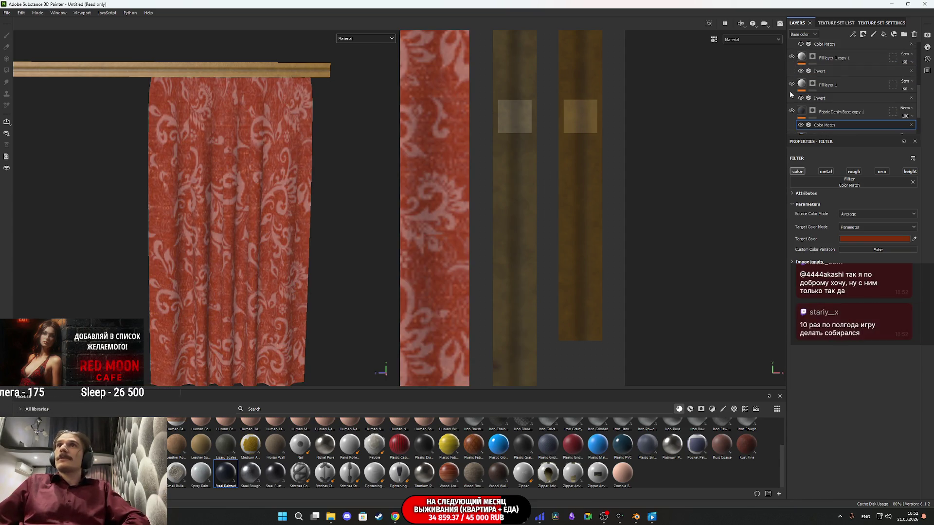
left_click(792, 111)
left_click(791, 110)
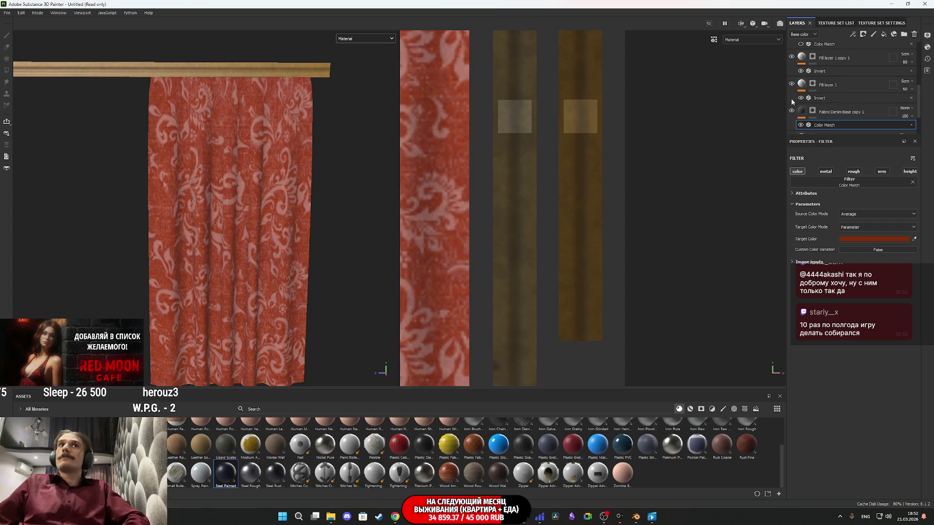
left_click(791, 58)
left_click(792, 57)
left_click(798, 58)
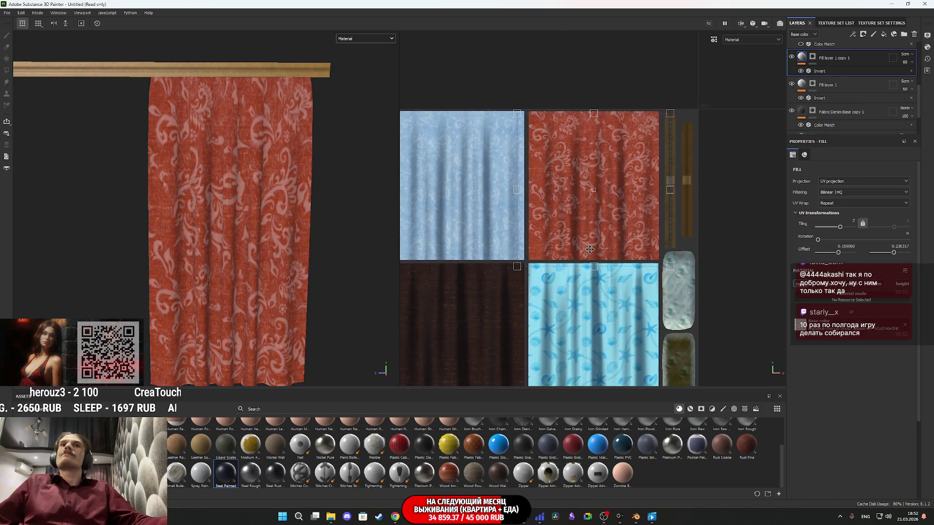
left_click(791, 57)
left_click(791, 57)
left_click(792, 58)
left_click(792, 57)
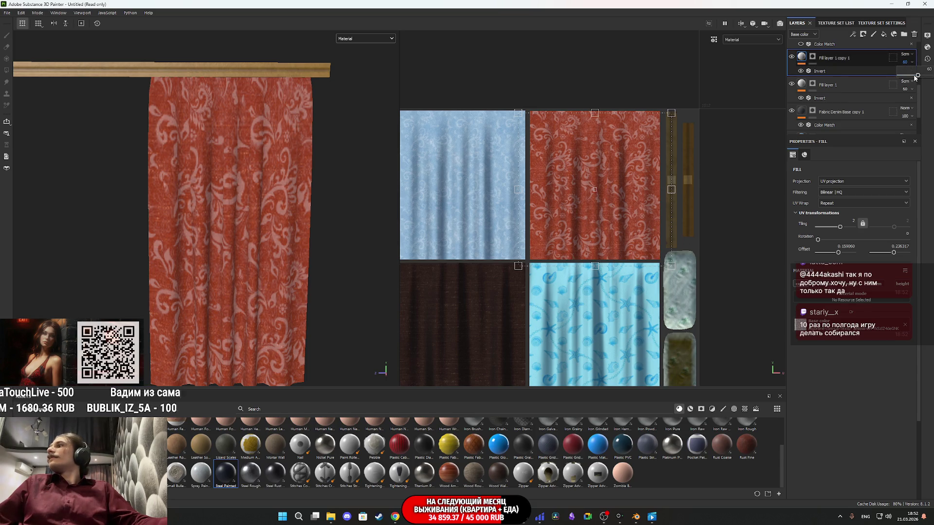
Try Overlay and Screen blending on the pattern layer, tuning its opacity between about 42 and 45 and up.
left_click_drag(917, 77, 908, 75)
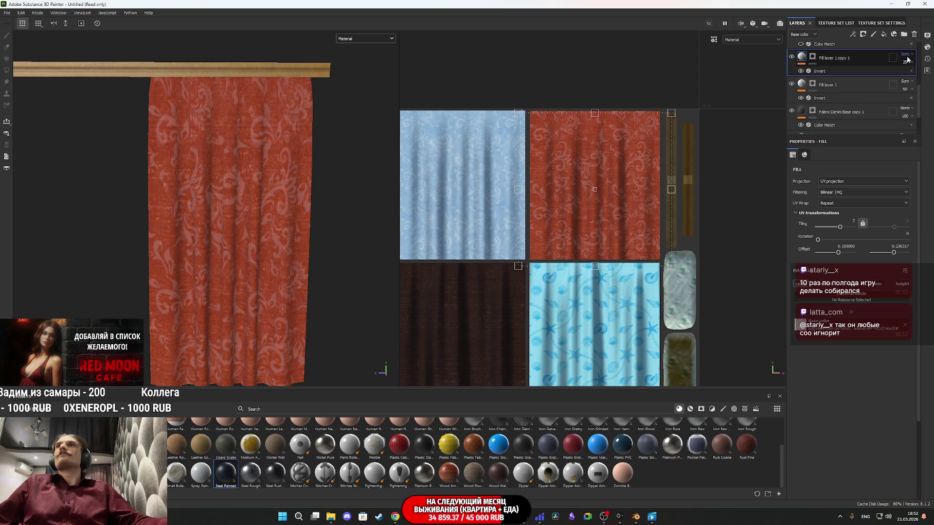
left_click(907, 56)
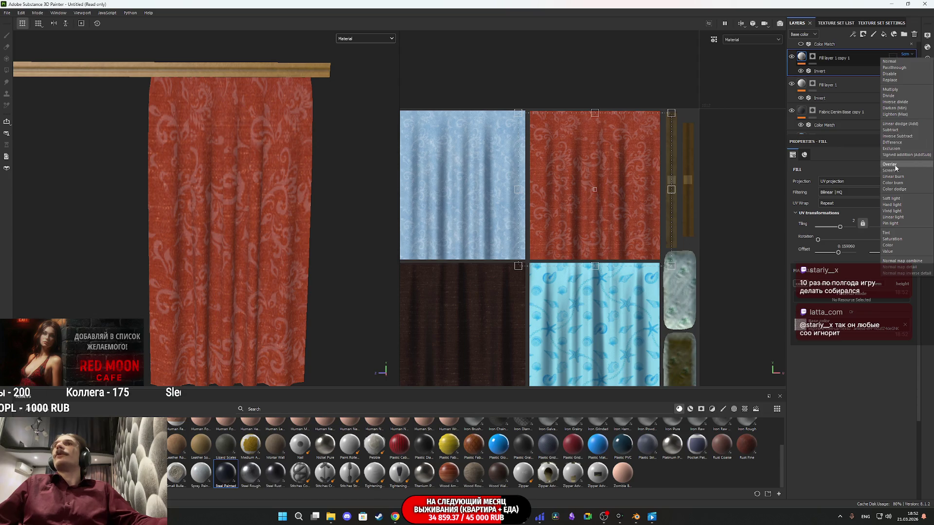
left_click(895, 166)
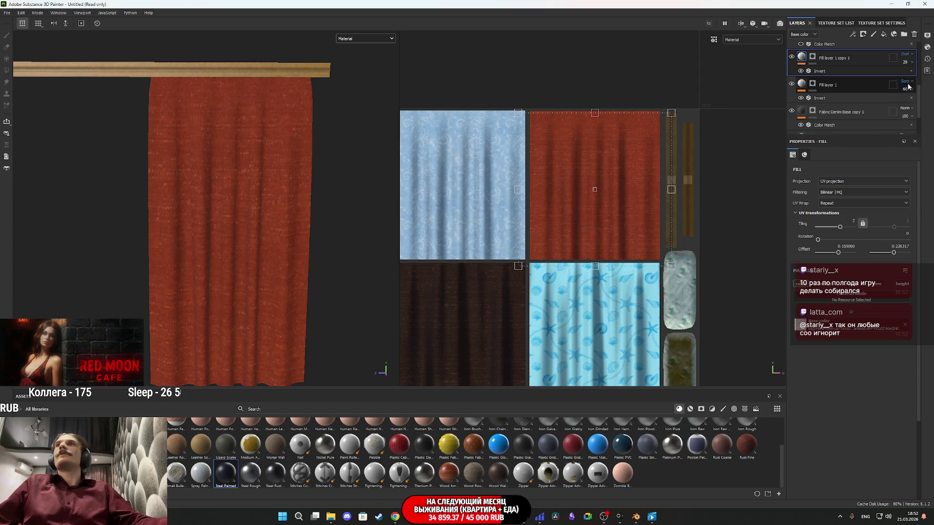
left_click(905, 61)
left_click_drag(905, 75, 912, 77)
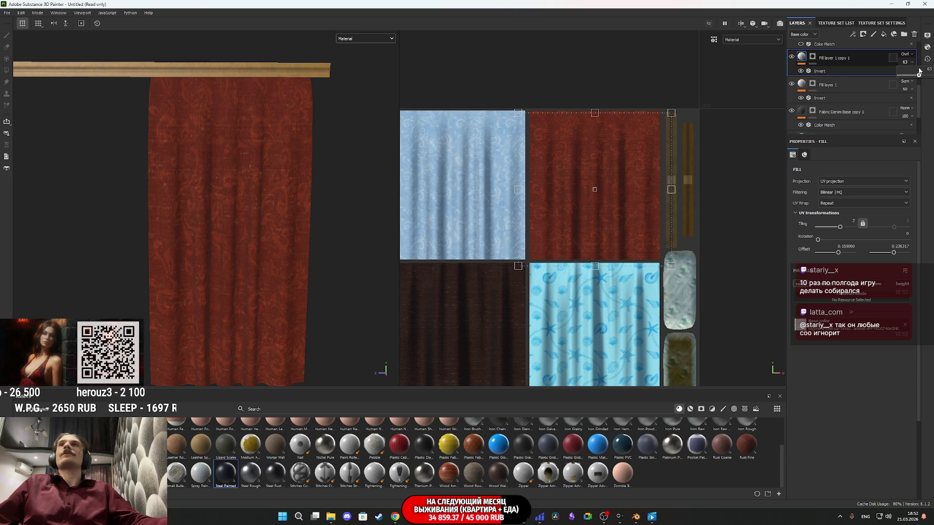
left_click(904, 54)
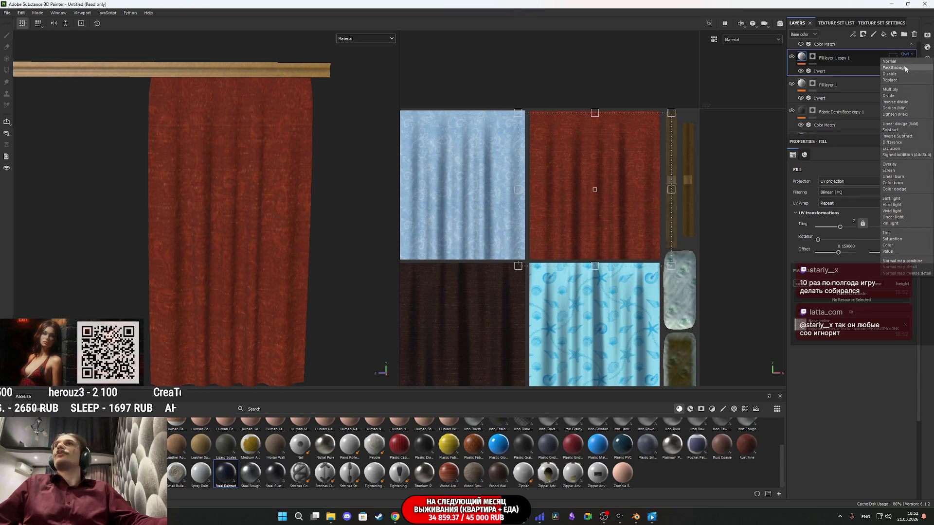
left_click(898, 170)
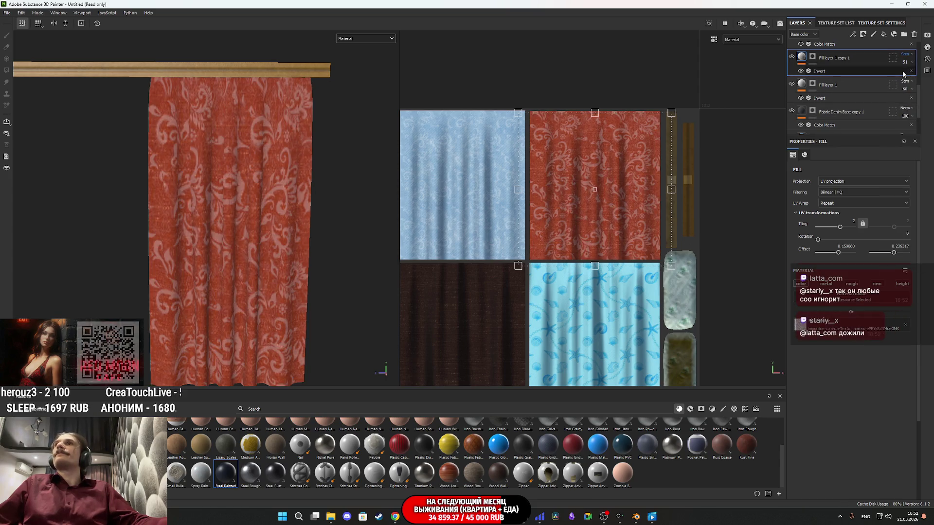
scroll(906, 57, "down", 1)
scroll(906, 57, "down", 2)
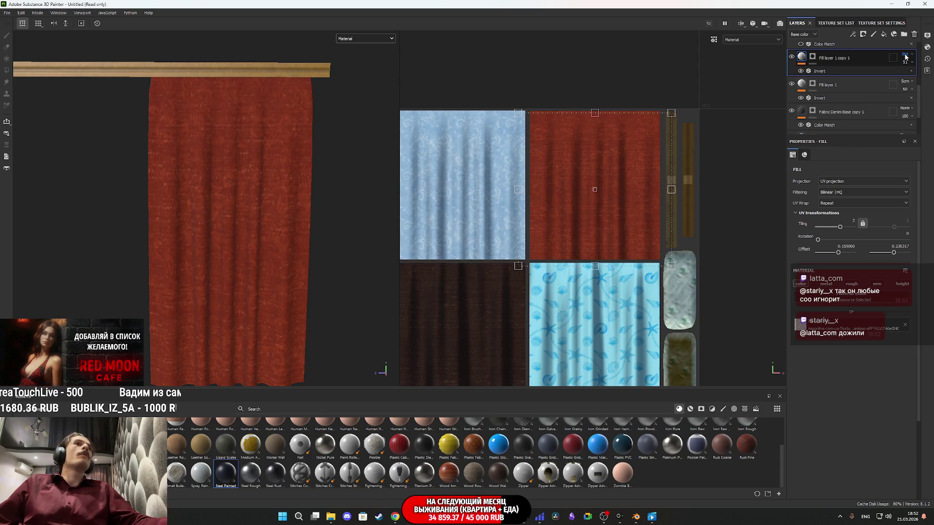
left_click_drag(905, 62, 927, 77)
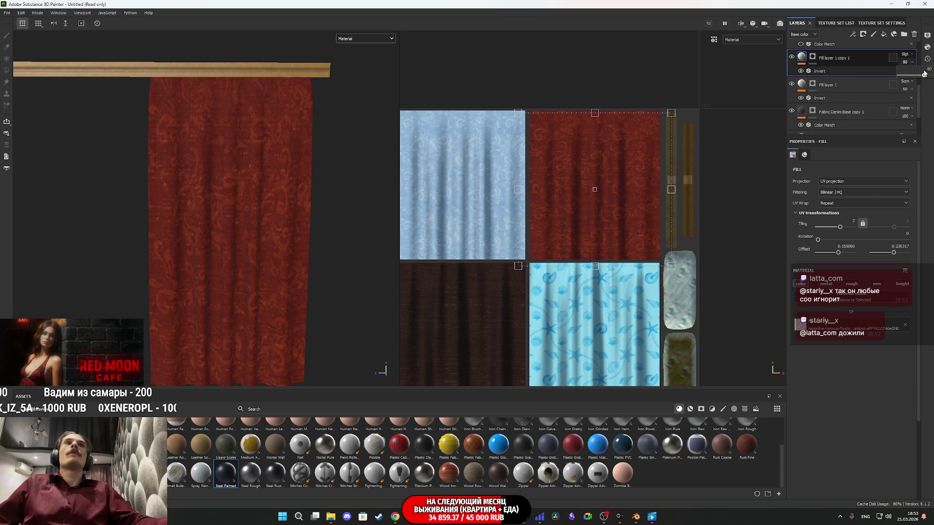
left_click_drag(924, 74, 924, 72)
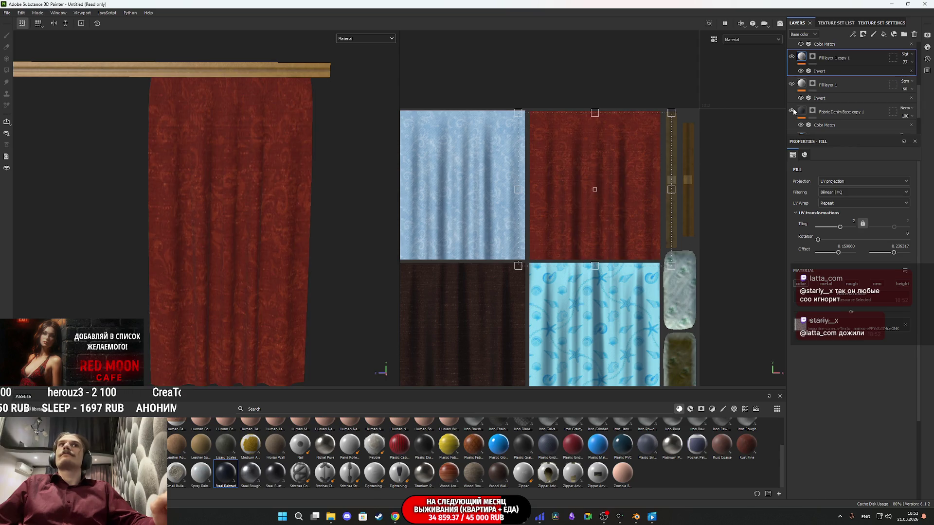
Raise Fabric Denim Base copy 1's Color Match target value to about 0.576 for a lighter red.
left_click(826, 111)
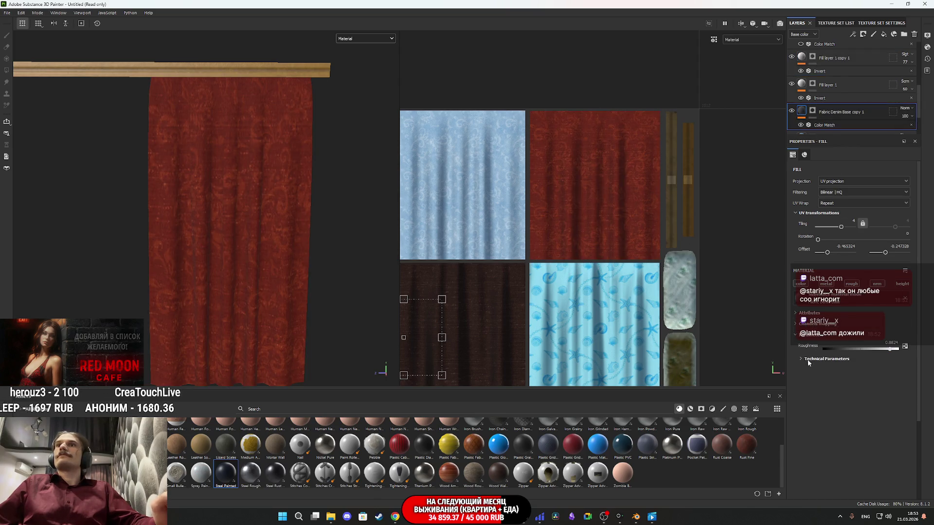
left_click(823, 126)
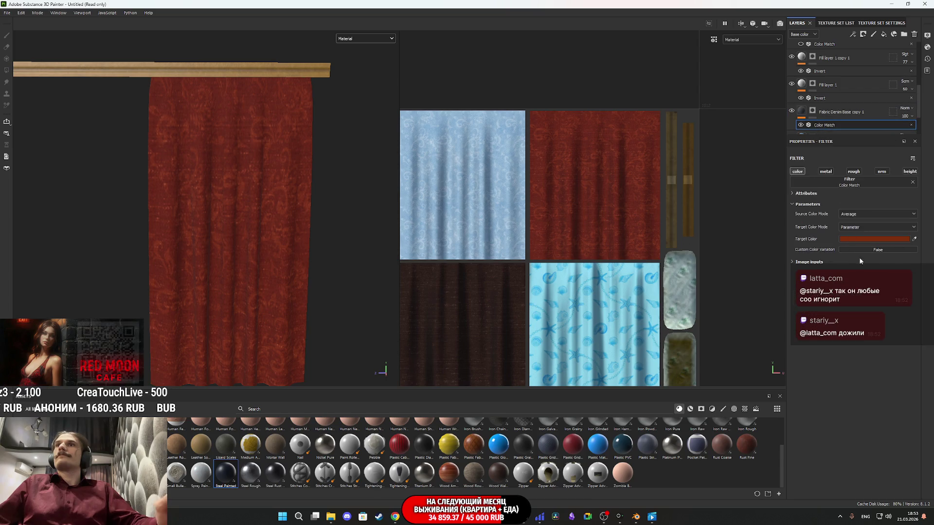
left_click(863, 239)
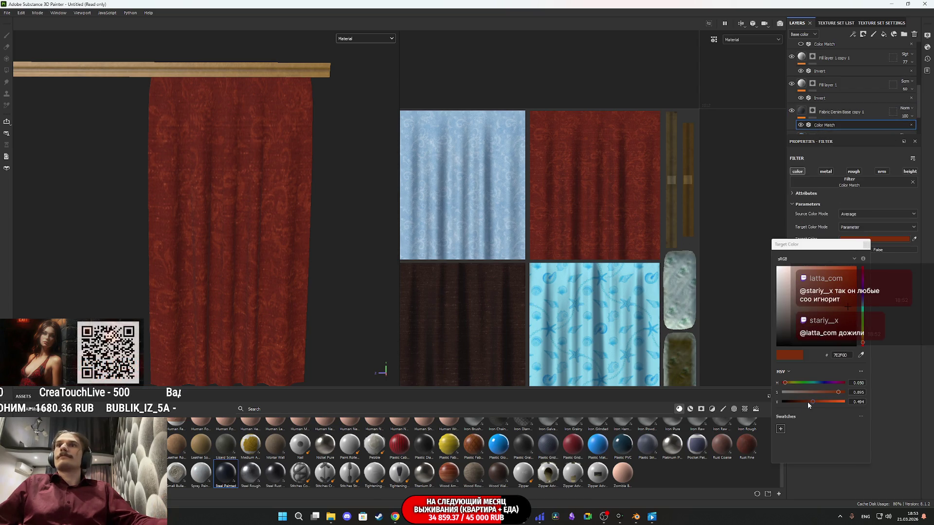
left_click_drag(812, 401, 816, 401)
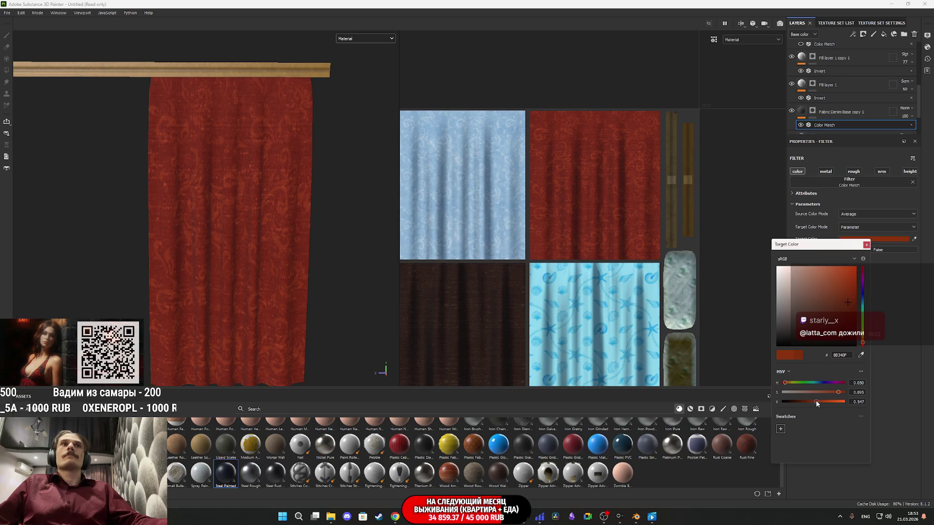
left_click_drag(816, 399, 818, 399)
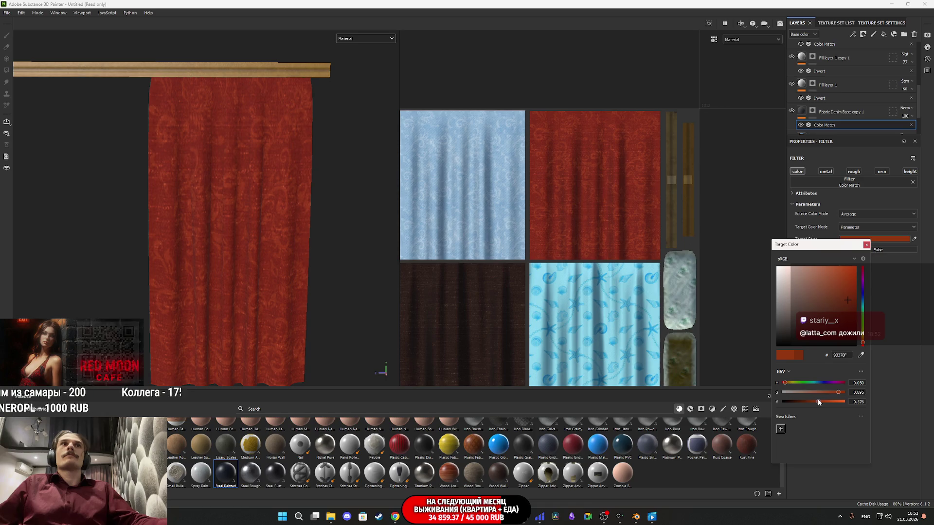
left_click(867, 245)
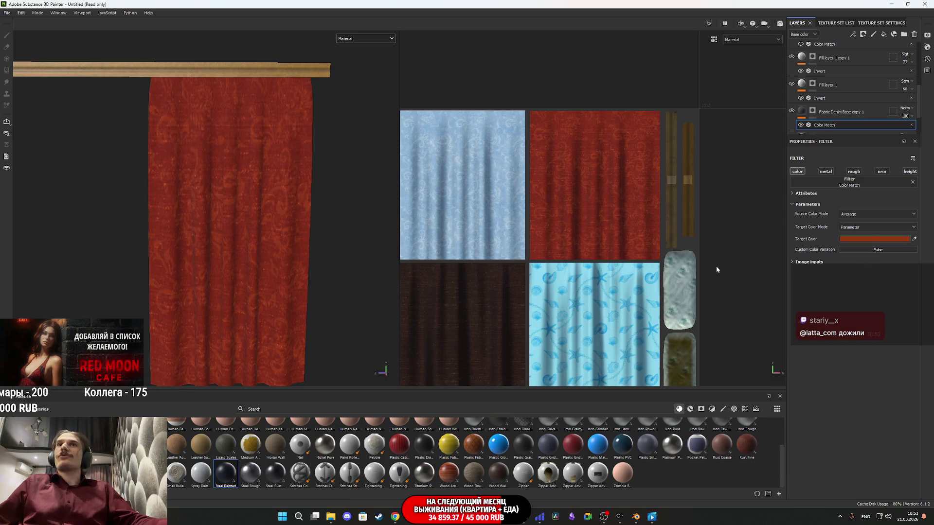
scroll(233, 262, "down", 5)
mouse_move(234, 257)
left_mouse_down()
mouse_move(166, 243)
mouse_move(323, 251)
left_mouse_up()
mouse_move(257, 247)
left_mouse_down()
mouse_move(436, 221)
mouse_move(130, 224)
mouse_move(214, 252)
left_mouse_up()
Open the Export Textures dialog from the File menu and bring File Explorer forward.
scroll(215, 253, "up", 5)
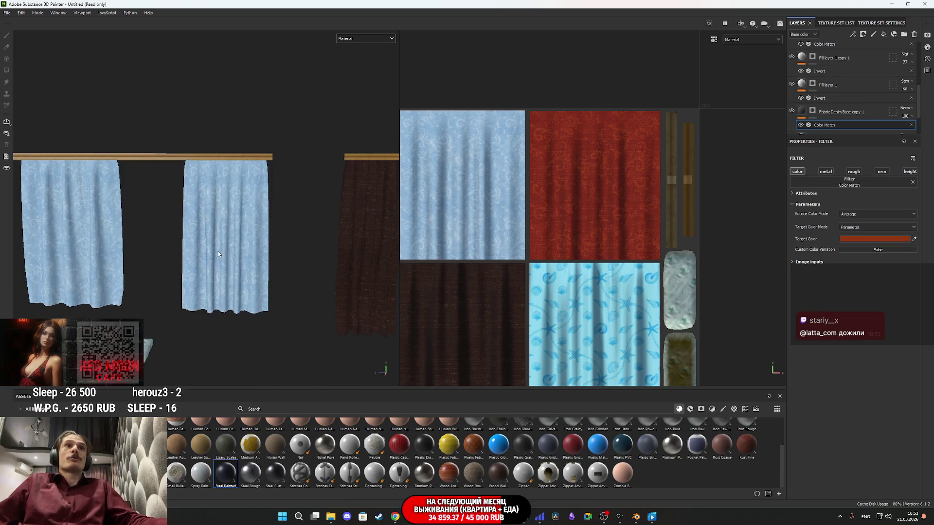
left_click(9, 13)
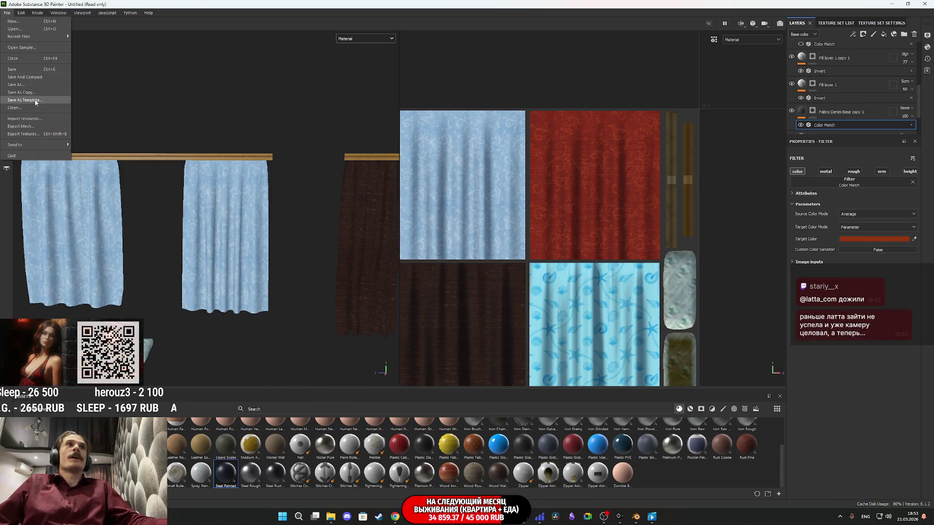
left_click(22, 134)
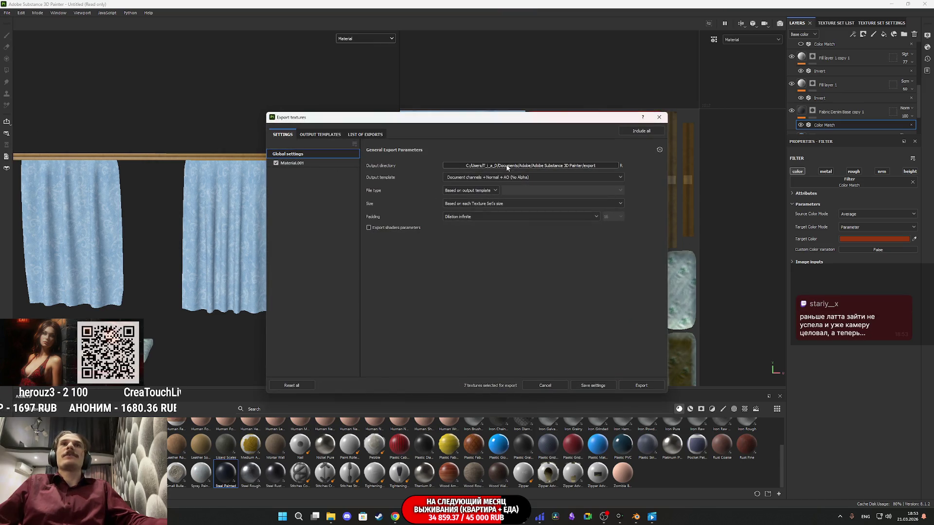
left_click(331, 517)
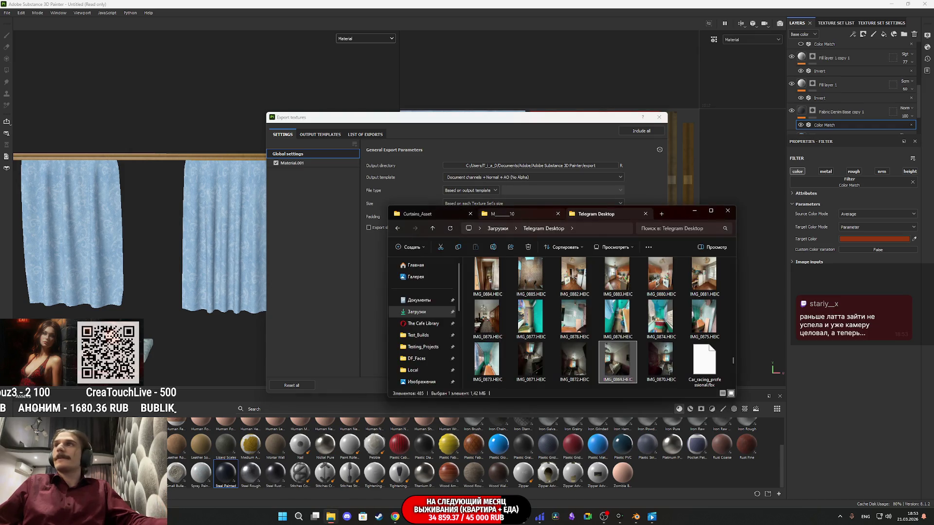
Create a new folder named Tex inside Curtains_Asset.
left_click(436, 217)
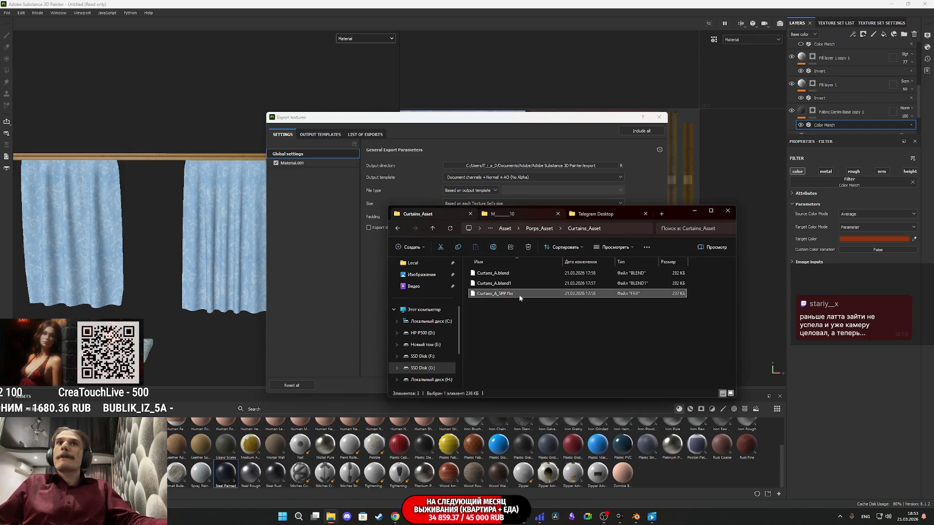
right_click(532, 317)
mouse_move(554, 446)
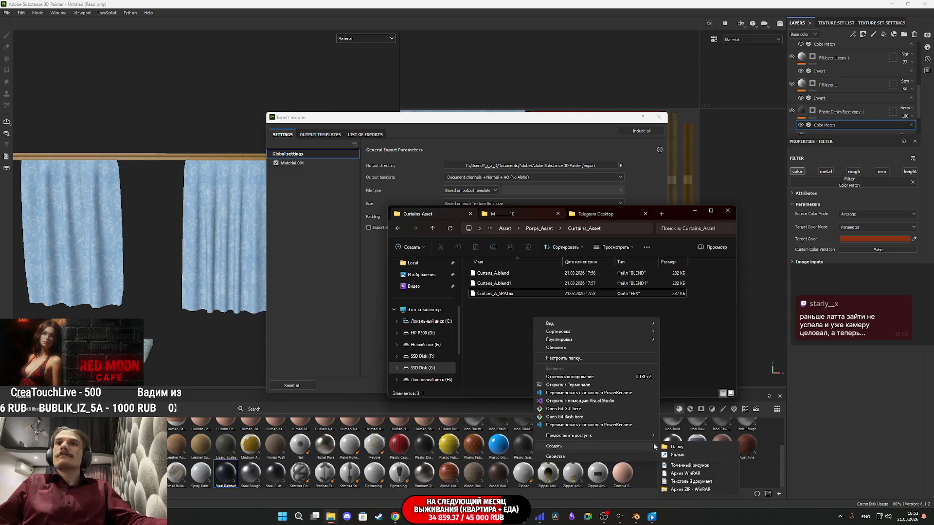
left_click(676, 447)
type("Tex")
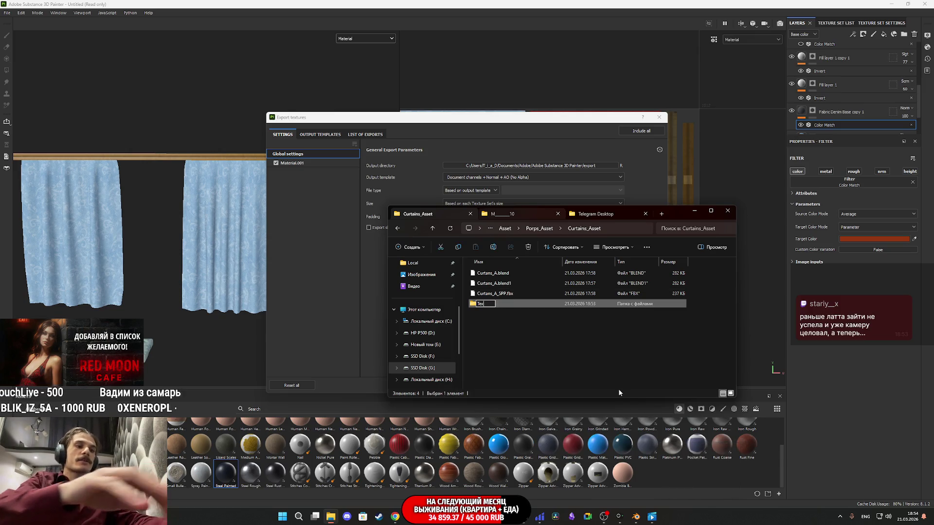
key("Return")
key("Return")
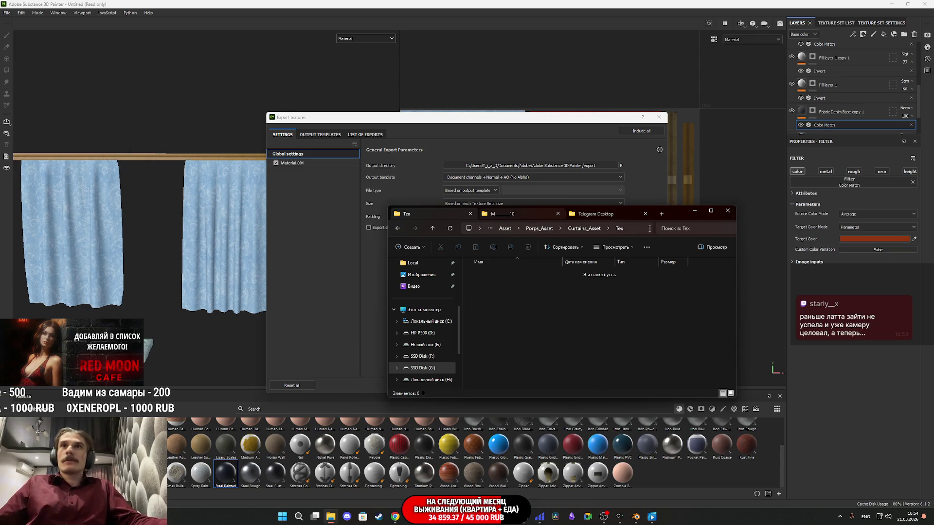
Copy the Tex folder's path and open Painter's export output directory picker.
left_click(634, 228)
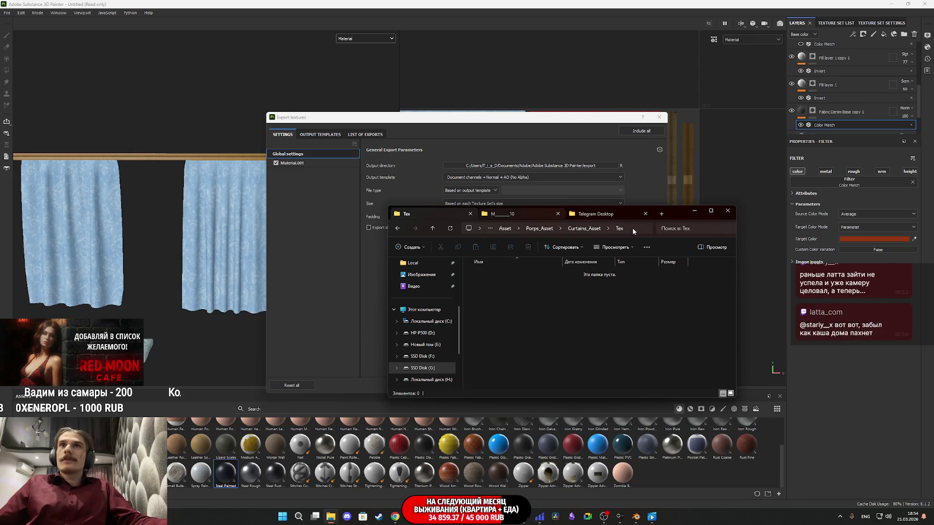
left_click(459, 237)
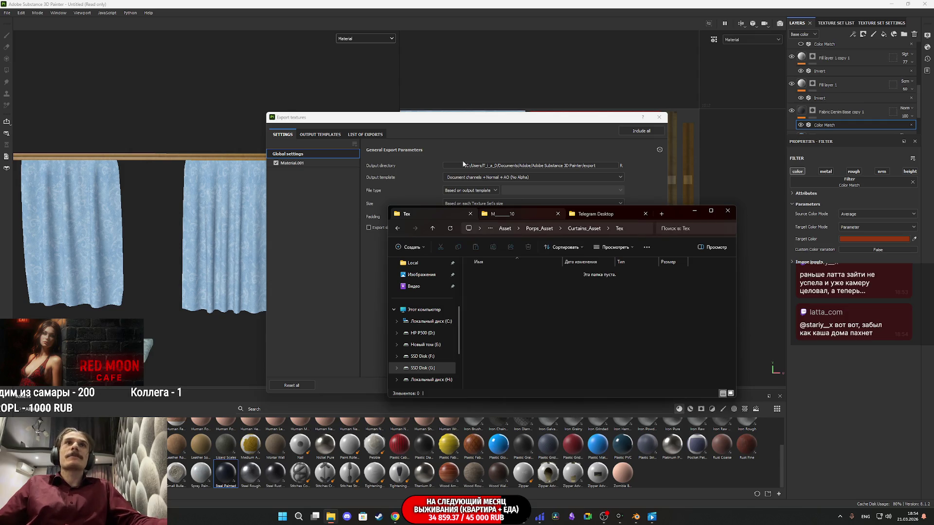
left_click(446, 166)
left_click(485, 144)
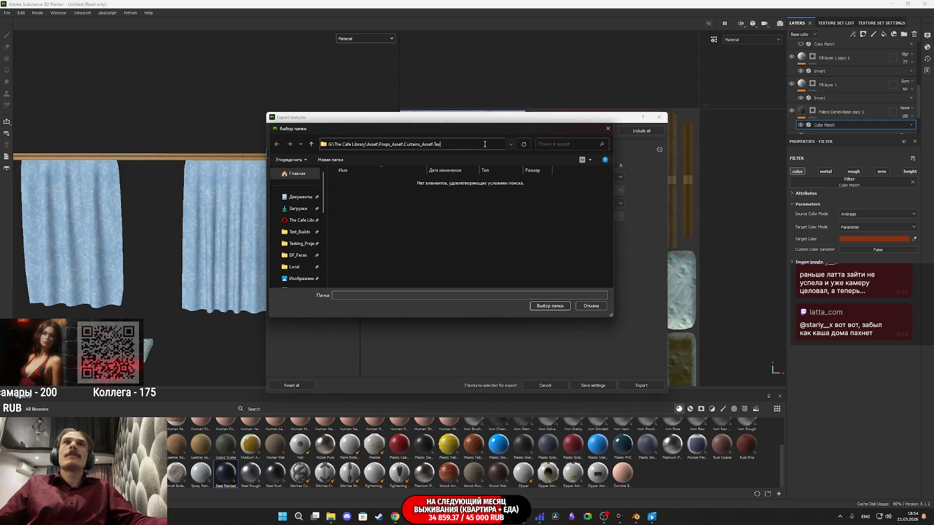
Choose the Unreal Engine 4 (Packed) export template and check Material.001's output maps.
left_click(550, 306)
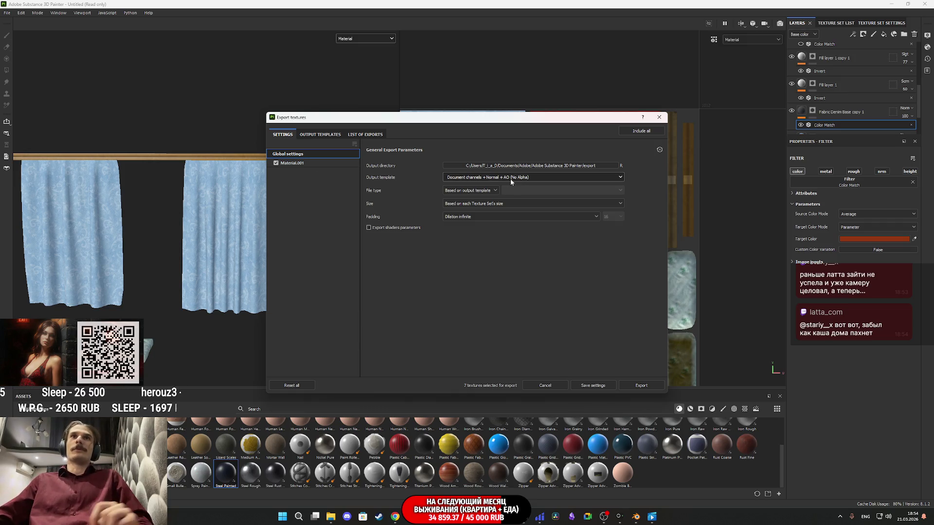
left_click(313, 164)
left_click(292, 154)
left_click(480, 178)
scroll(479, 214, "down", 5)
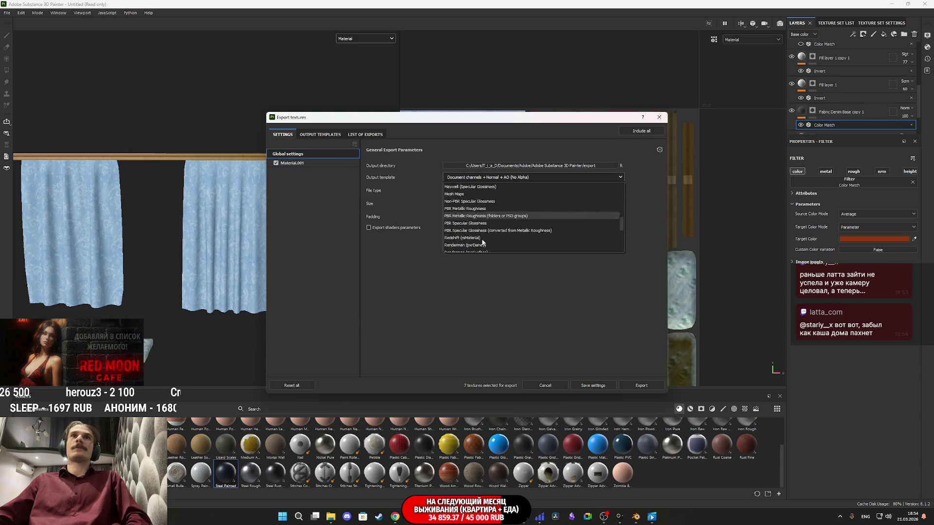
left_click(478, 209)
left_click(297, 164)
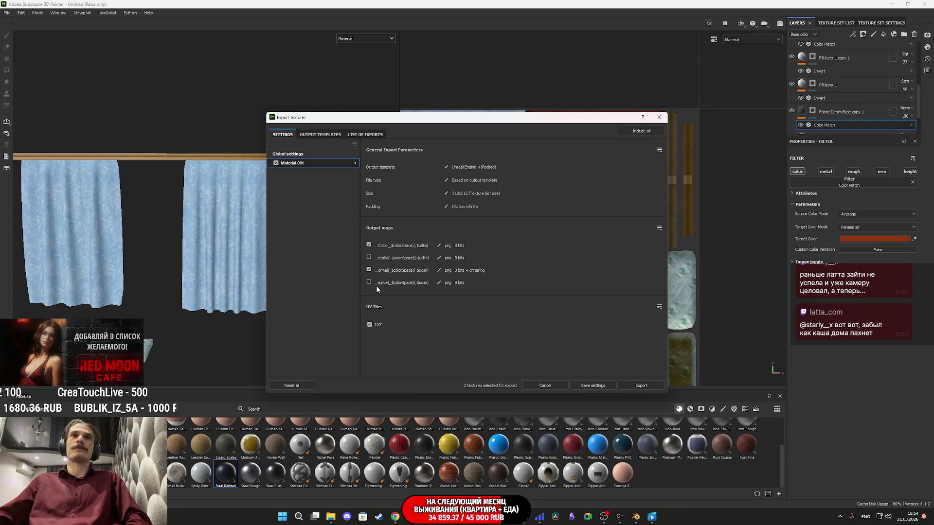
left_click(308, 156)
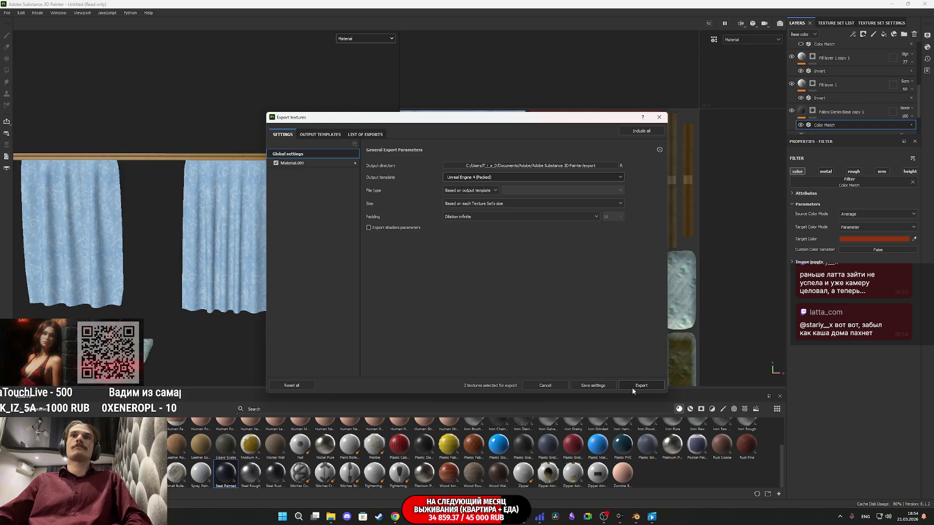
Set the output directory to the Curtains_Asset Tex folder and export the texture maps.
left_click(525, 166)
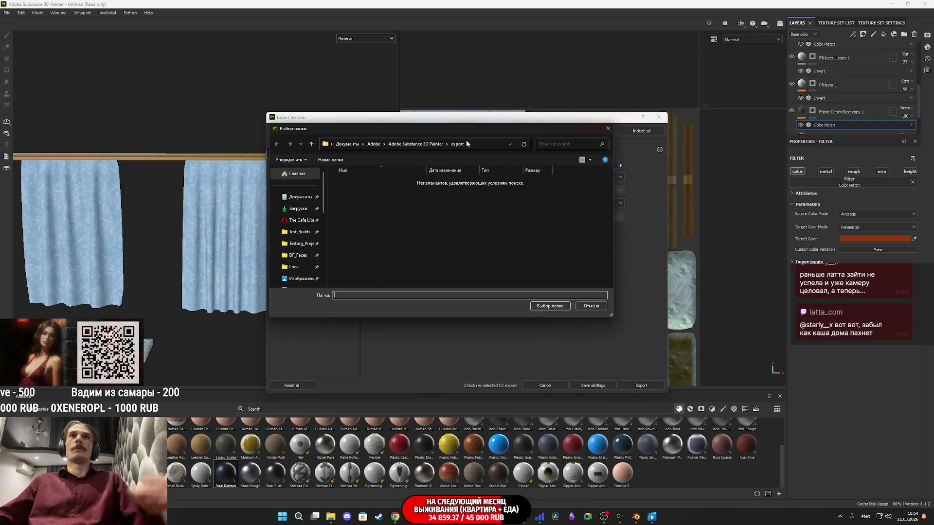
left_click(483, 145)
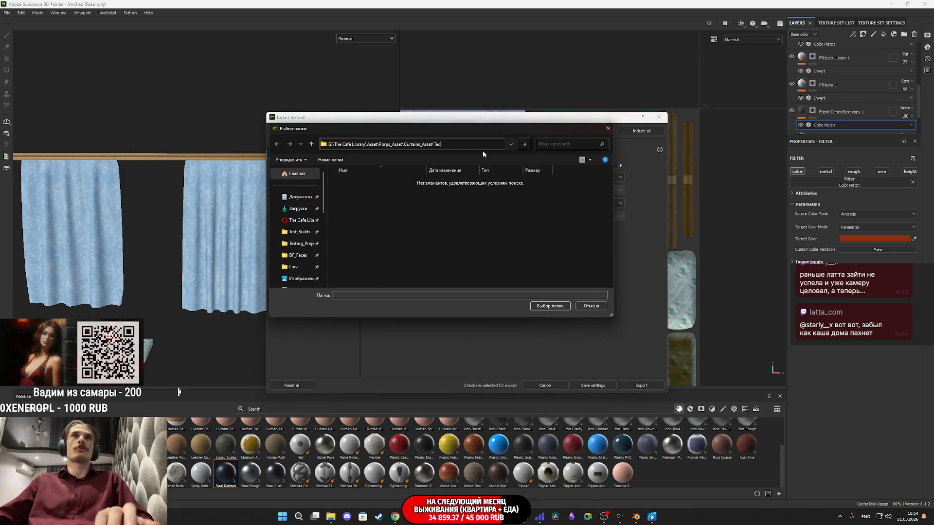
key("Return")
left_click(559, 306)
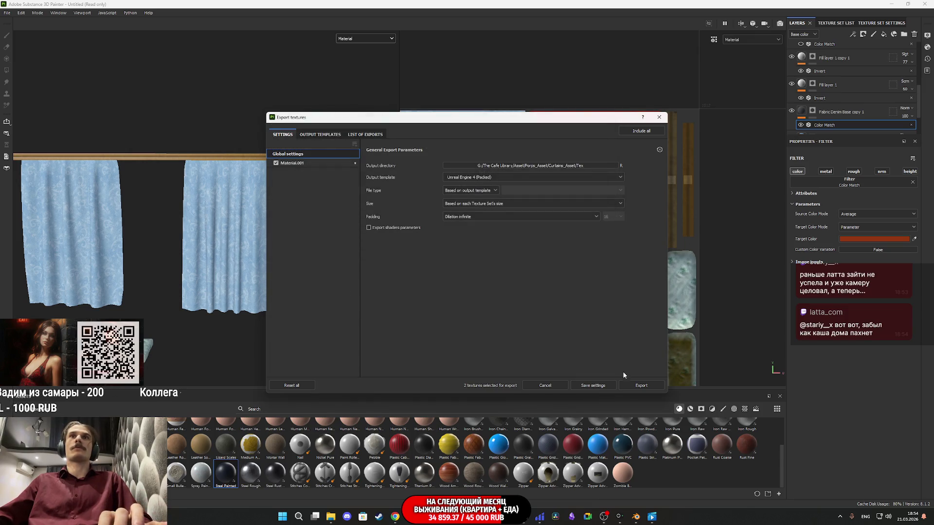
left_click(642, 386)
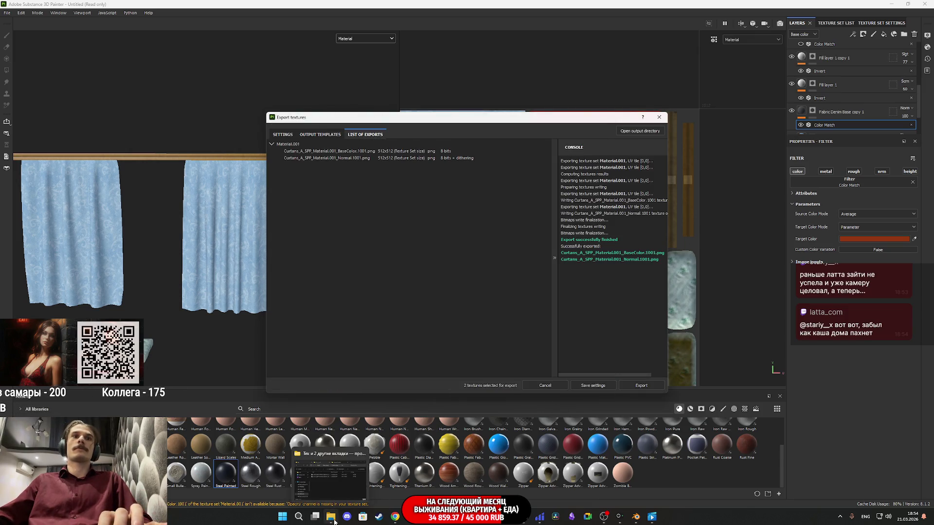
Open the output folder and preview the exported base colour PNG in Windows Photos.
left_click(331, 517)
left_click(731, 393)
double_click(484, 286)
scroll(484, 286, "up", 5)
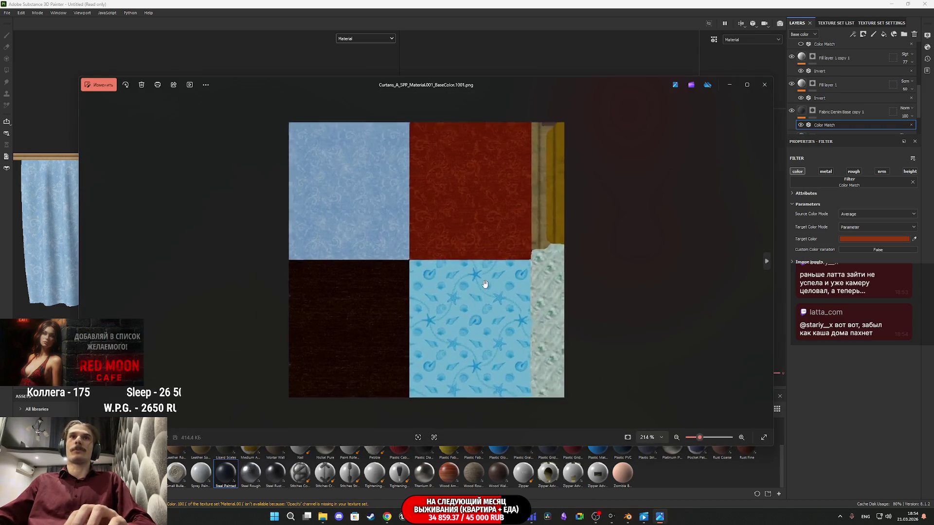
scroll(354, 201, "down", 5)
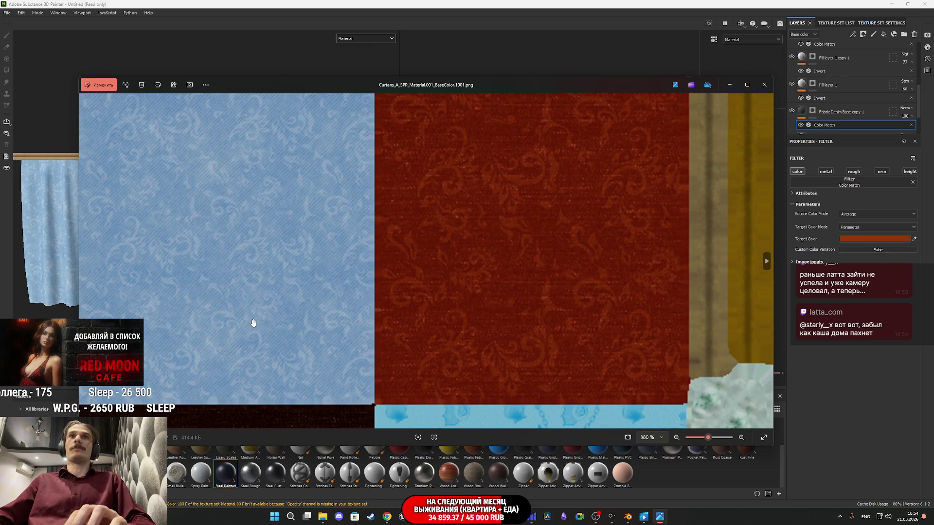
left_click(764, 91)
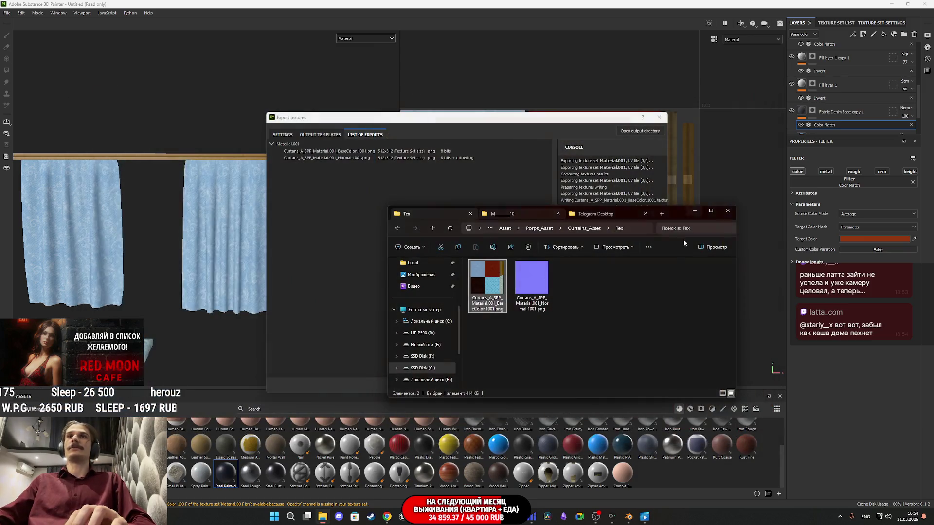
Preview the exported normal map PNG, then close it and the Export textures dialog.
double_click(532, 283)
scroll(475, 283, "up", 5)
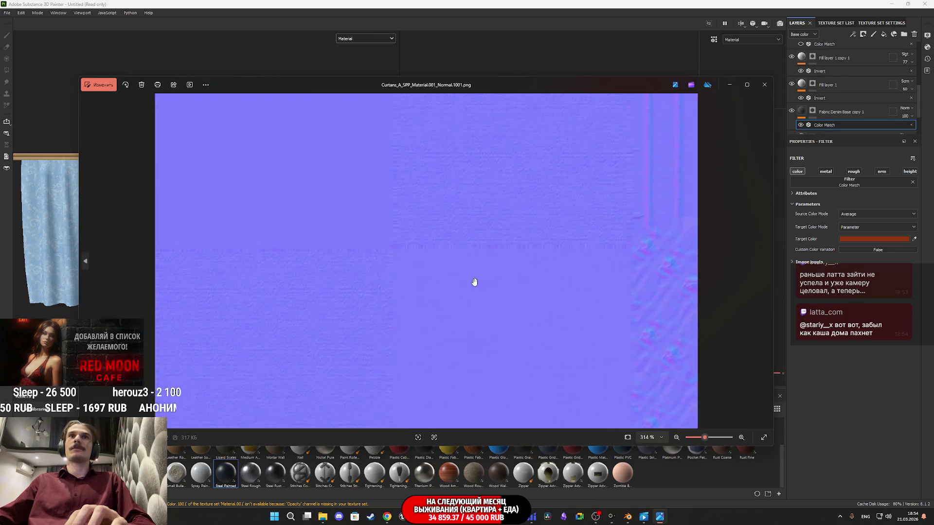
scroll(474, 282, "down", 5)
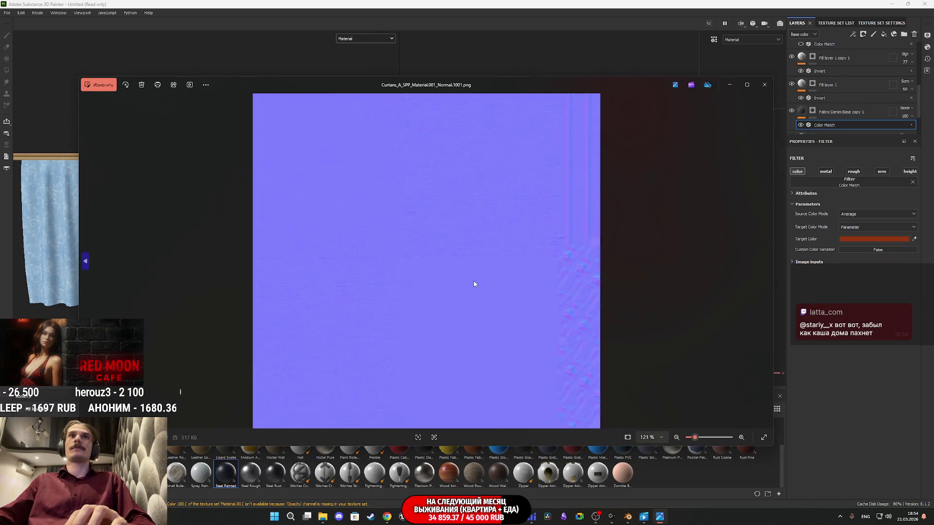
left_click(764, 84)
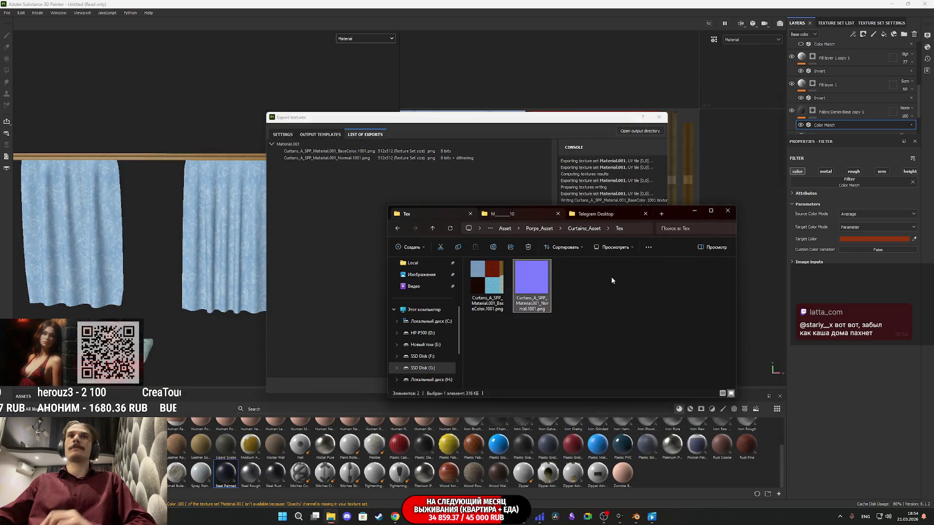
left_click(539, 121)
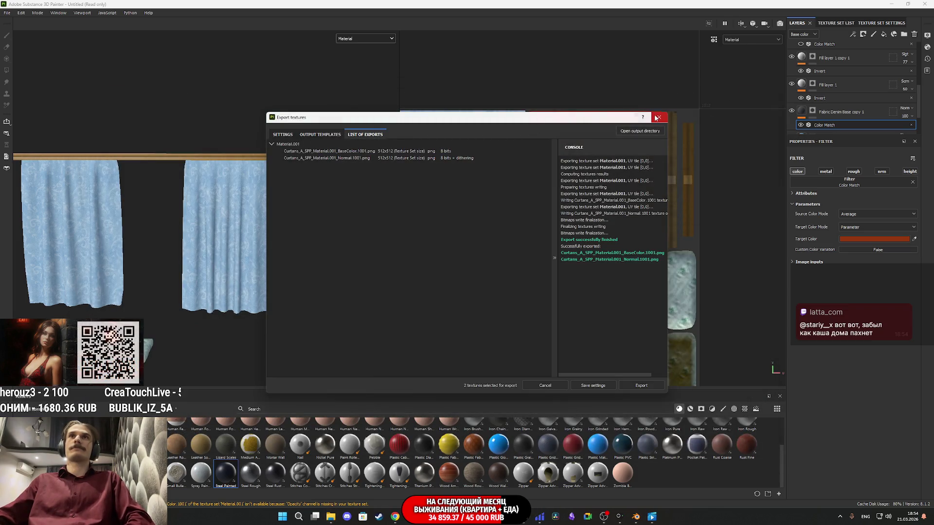
left_click(657, 118)
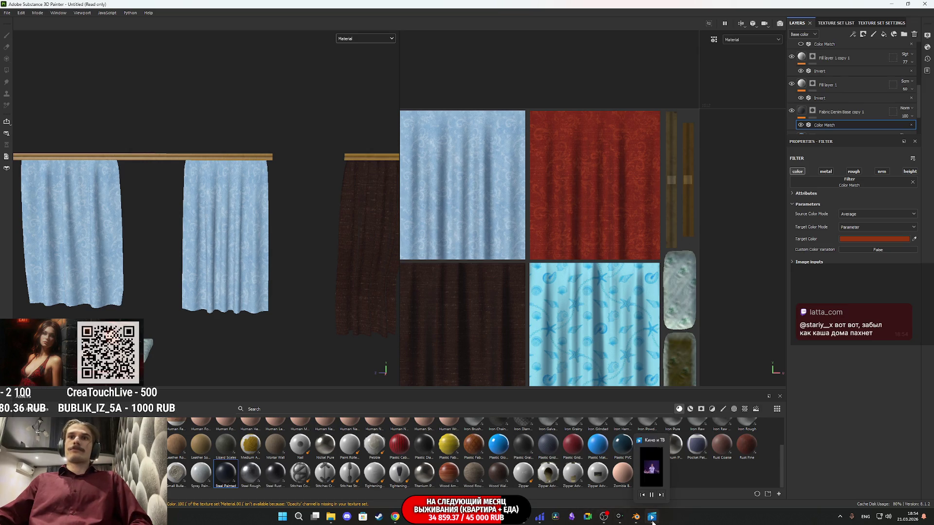
In Blender, snap the 3D cursor to world origin and move all curtains onto it.
left_click(636, 516)
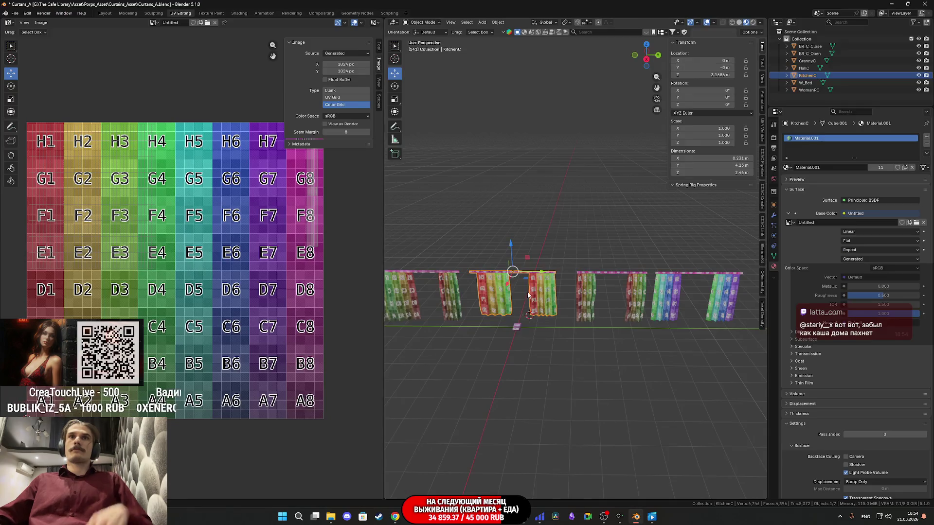
scroll(539, 295, "down", 3)
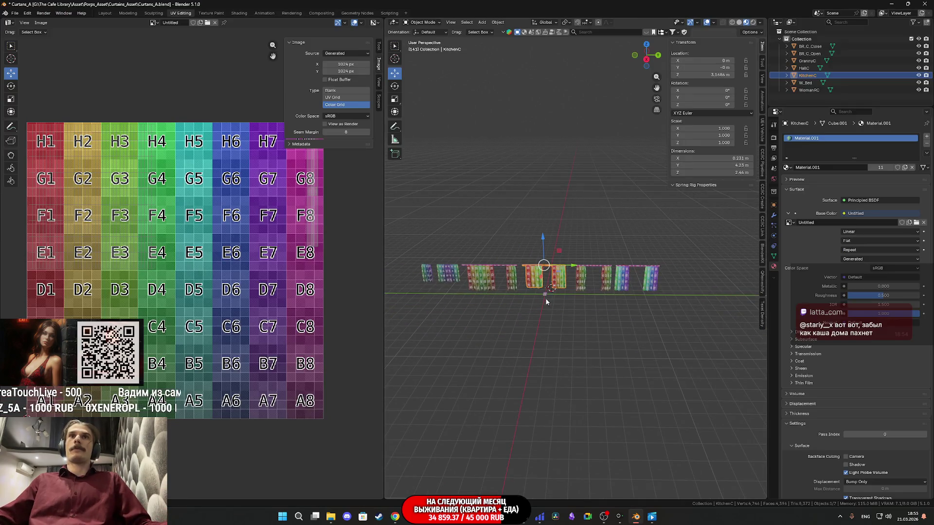
key("shift+s")
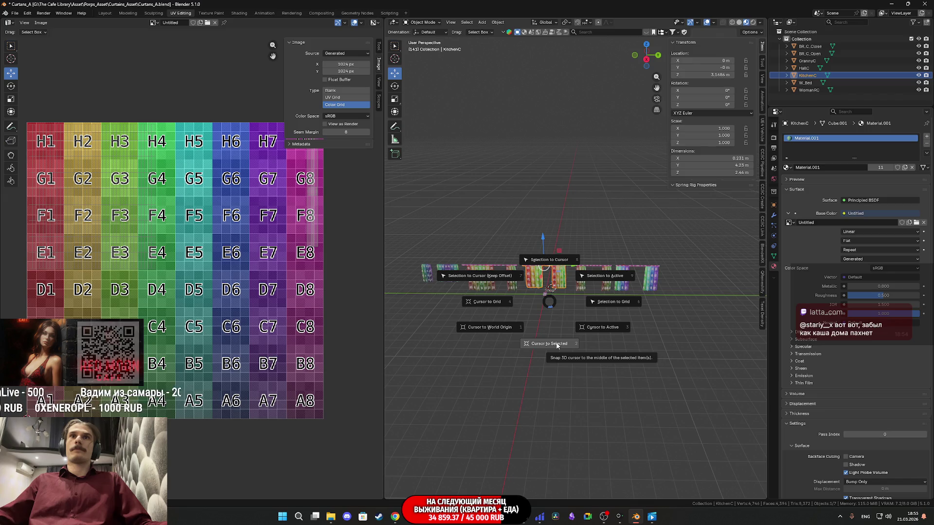
left_click(517, 329)
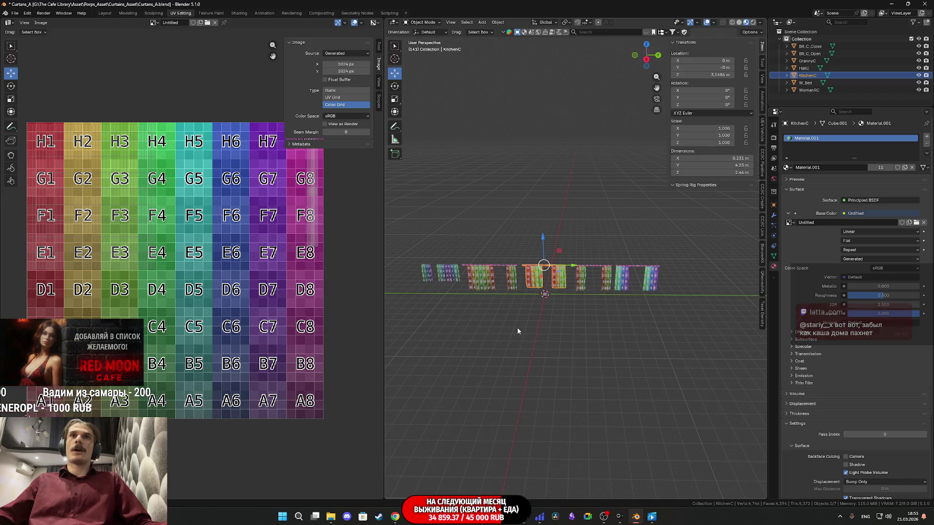
key("a")
key("shift+s")
left_click(523, 257)
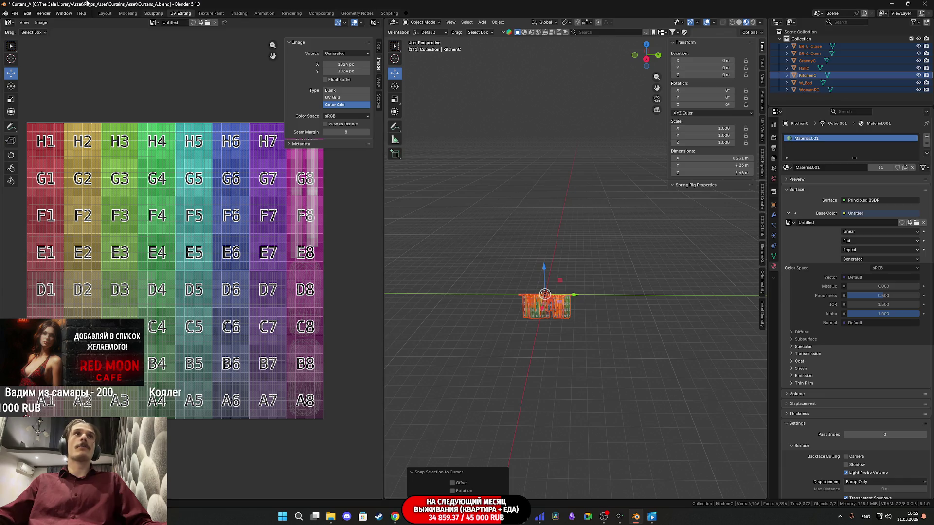
Export the curtains as FBX, overwriting Curtans_A.fbx without the _SPP suffix.
left_click(15, 13)
mouse_move(35, 125)
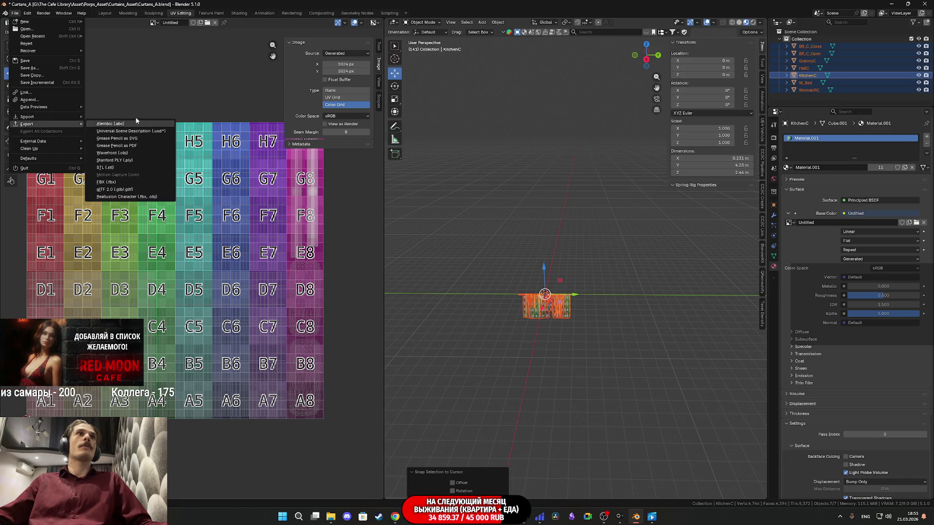
left_click(118, 187)
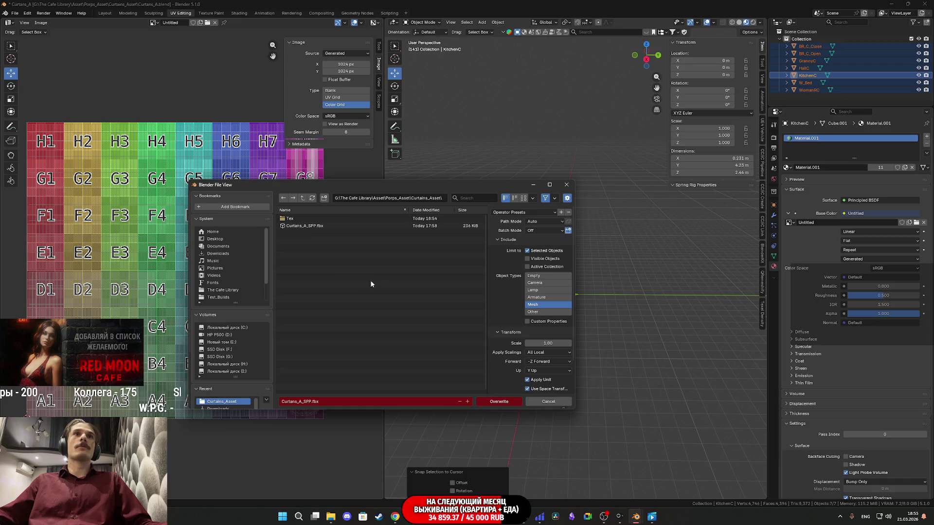
left_click(322, 403)
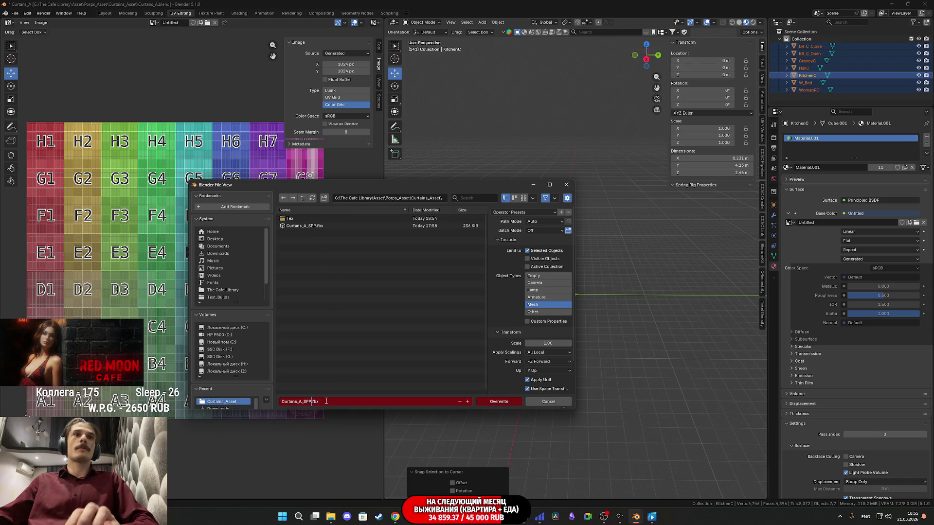
key("BackSpace")
key("BackSpace")
key("BackSpace")
left_click(505, 404)
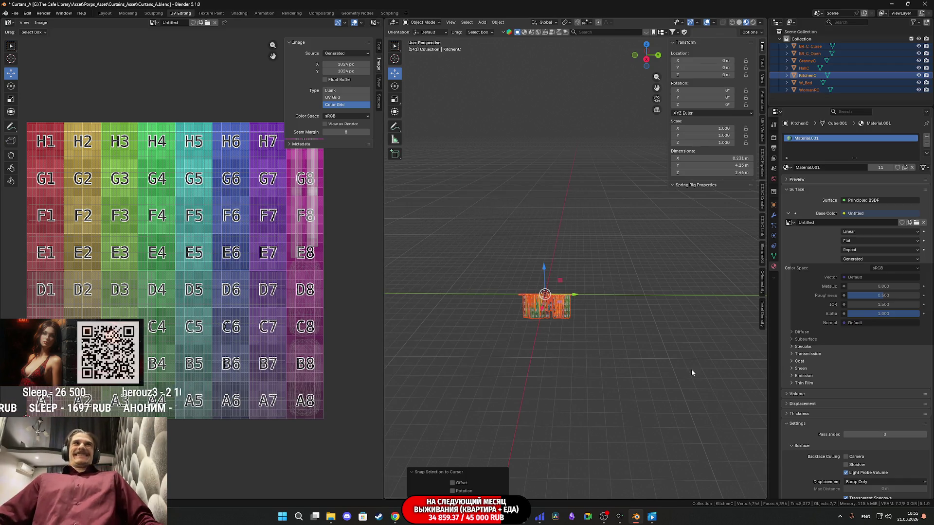
Restore the curtains' positions, deselect them, save the scene and minimize Blender.
key("ctrl+z")
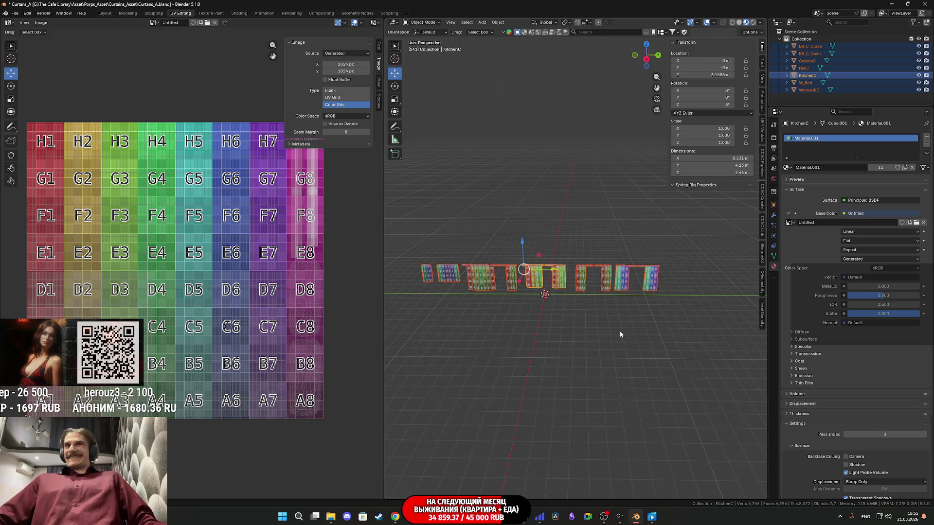
left_click(621, 335)
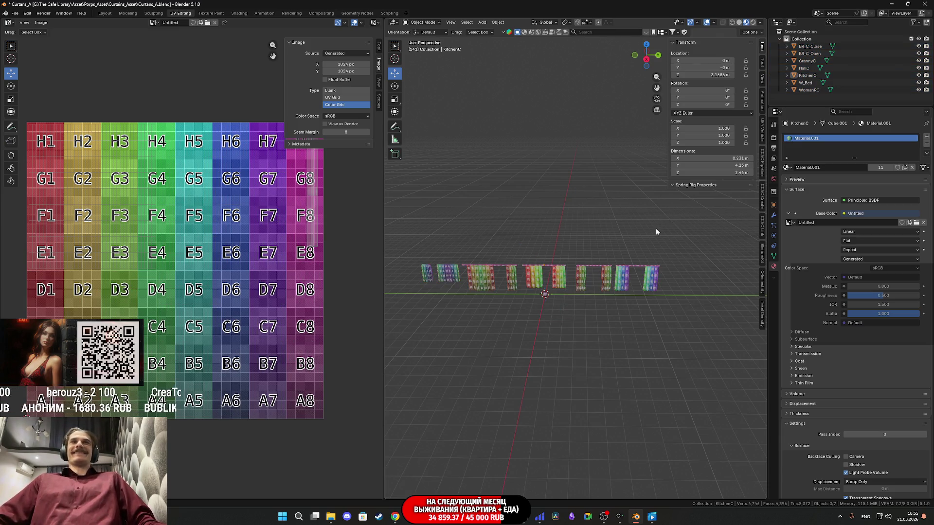
key("ctrl+s")
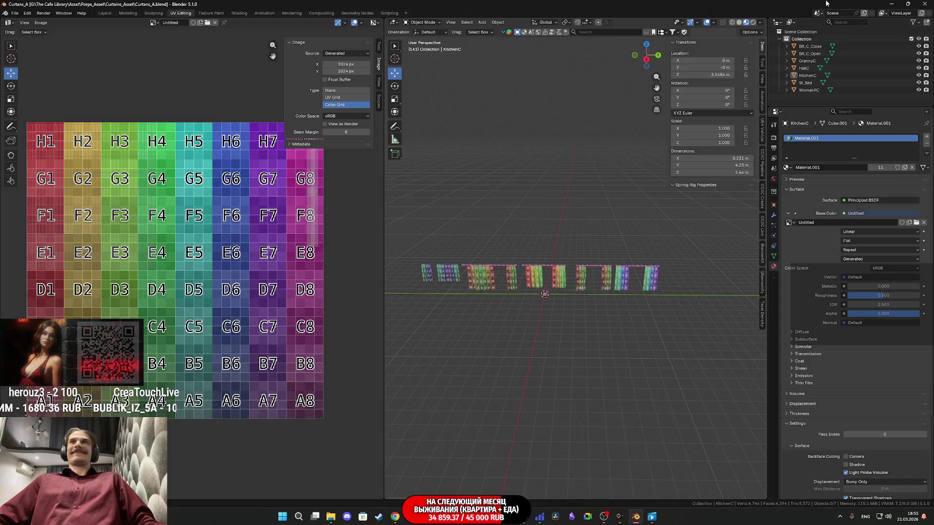
left_click(897, 3)
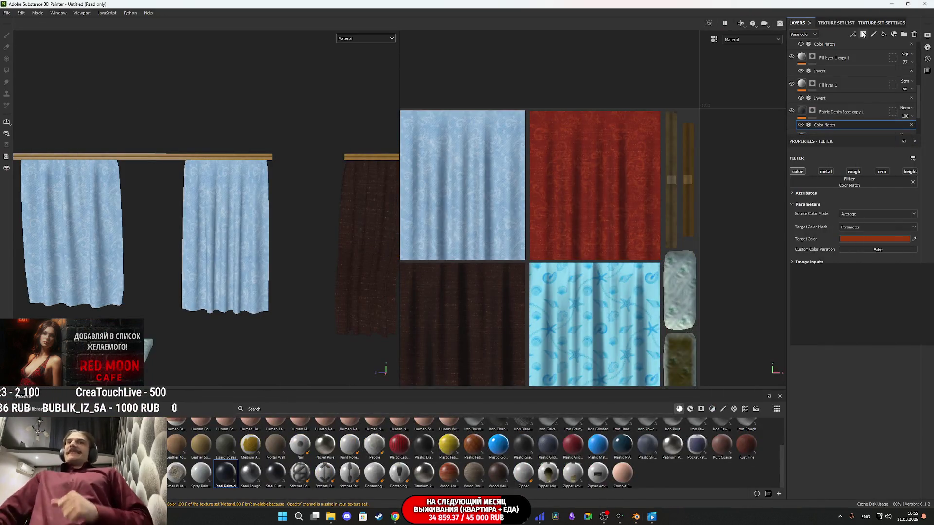
Switch from Substance Painter to the CafeGame Unreal Editor and move the camera toward the bed.
left_click(892, 4)
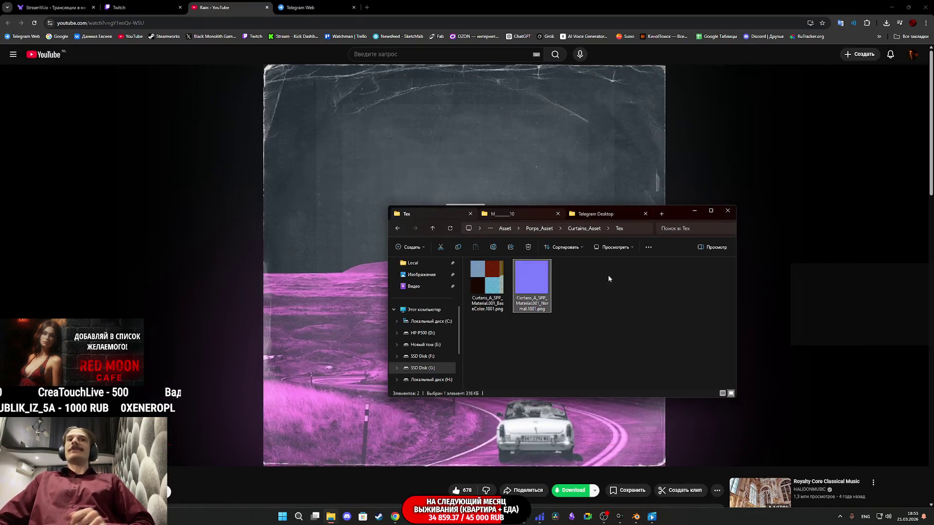
mouse_move(427, 516)
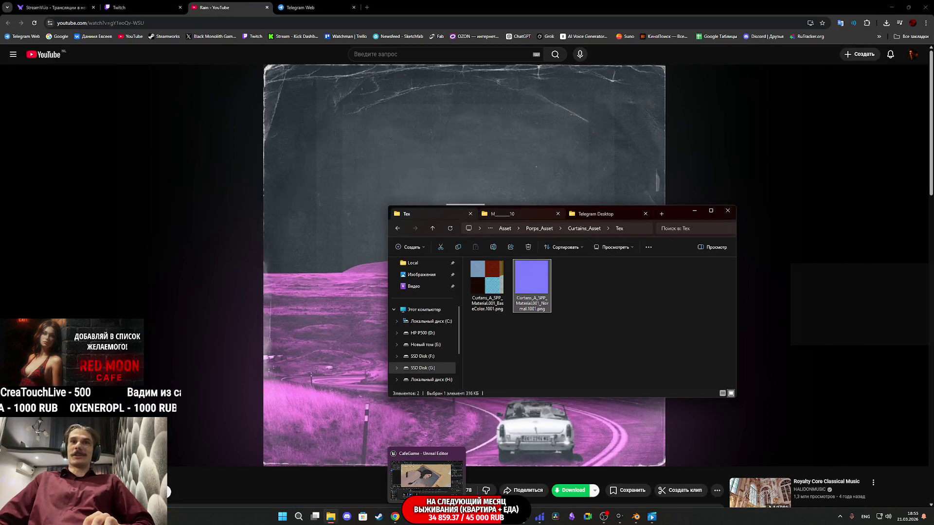
left_click(426, 474)
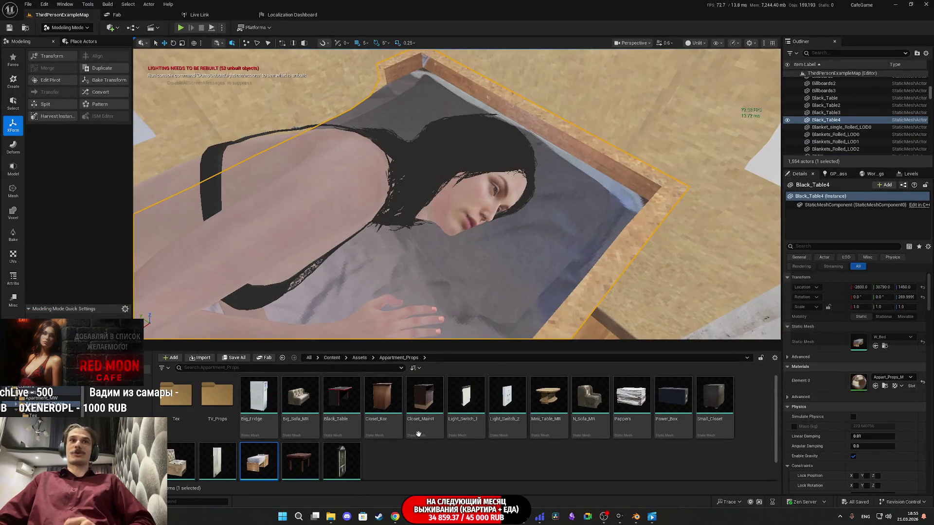
left_click_drag(679, 242, 447, 160)
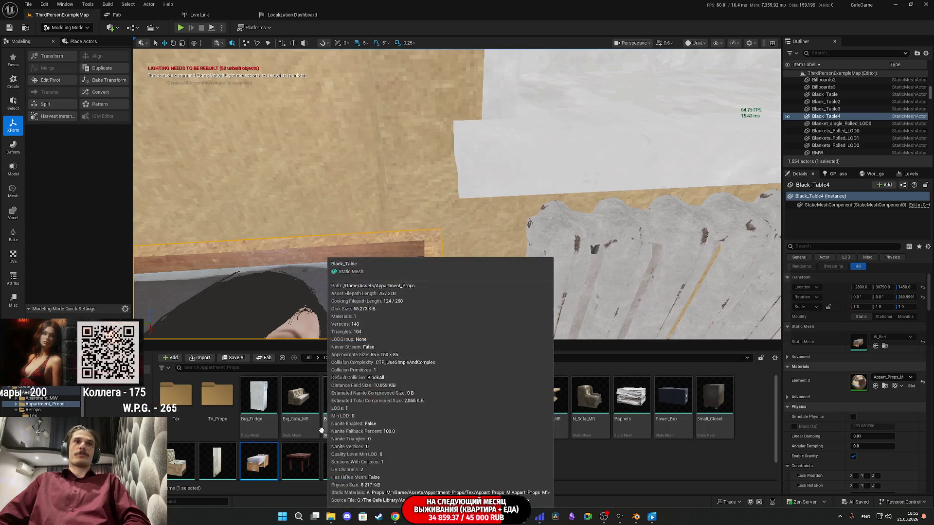
Add a new folder to Appartment_Props and select both curtain texture files in File Explorer.
right_click(406, 474)
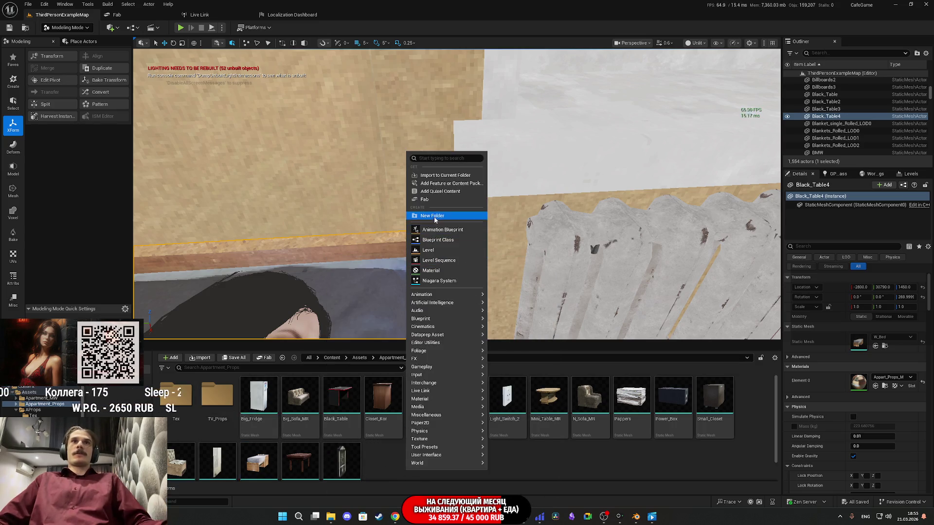
left_click(432, 217)
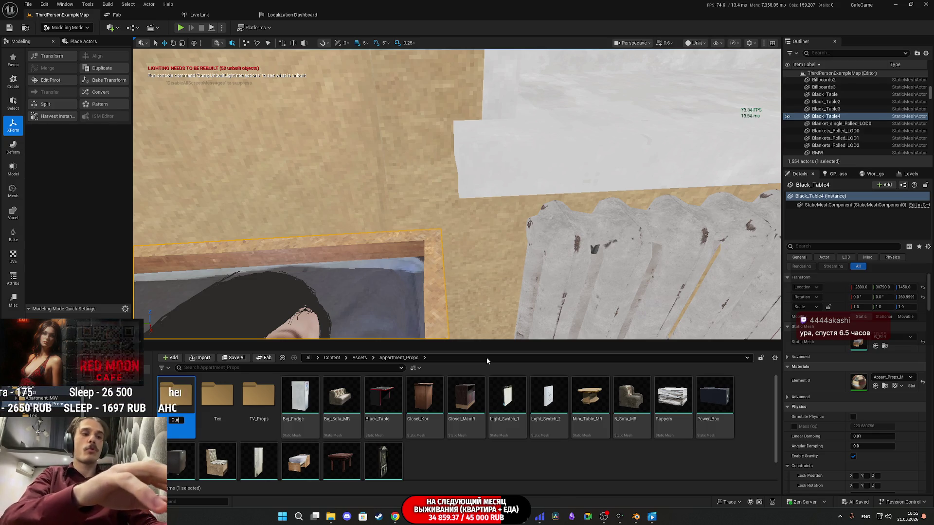
type("Curtains")
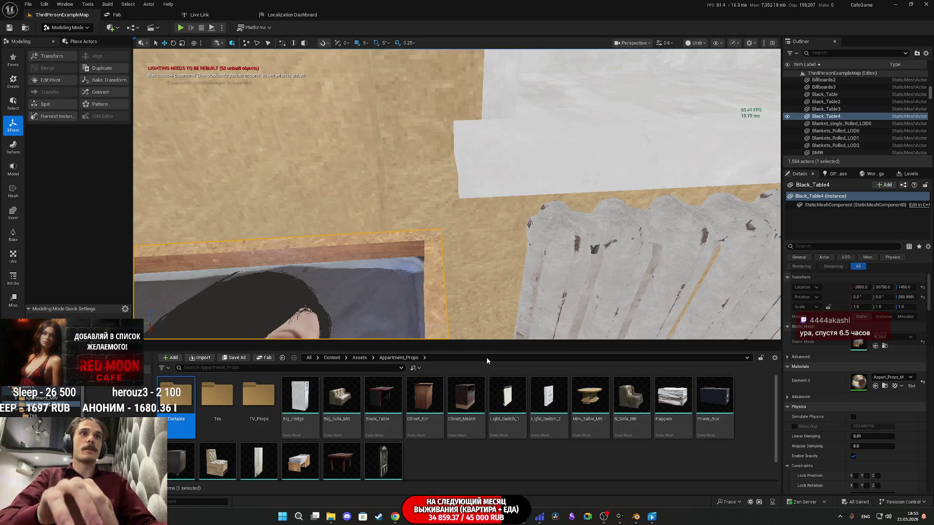
key("Return")
key("Return")
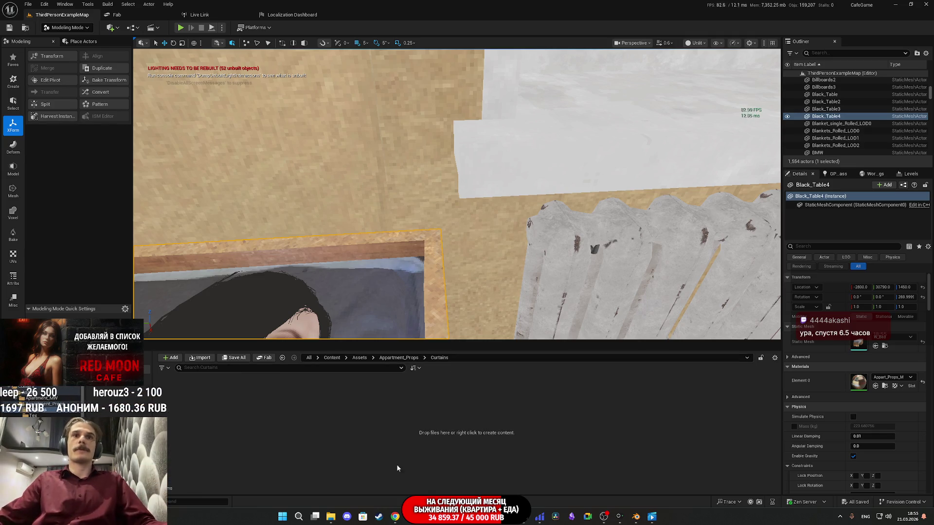
left_click(331, 518)
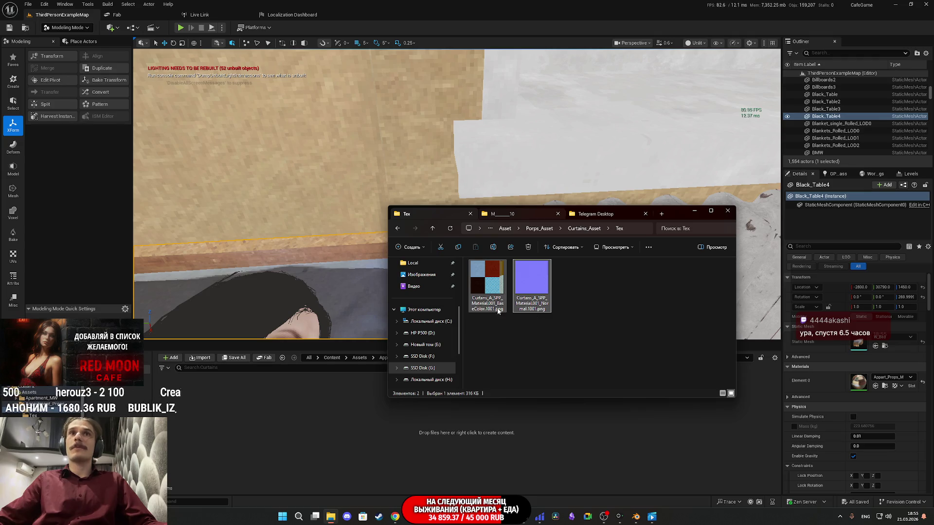
left_click(487, 305, "ctrl")
left_click_drag(487, 305, 415, 380)
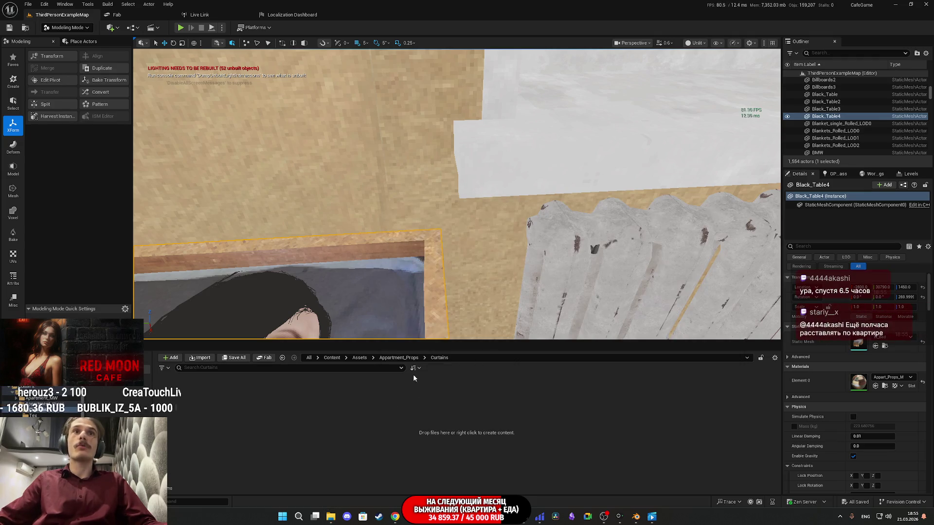
Rename the new folder to Curtans_A and open it, bringing File Explorer back in front.
left_click(399, 358)
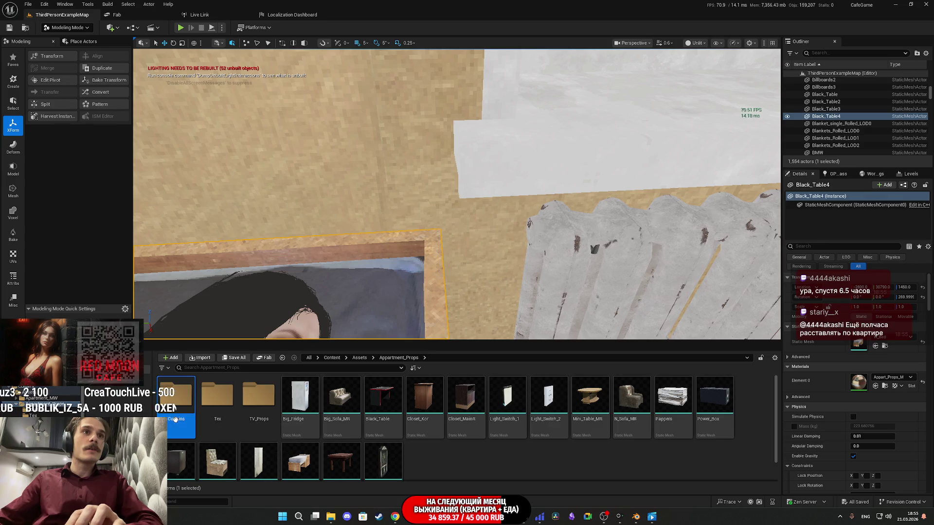
key("F2")
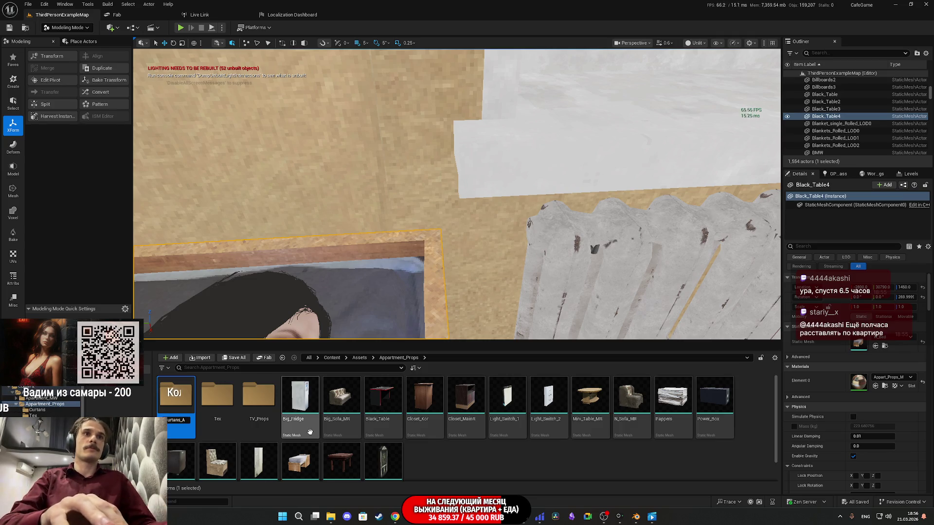
key("Return")
mouse_move(331, 515)
left_click(331, 476)
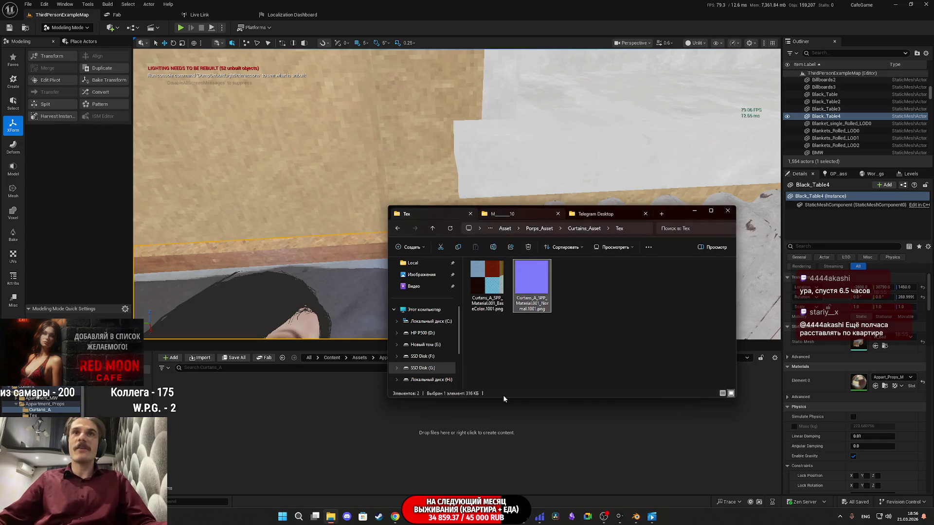
Drag Curtans_A.fbx into the Curtans_A folder, then dismiss the first import dialog.
left_click(431, 229)
left_click(519, 307)
left_click_drag(529, 307, 311, 452)
left_click(379, 149)
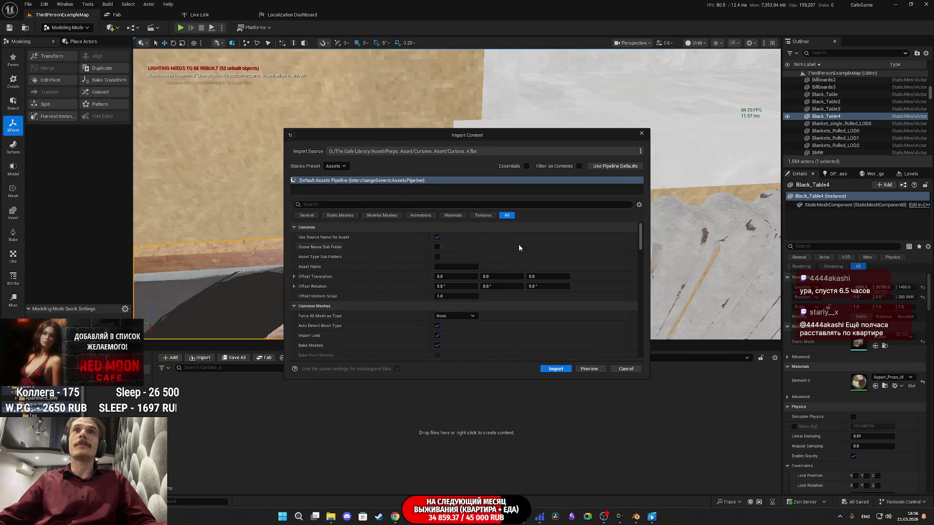
left_click(559, 370)
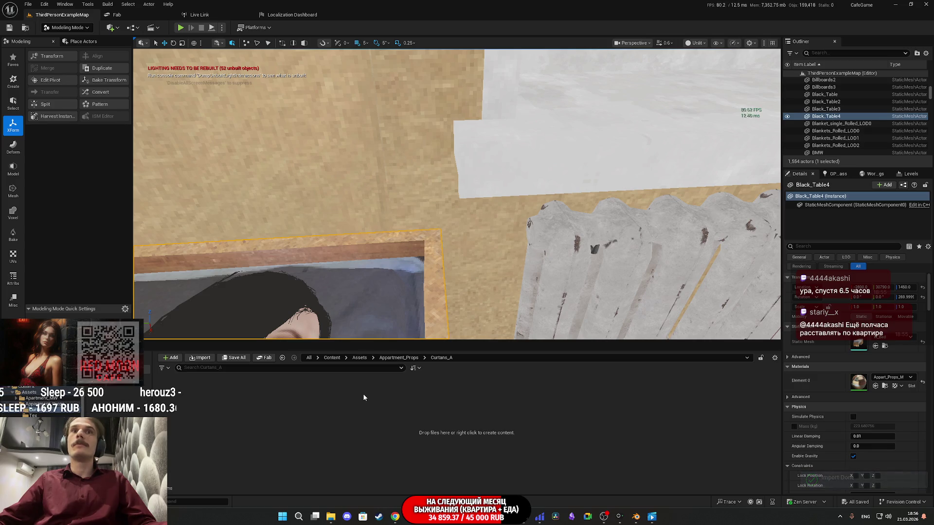
Drop Curtans_A.fbx in again and import the seven curtain static meshes.
left_click(330, 517)
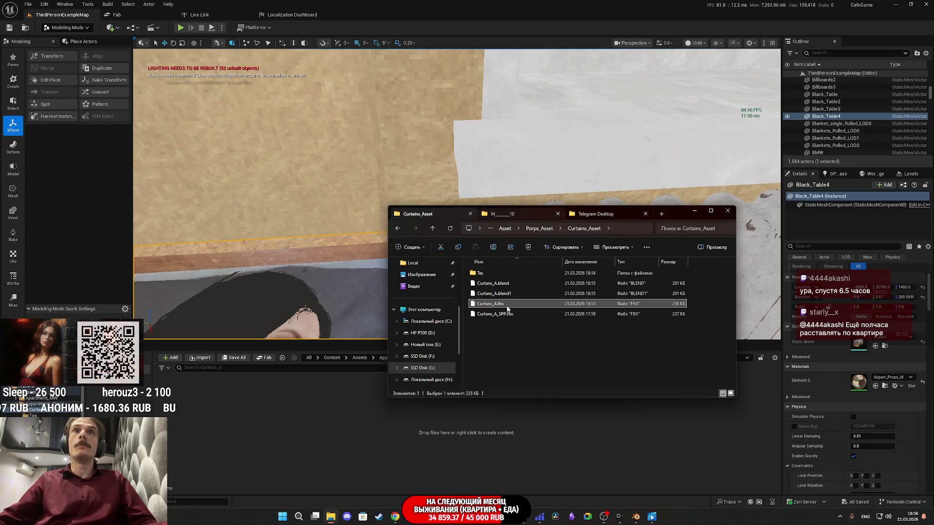
left_click_drag(518, 307, 278, 432)
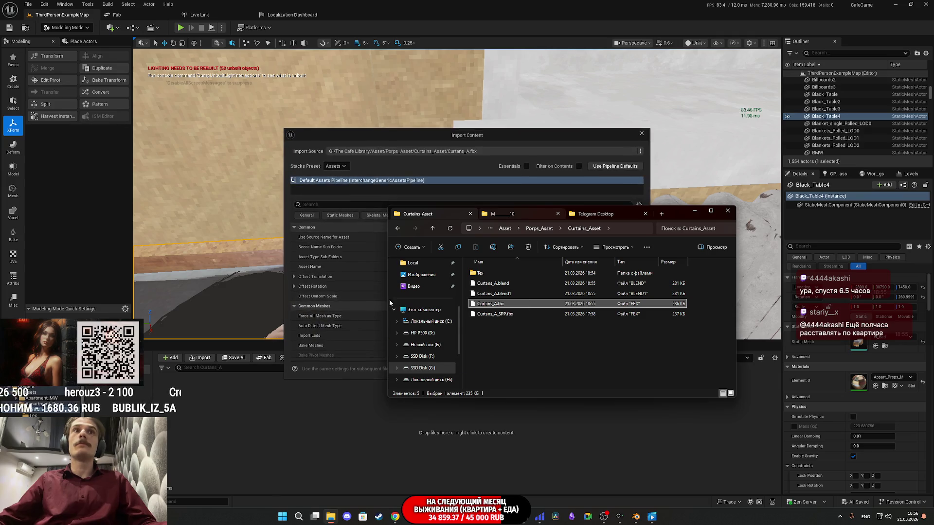
left_click(375, 139)
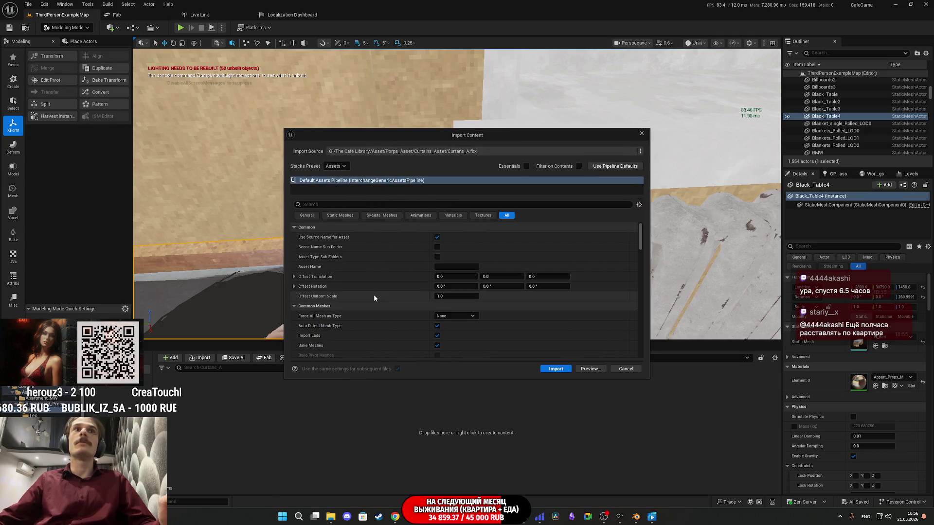
scroll(375, 293, "down", 1)
scroll(373, 304, "up", 1)
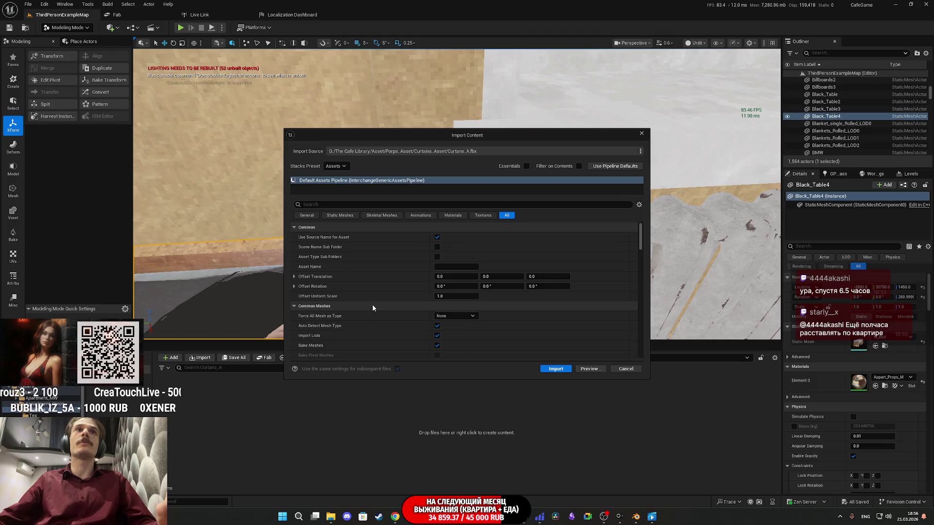
scroll(372, 302, "down", 2)
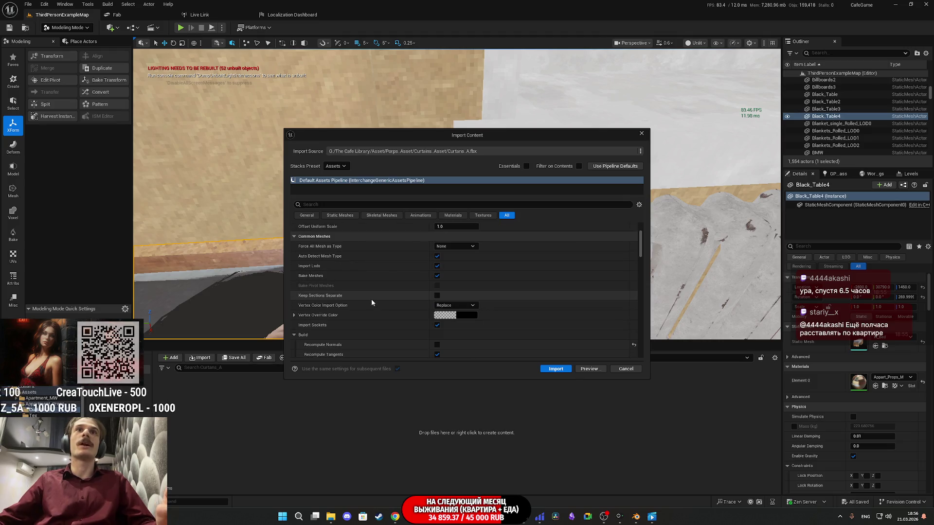
scroll(371, 301, "down", 2)
scroll(372, 303, "down", 3)
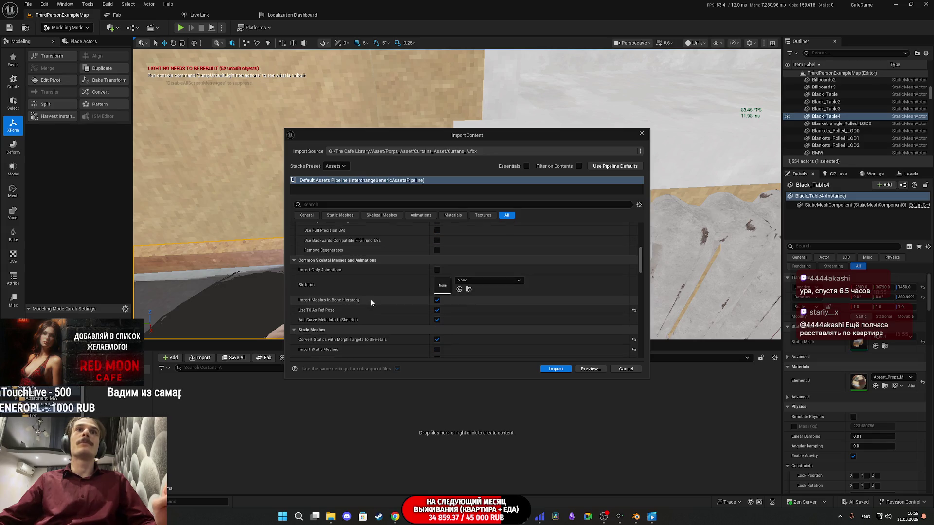
scroll(371, 303, "down", 1)
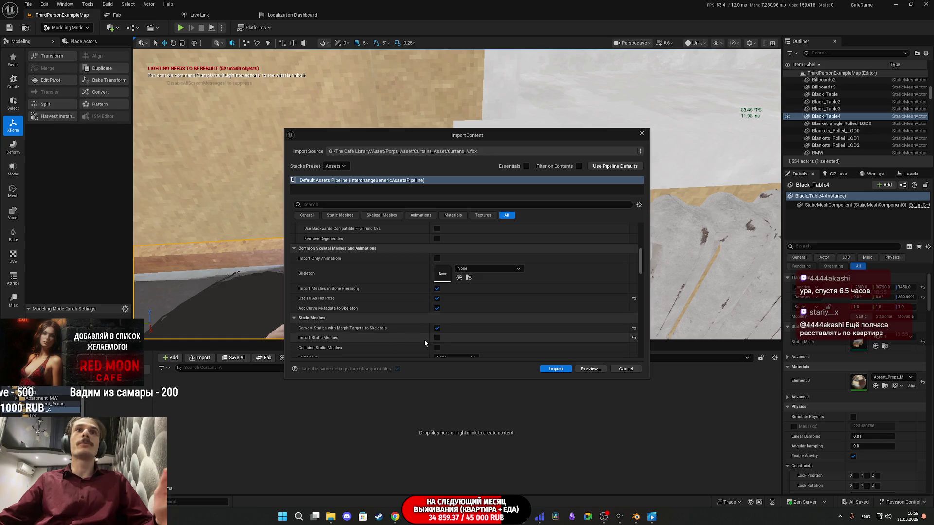
left_click(555, 368)
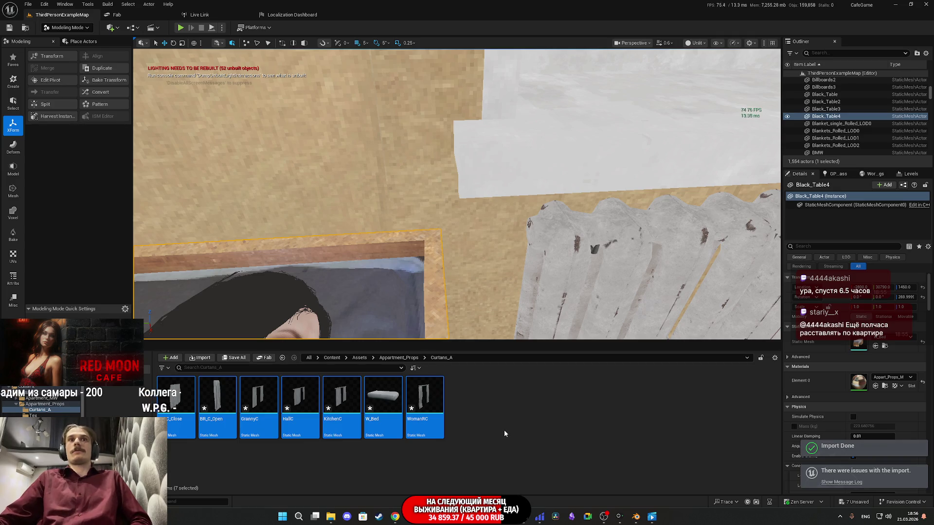
left_click(394, 517)
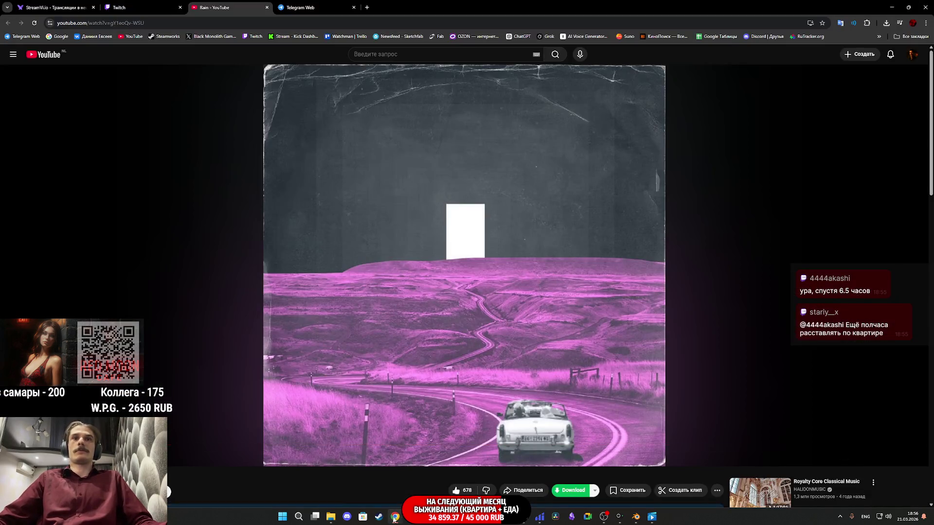
Import the Tex texture folder into Curtans_A and save all nine new assets.
left_click(330, 516)
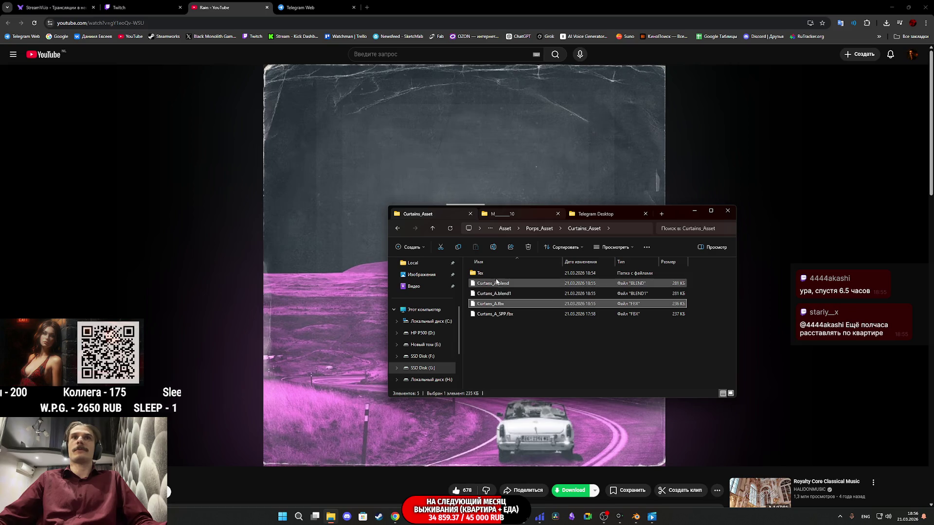
left_click(486, 275)
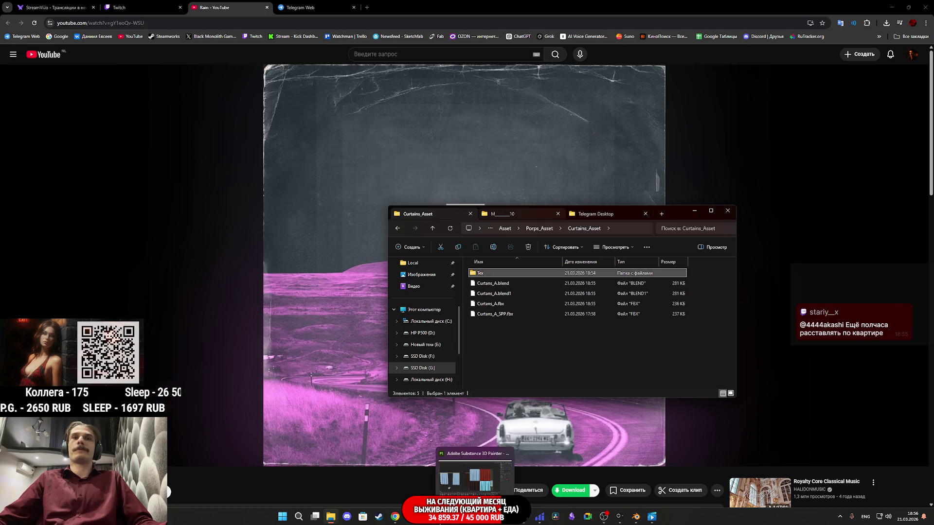
left_click(474, 516)
left_click(325, 490)
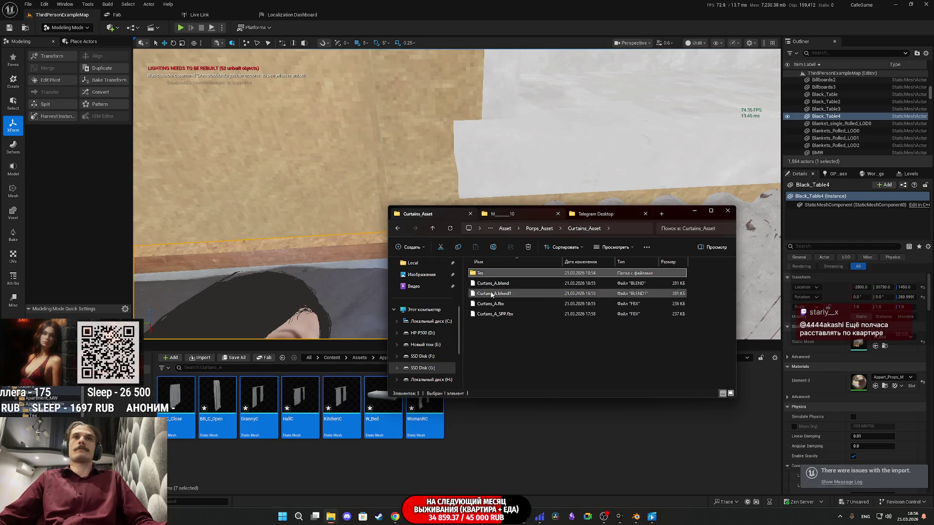
left_click_drag(508, 448, 503, 462)
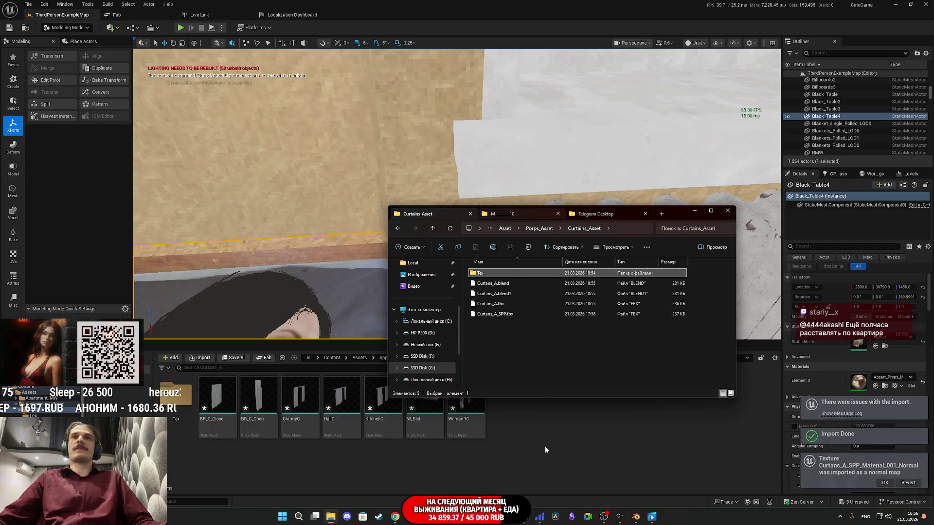
double_click(184, 399)
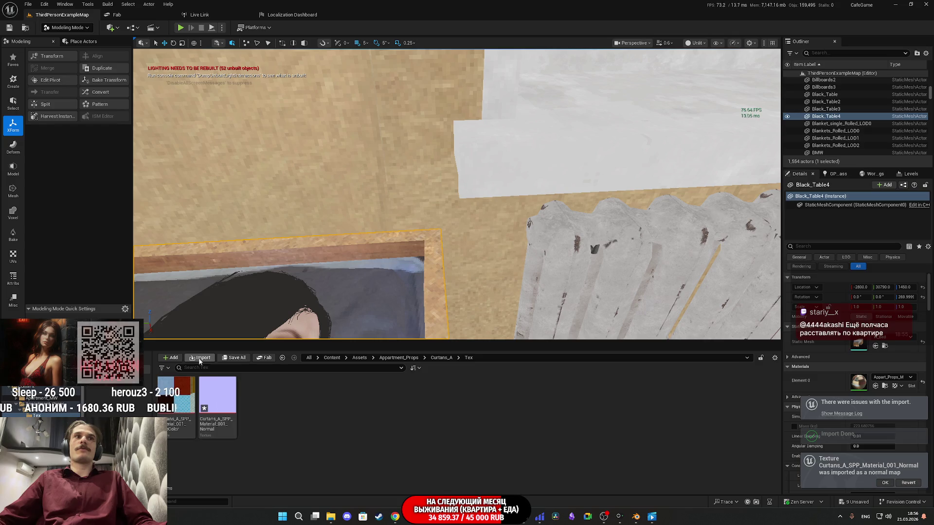
left_click(234, 358)
left_click(525, 340)
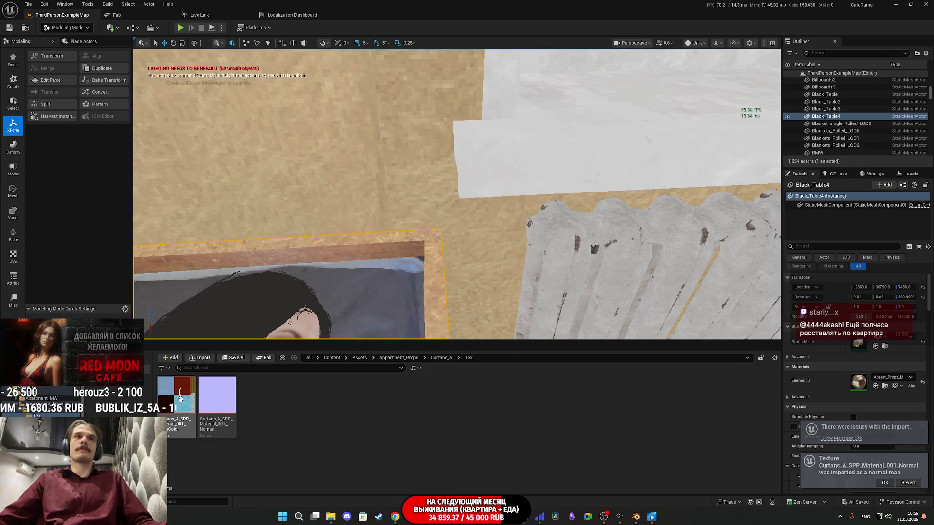
Set the BaseColor texture's group to 8 Bit Data with sRGB on, and save it.
double_click(177, 404)
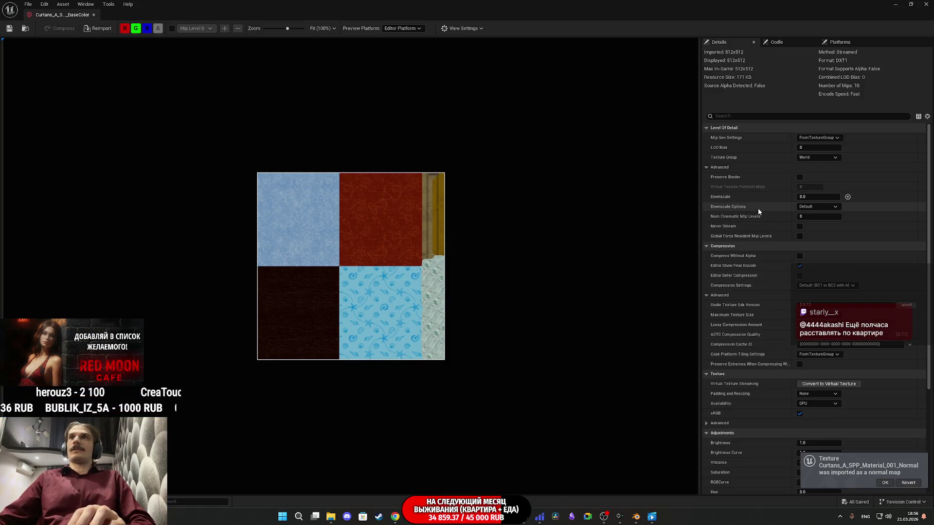
left_click(800, 158)
scroll(816, 272, "down", 3)
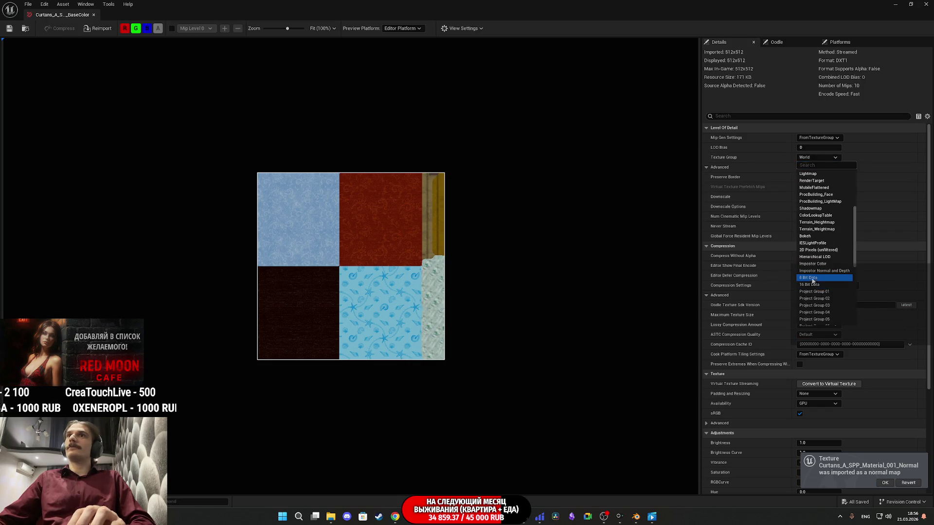
left_click(808, 313)
left_click(799, 413)
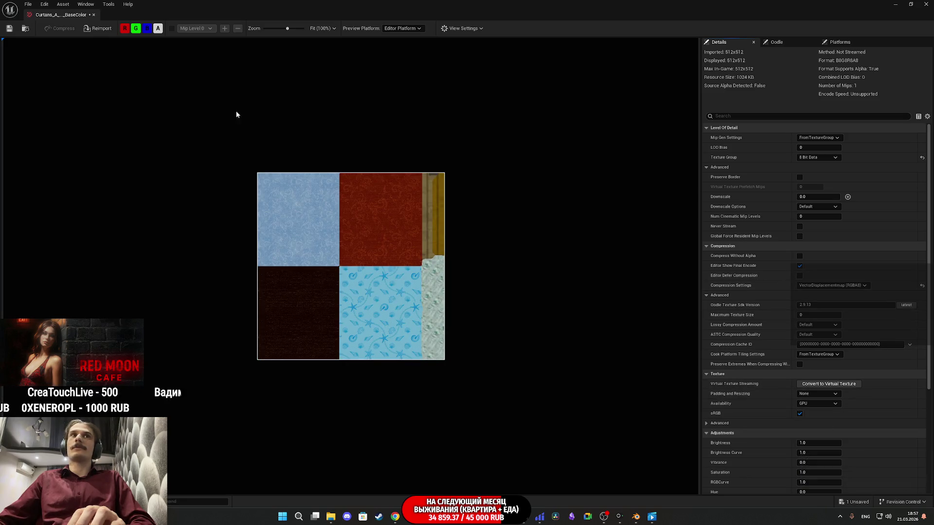
key("ctrl+s")
key("alt+Tab")
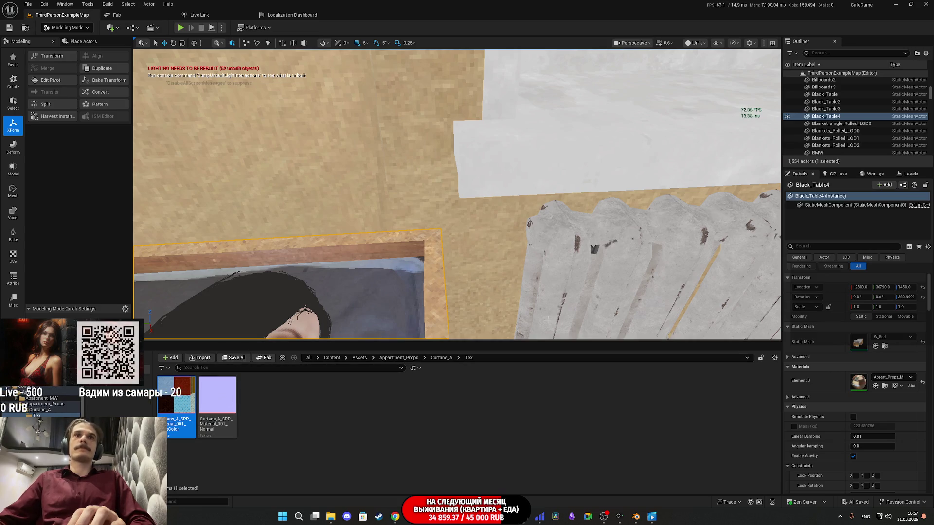
Create a new material named Curtans_M in the Tex folder.
left_click(441, 358)
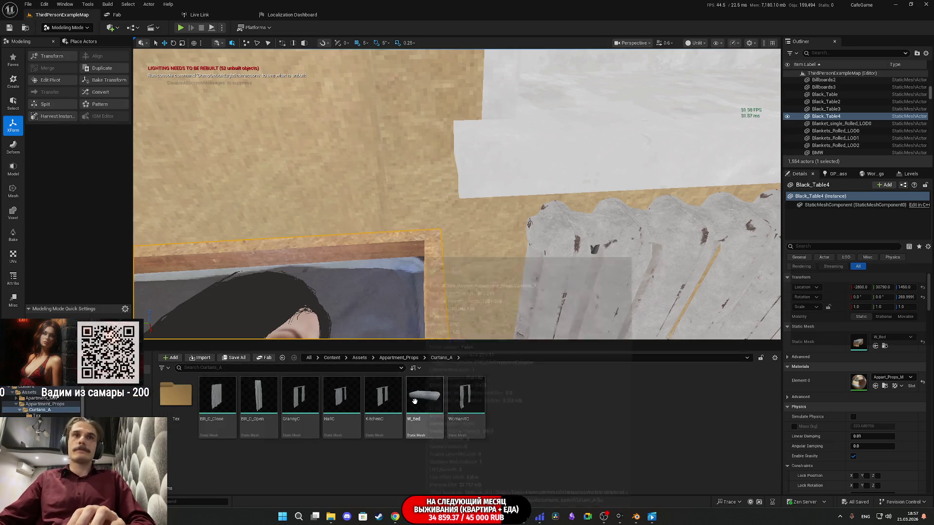
double_click(175, 397)
right_click(369, 437)
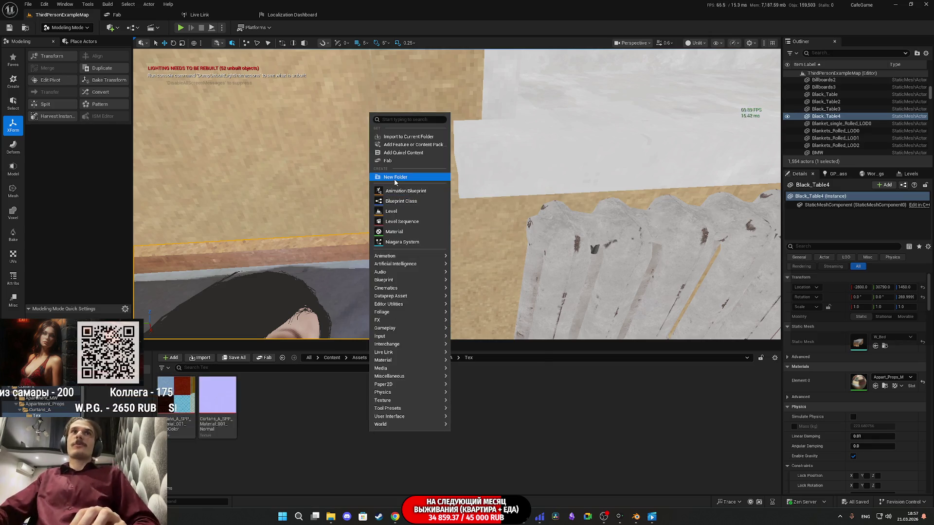
left_click(395, 232)
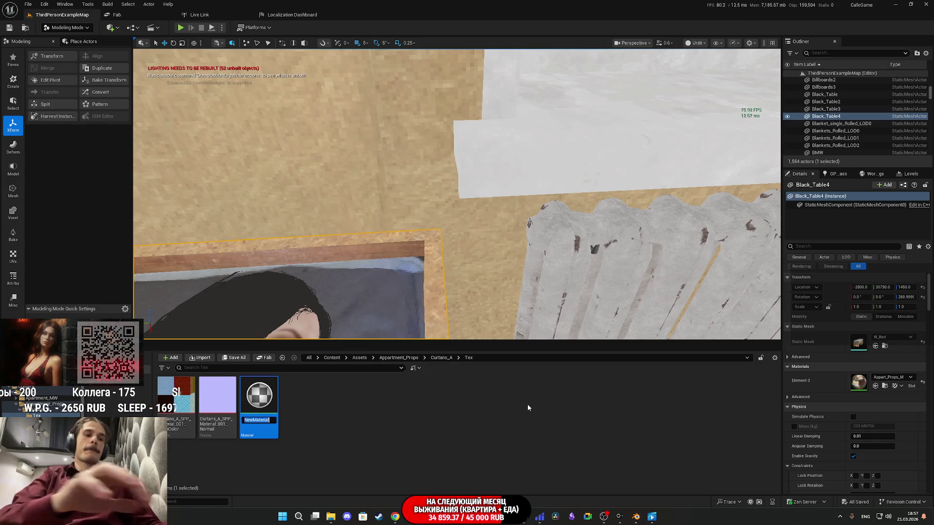
type("Curtans_M")
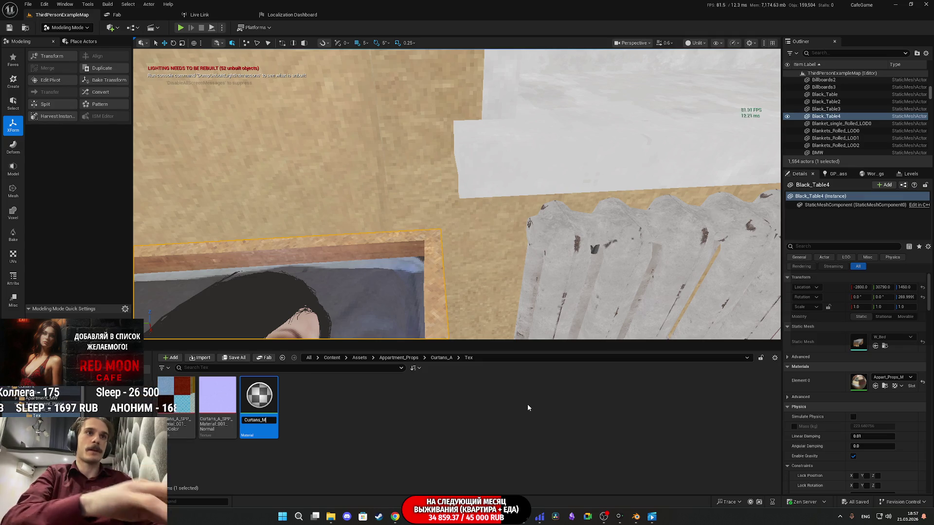
key("Return")
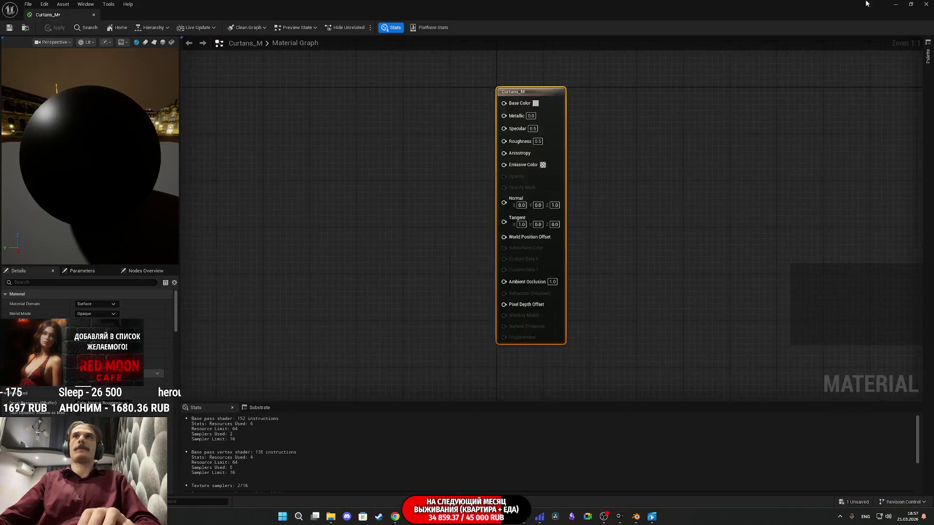
Wire the normal map texture into Normal and the colour texture into Base Color.
left_click(911, 3)
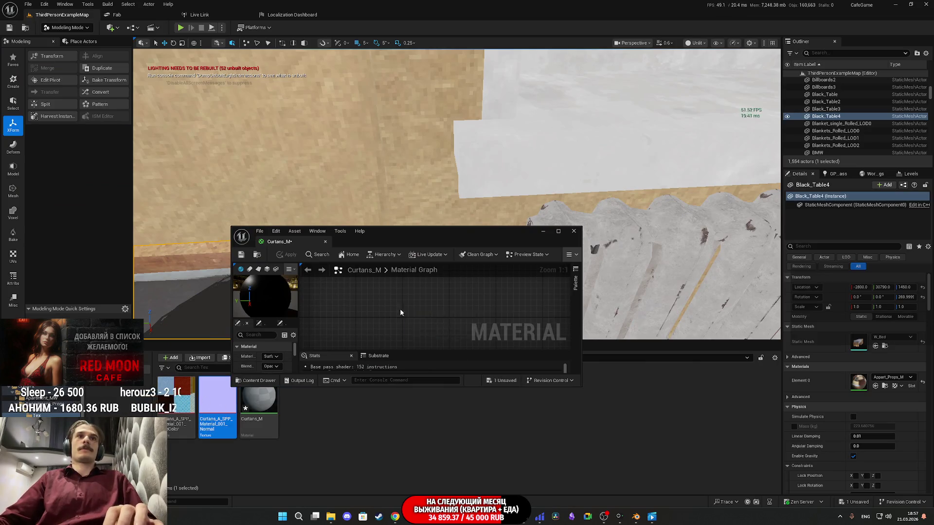
left_click_drag(217, 406, 355, 299)
double_click(422, 228)
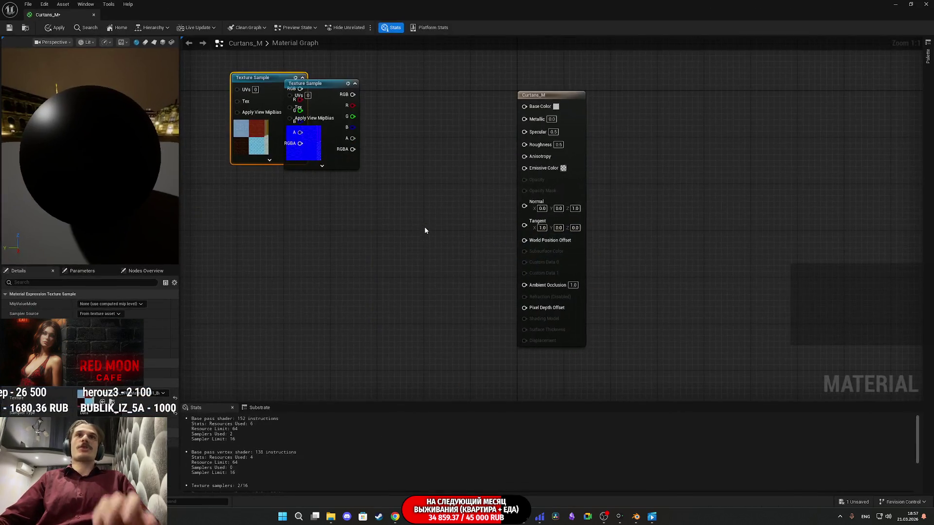
left_click_drag(319, 163, 314, 315)
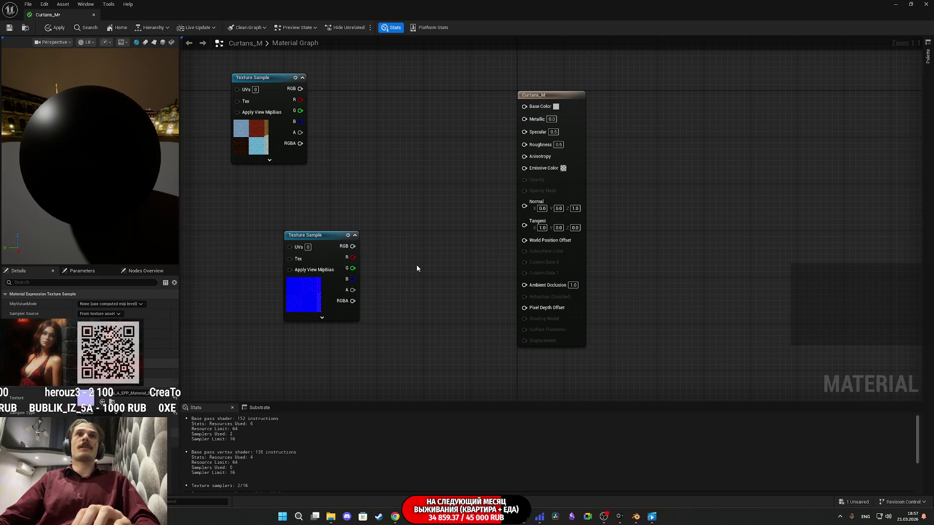
left_click_drag(351, 246, 524, 205)
mouse_move(314, 303)
left_mouse_down()
mouse_move(441, 297)
mouse_move(442, 283)
left_mouse_up()
left_click_drag(364, 103, 524, 107)
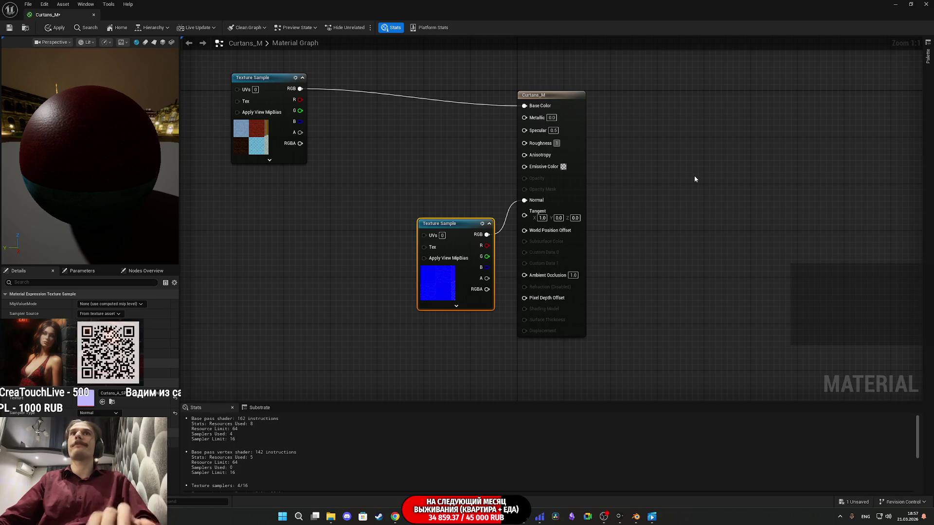
mouse_move(244, 136)
left_mouse_down()
mouse_move(400, 143)
mouse_move(430, 154)
left_mouse_up()
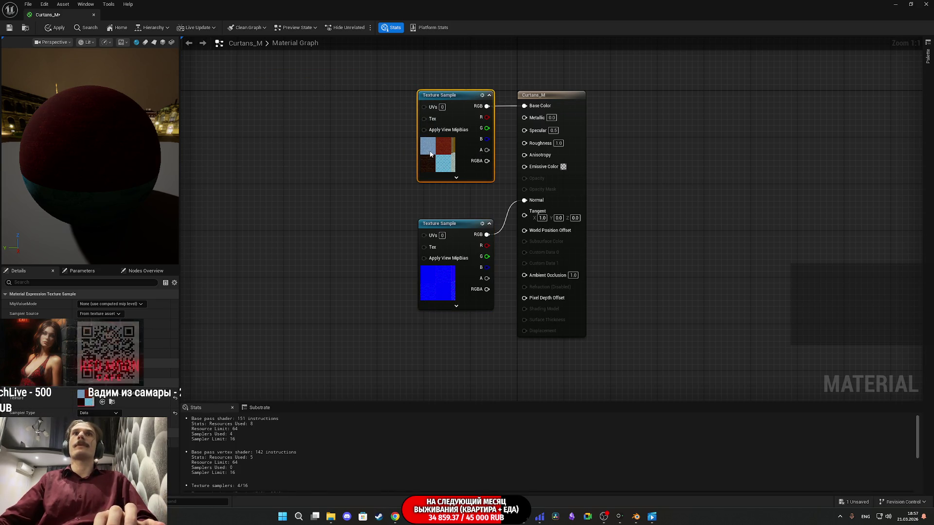
Change a material output property, then save Curtans_M and close its editor.
left_click_drag(630, 214, 566, 192)
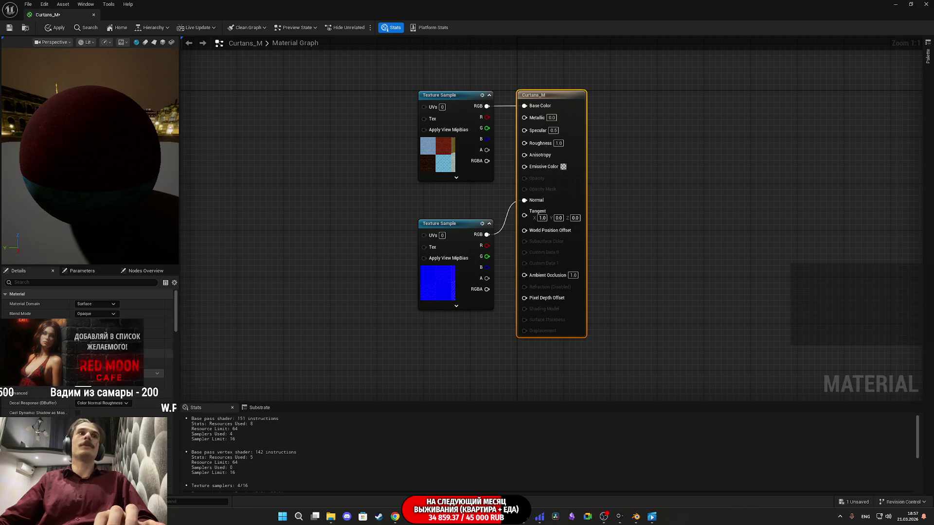
scroll(88, 340, "down", 5)
scroll(88, 340, "down", 3)
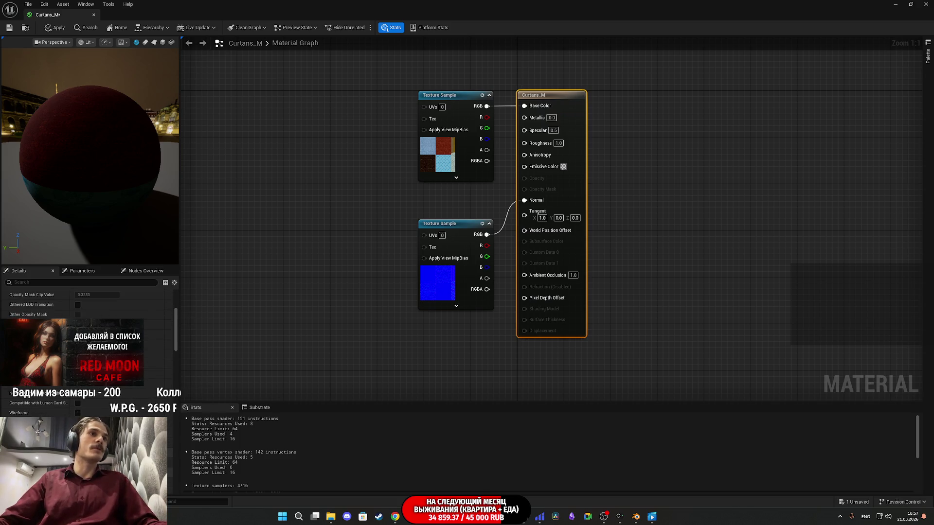
scroll(88, 302, "down", 2)
scroll(88, 301, "up", 10)
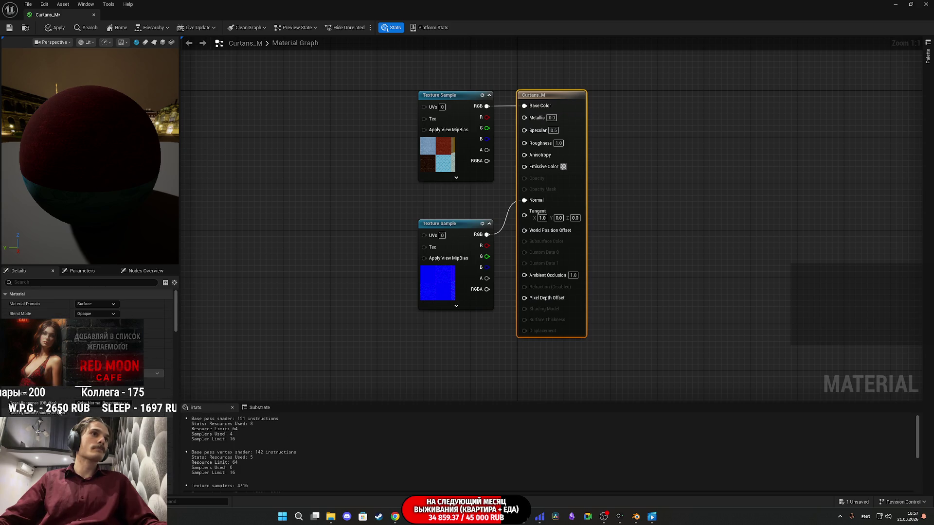
left_click(78, 333)
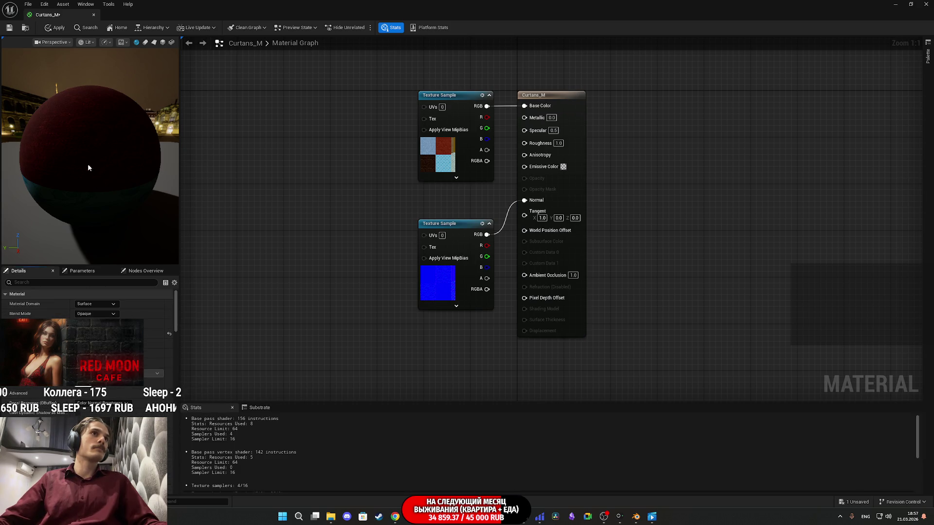
left_click(10, 29)
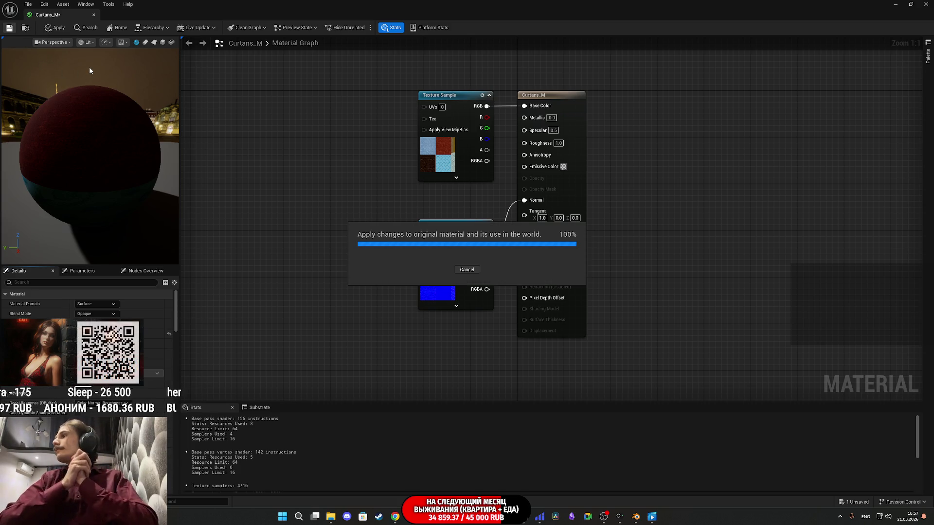
key("alt+F4")
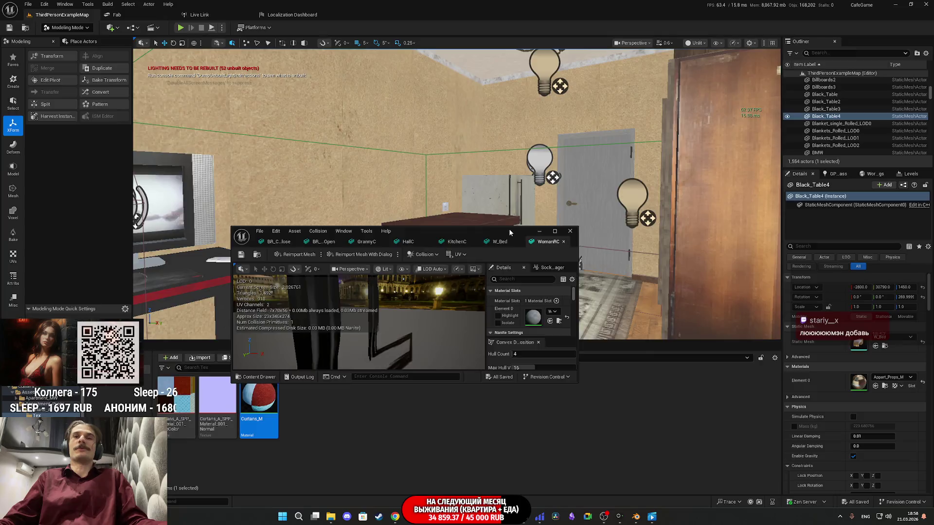
Save the WomanRC mesh, then assign Curtans_M to W_Bed and save and close it.
mouse_move(683, 144)
left_mouse_down()
mouse_move(515, 158)
mouse_move(42, 37)
left_mouse_up()
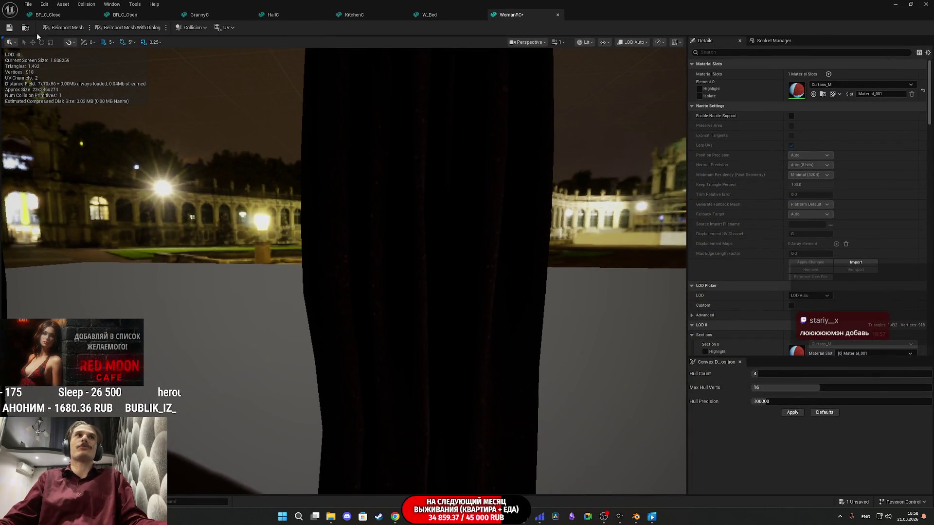
left_click(9, 28)
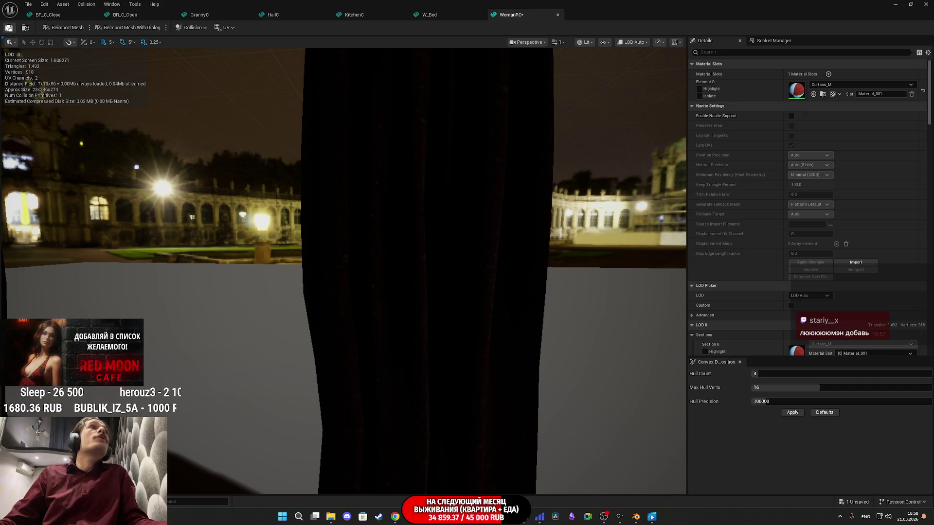
middle_click(519, 18)
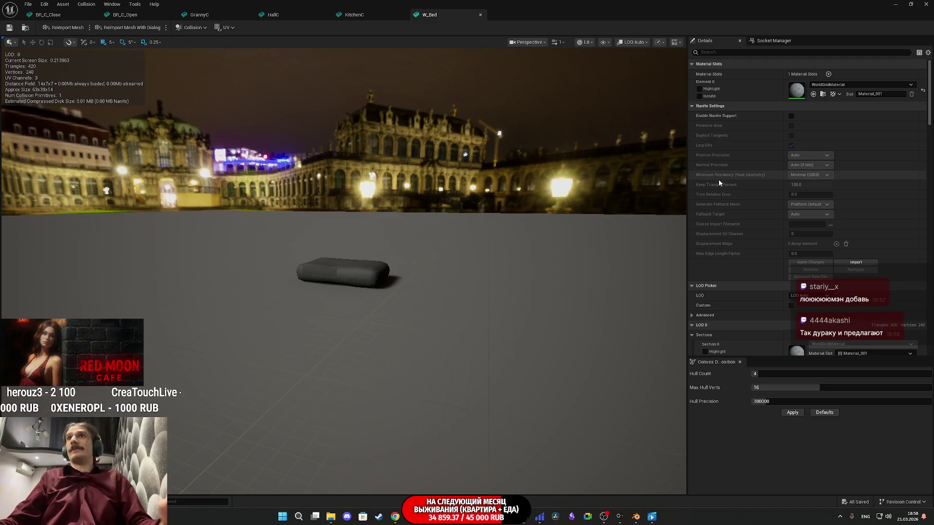
left_click(814, 95)
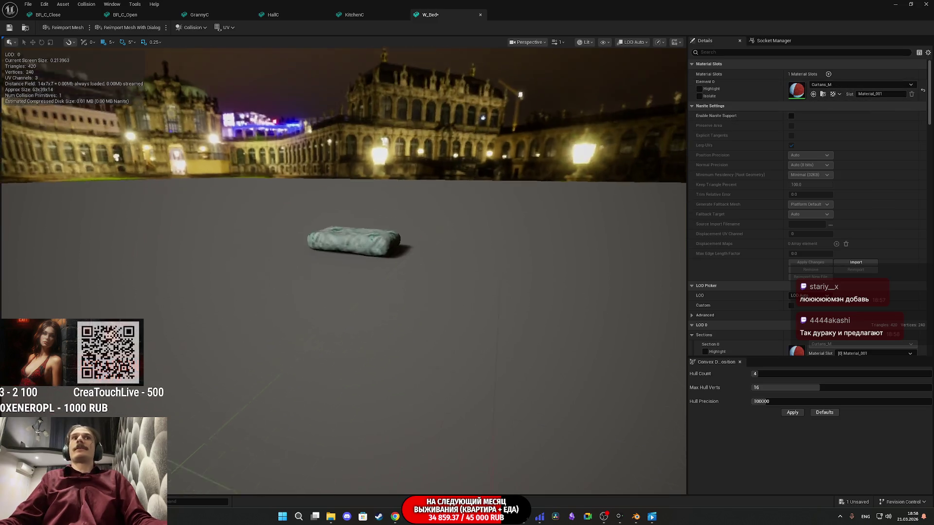
left_click_drag(514, 260, 514, 260)
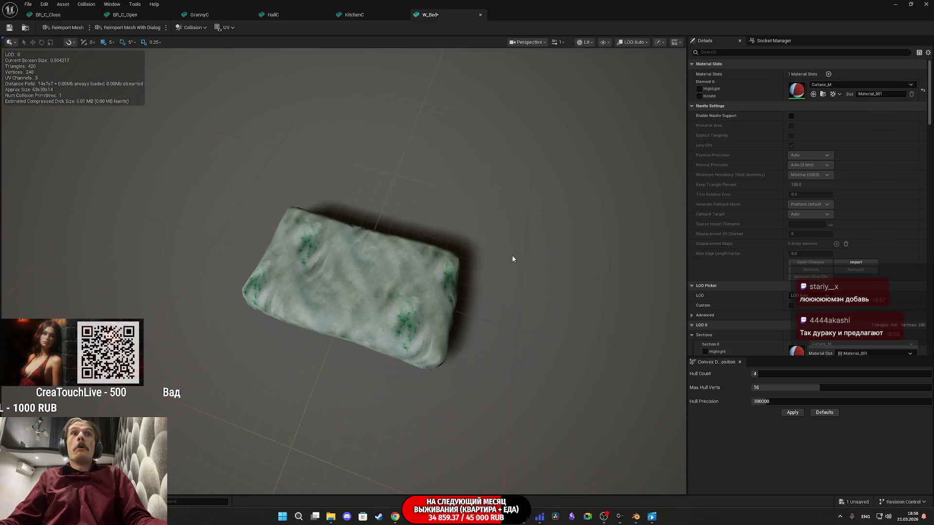
left_click(9, 28)
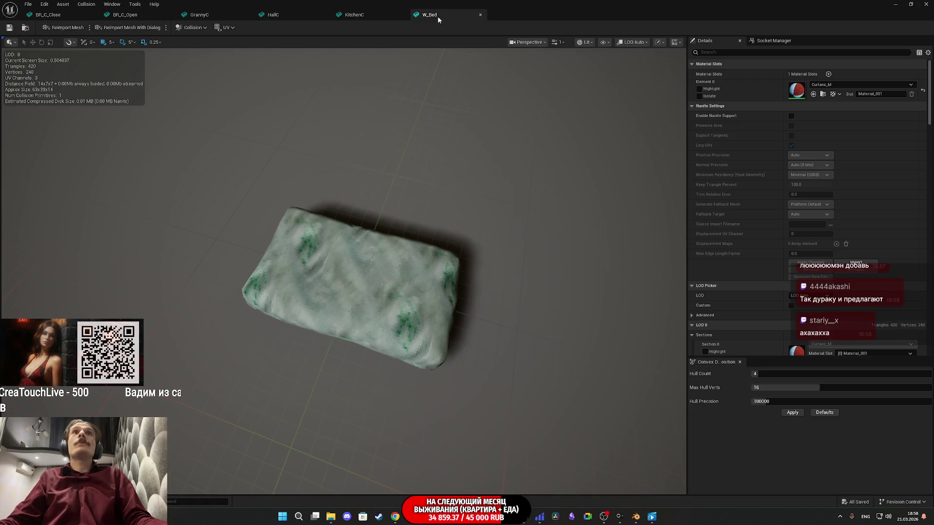
left_click(480, 14)
Assign Curtans_M to the KitchenC, HallC and GrannyC meshes, saving and closing each.
left_click(813, 94)
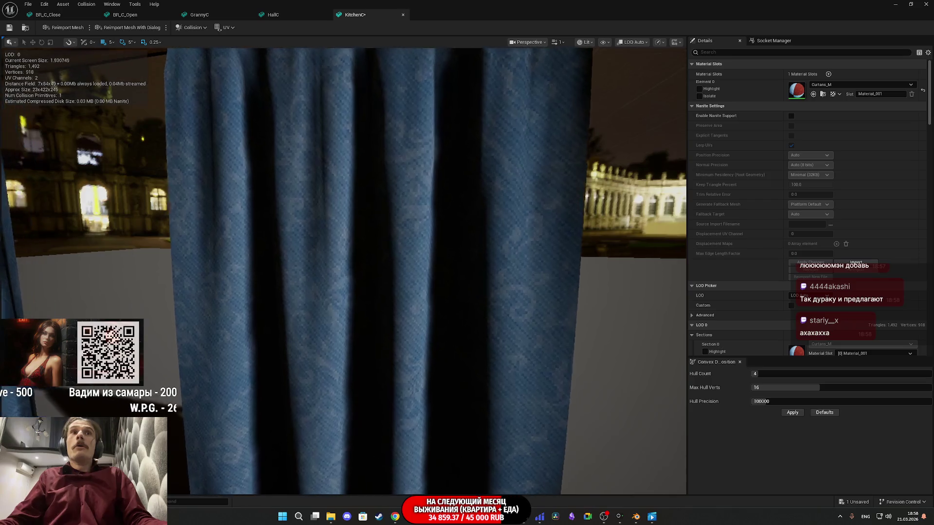
mouse_move(469, 217)
left_mouse_down()
mouse_move(491, 219)
mouse_move(470, 217)
left_mouse_up()
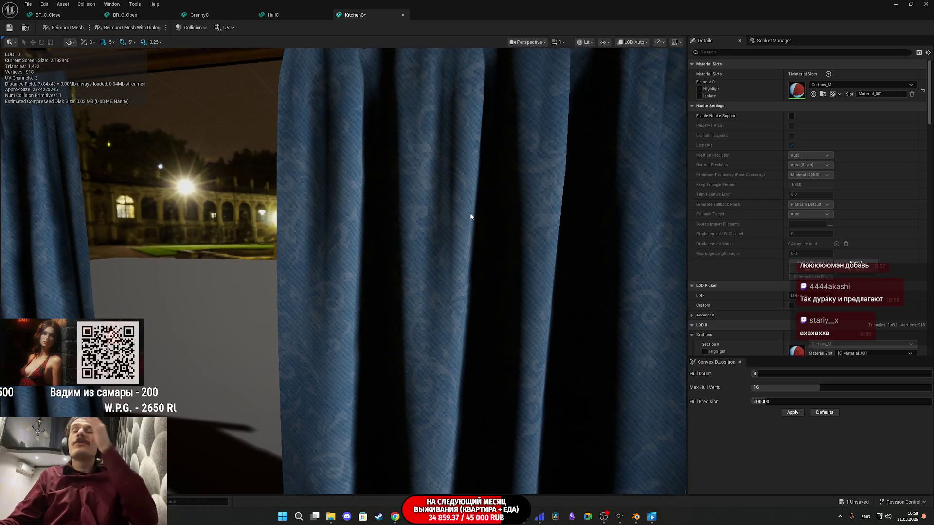
left_click(10, 27)
left_click(403, 15)
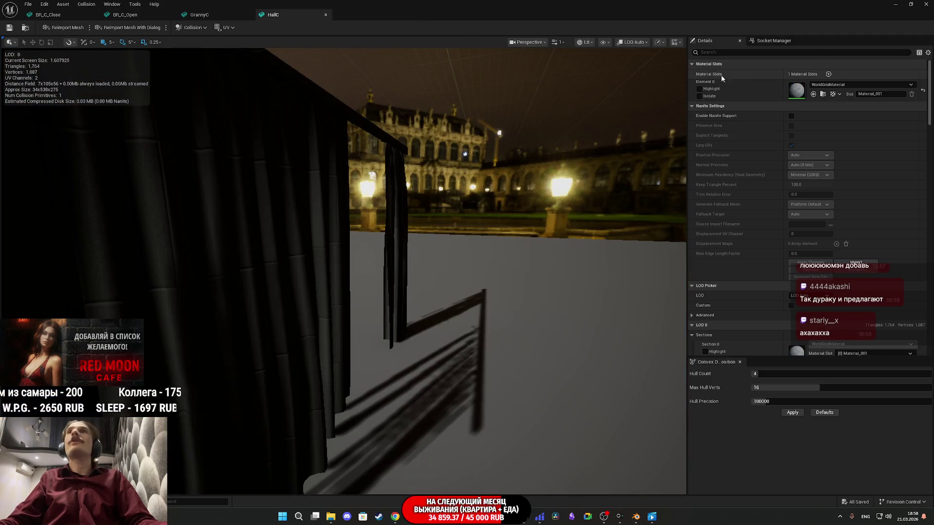
mouse_move(574, 234)
left_mouse_down()
mouse_move(525, 234)
mouse_move(379, 132)
left_mouse_up()
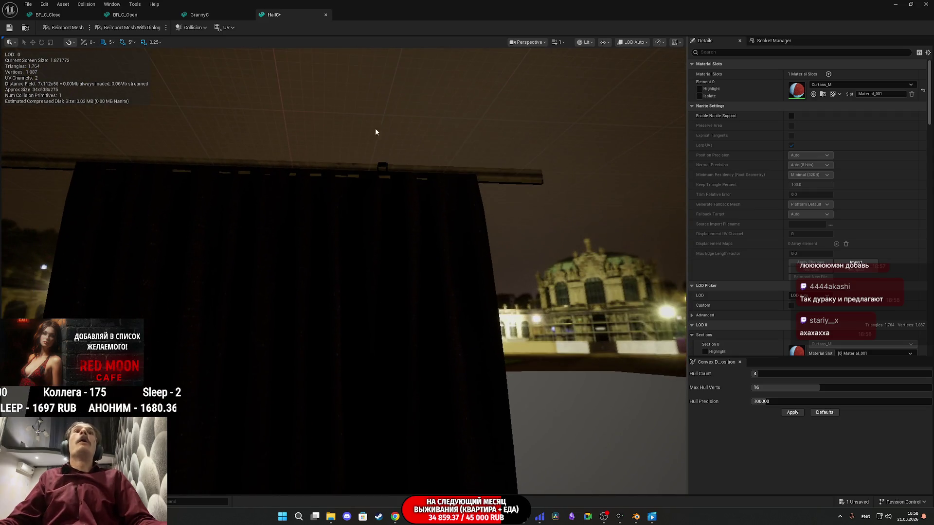
left_click(10, 28)
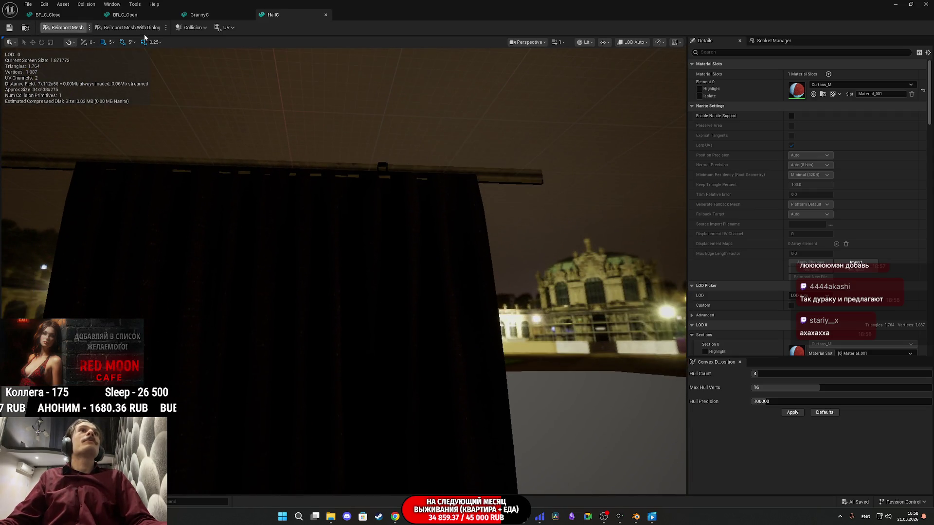
left_click(325, 14)
left_click(813, 93)
left_click_drag(438, 243, 316, 233)
mouse_move(435, 168)
left_mouse_down()
mouse_move(404, 156)
mouse_move(436, 168)
mouse_move(399, 168)
left_mouse_up()
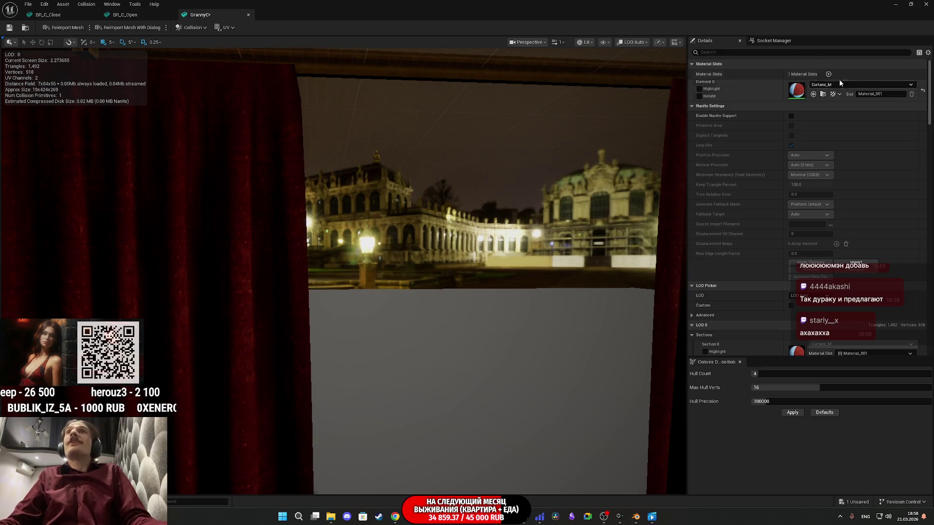
left_click(8, 28)
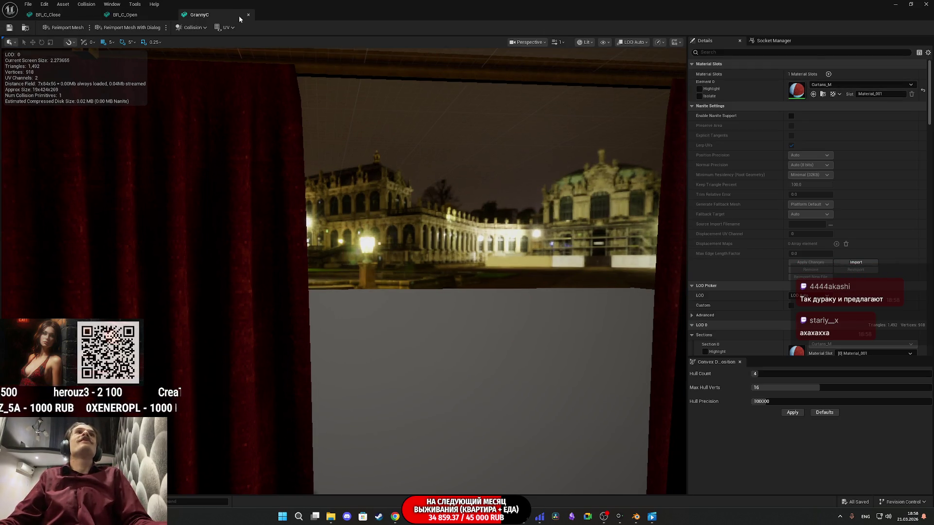
left_click(248, 14)
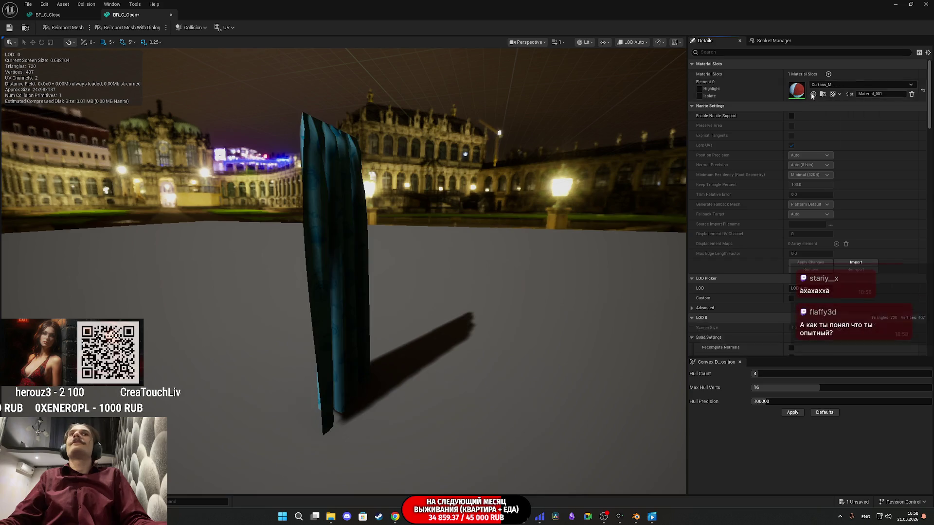
Inspect the curtain pattern, save it, and close the BR_C_Open and BR_C_Close editors.
left_click_drag(344, 243, 413, 243)
scroll(344, 244, "up", 5)
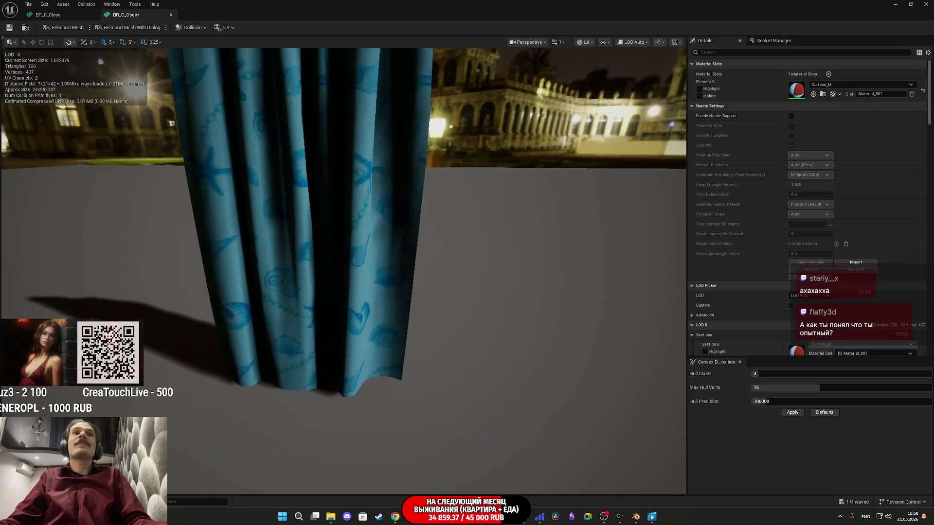
scroll(343, 244, "down", 3)
left_click_drag(343, 243, 413, 243)
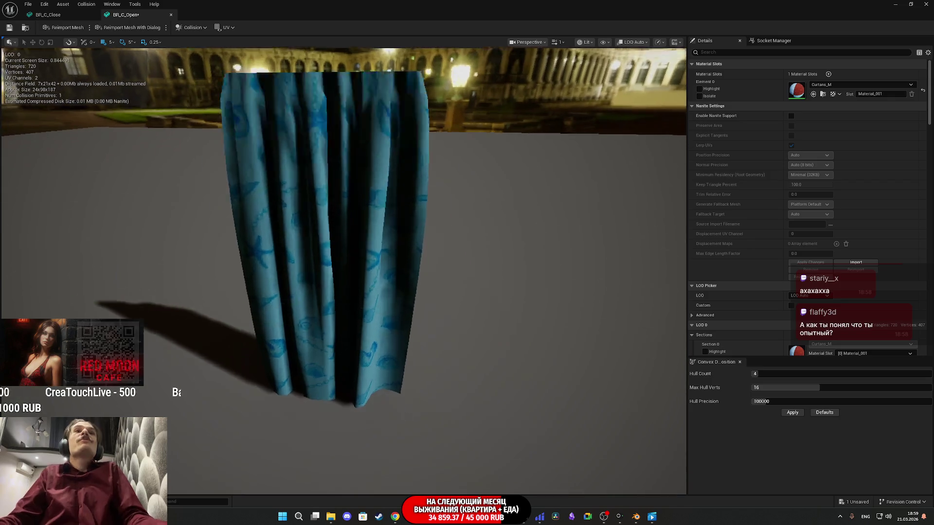
scroll(413, 243, "up", 5)
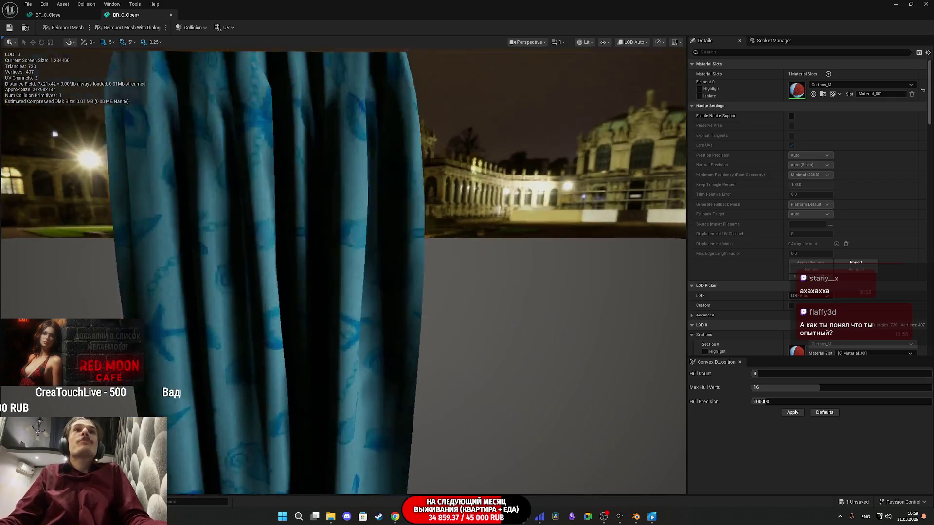
scroll(308, 101, "down", 3)
left_click(10, 28)
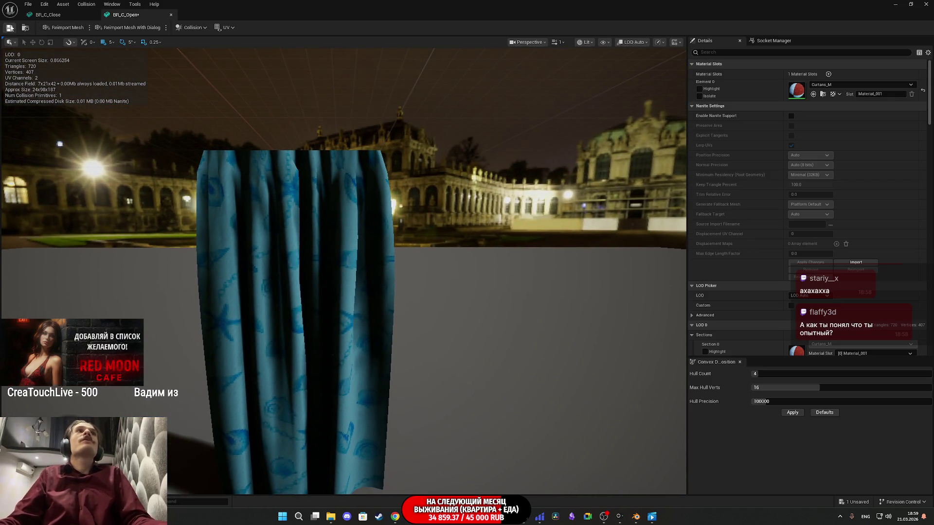
middle_click(137, 19)
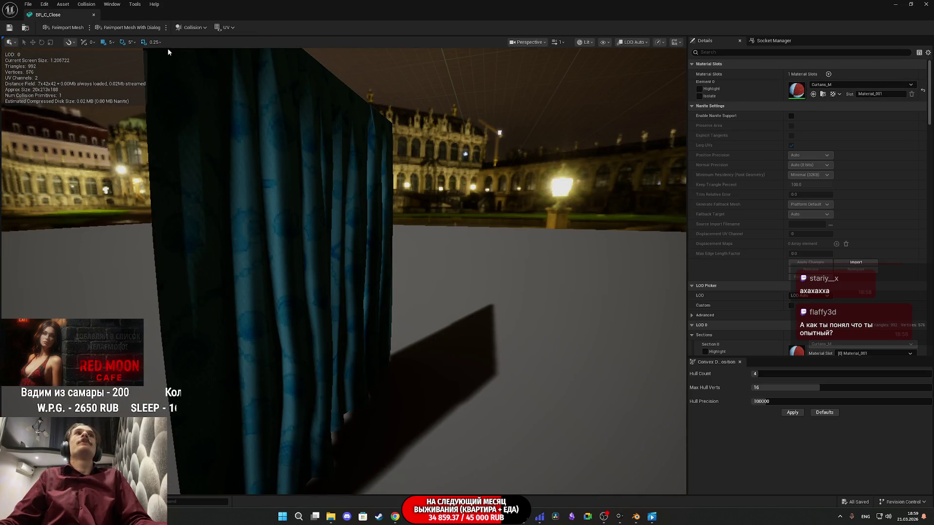
left_click(926, 5)
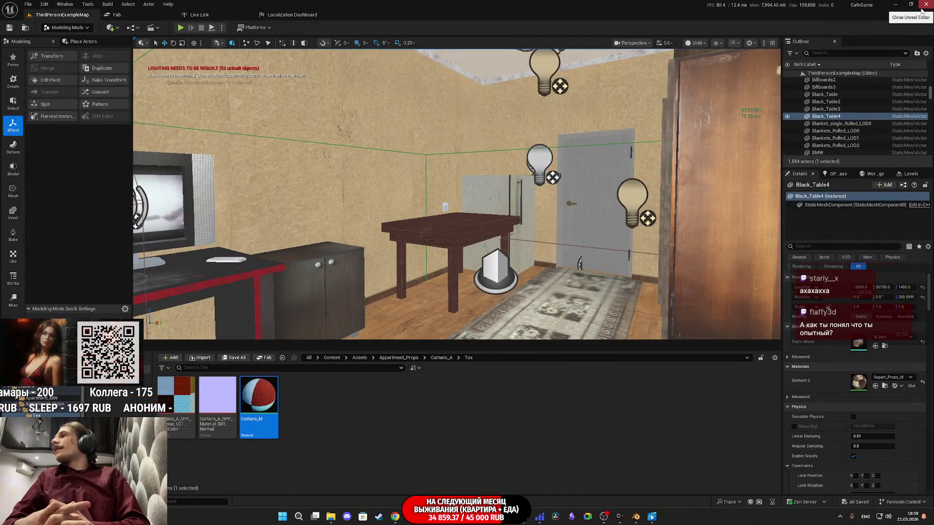
Drag the WomanRC curtain mesh from Curtans_A into the level and raise it up the wall.
left_click_drag(541, 230, 541, 230)
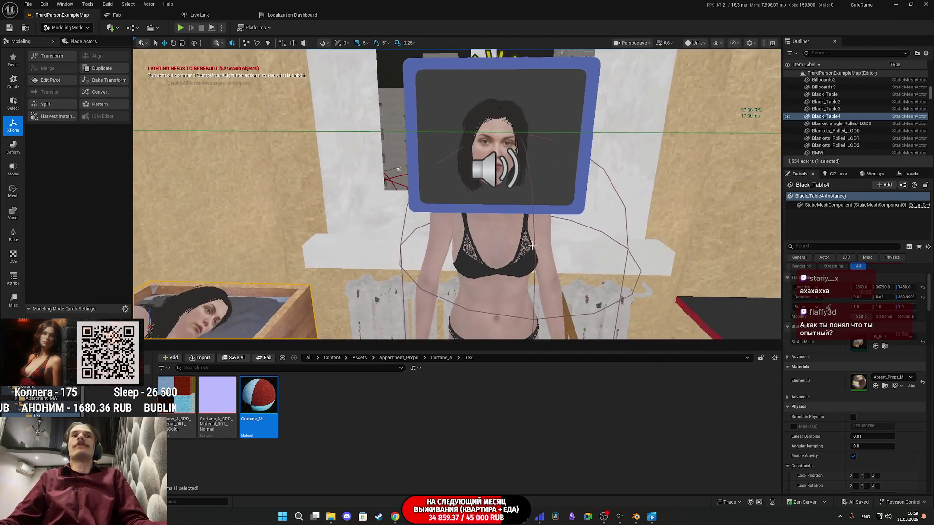
left_click(443, 357)
scroll(494, 335, "down", 5)
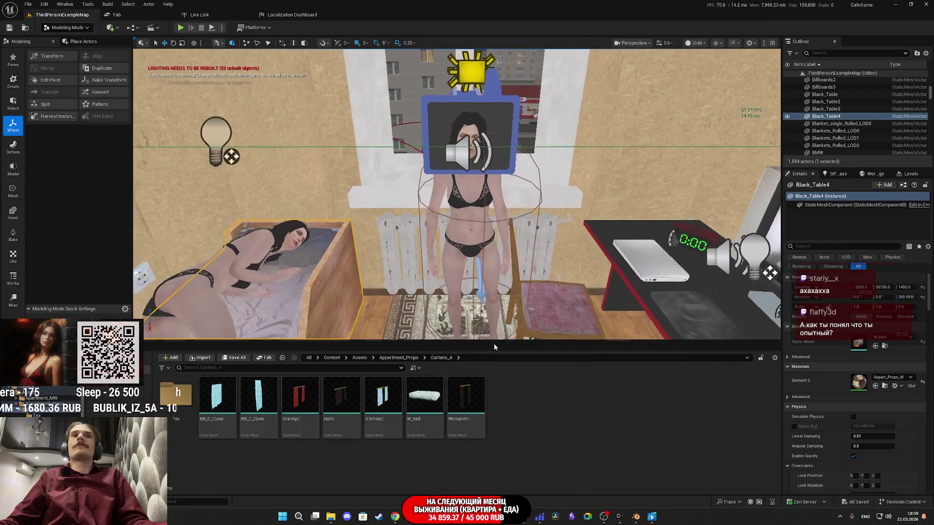
mouse_move(466, 404)
left_mouse_down()
mouse_move(452, 365)
mouse_move(374, 334)
mouse_move(409, 321)
left_mouse_up()
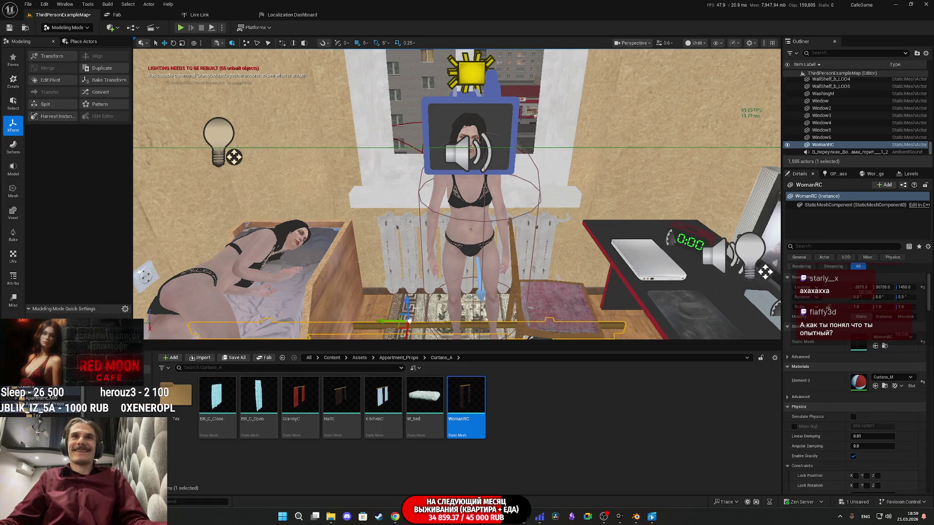
mouse_move(355, 185)
left_mouse_down()
mouse_move(383, 92)
mouse_move(417, 203)
mouse_move(359, 141)
mouse_move(377, 62)
left_mouse_up()
Frame the curtain rod and switch from Modeling Mode back to Selection Mode.
mouse_move(318, 117)
left_mouse_down()
mouse_move(375, 152)
mouse_move(367, 125)
mouse_move(619, 314)
mouse_move(436, 175)
mouse_move(445, 150)
mouse_move(451, 232)
left_mouse_up()
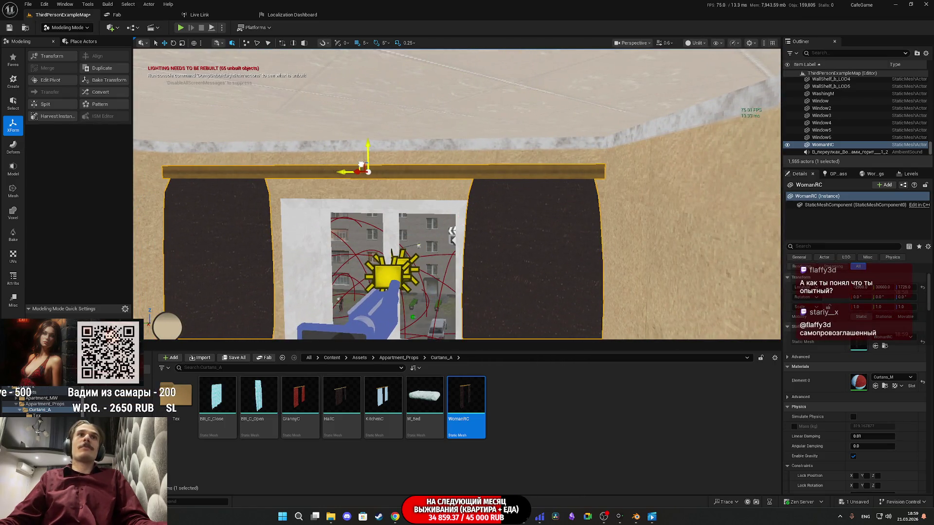
mouse_move(304, 306)
left_mouse_down()
mouse_move(280, 234)
mouse_move(260, 272)
mouse_move(277, 282)
mouse_move(263, 292)
left_mouse_up()
scroll(450, 178, "down", 5)
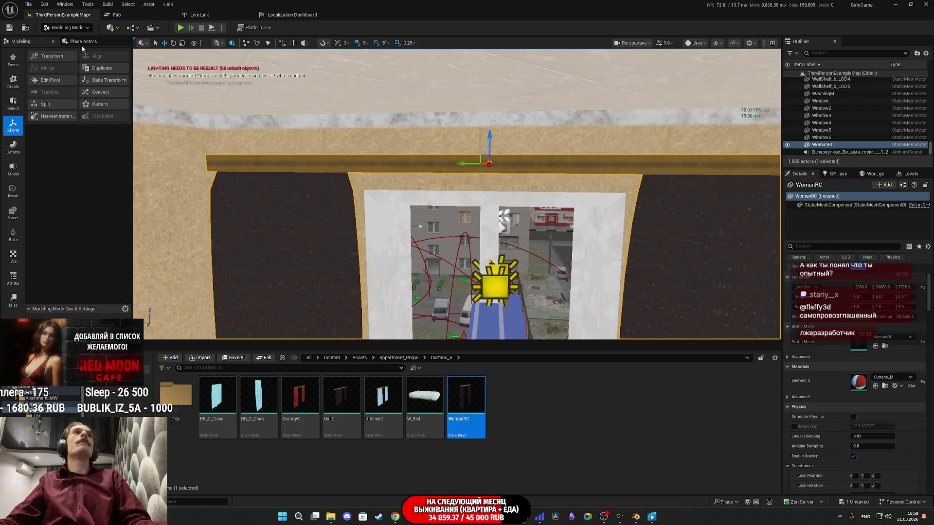
left_click(73, 28)
left_click(61, 37)
mouse_move(457, 195)
left_mouse_down()
mouse_move(457, 180)
mouse_move(455, 204)
mouse_move(452, 197)
left_mouse_up()
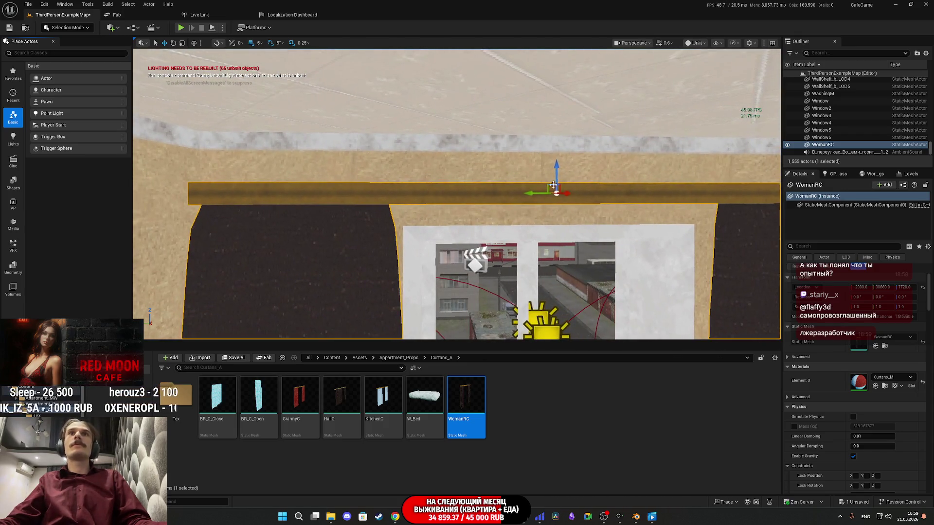
Inspect the WomanRC curtain and window panels up close, then bring up the Unlit view mode dropdown.
mouse_move(563, 174)
left_mouse_down()
mouse_move(554, 229)
mouse_move(530, 214)
left_mouse_up()
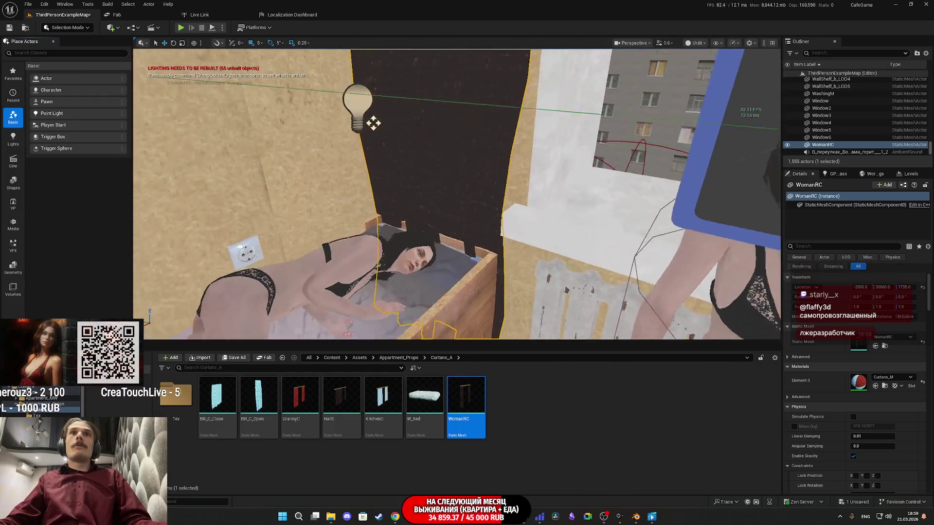
mouse_move(323, 118)
left_mouse_down()
mouse_move(350, 146)
mouse_move(380, 143)
left_mouse_up()
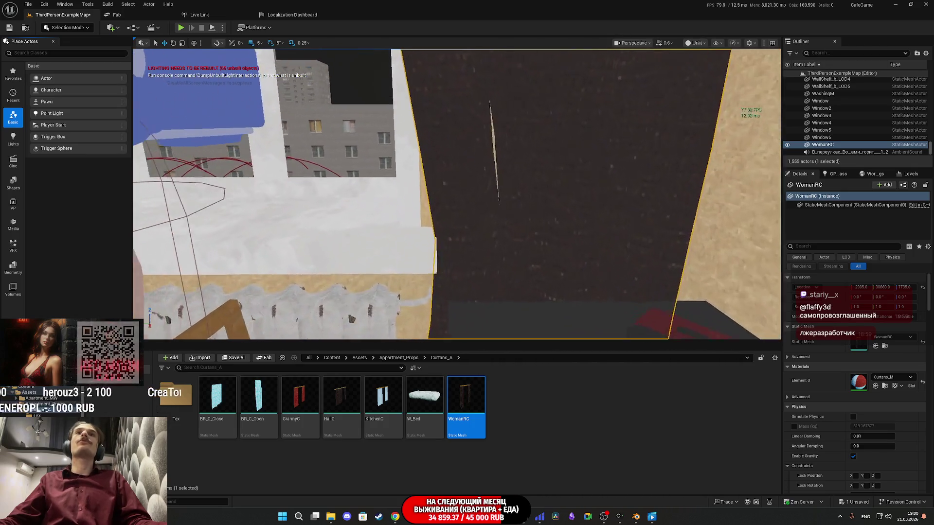
key("a")
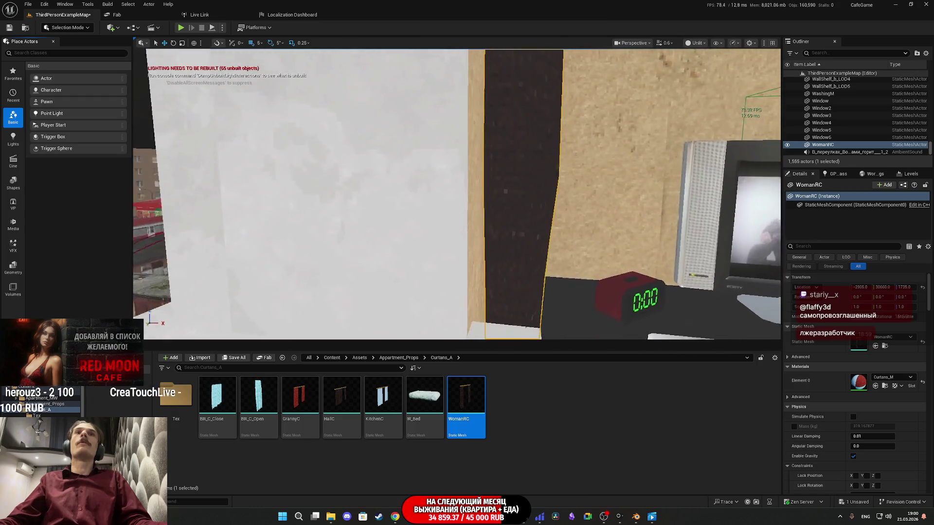
key("a")
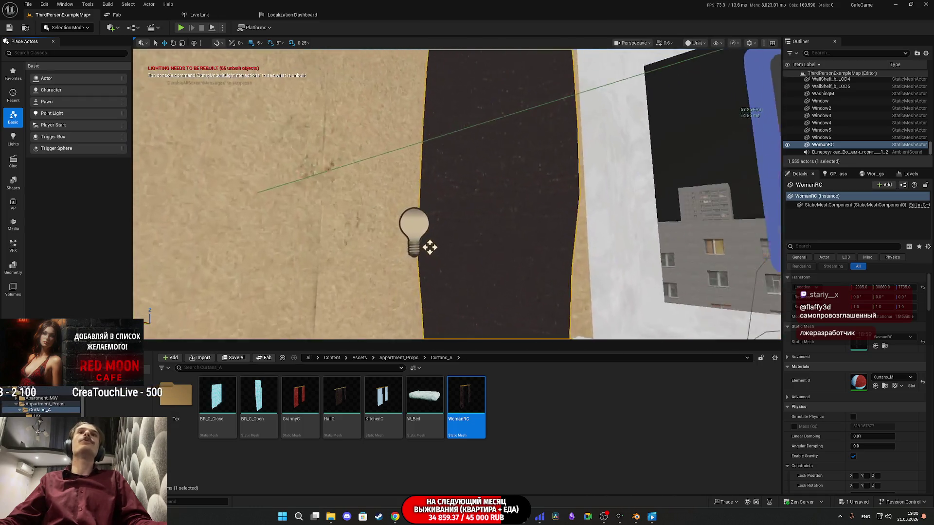
key("d")
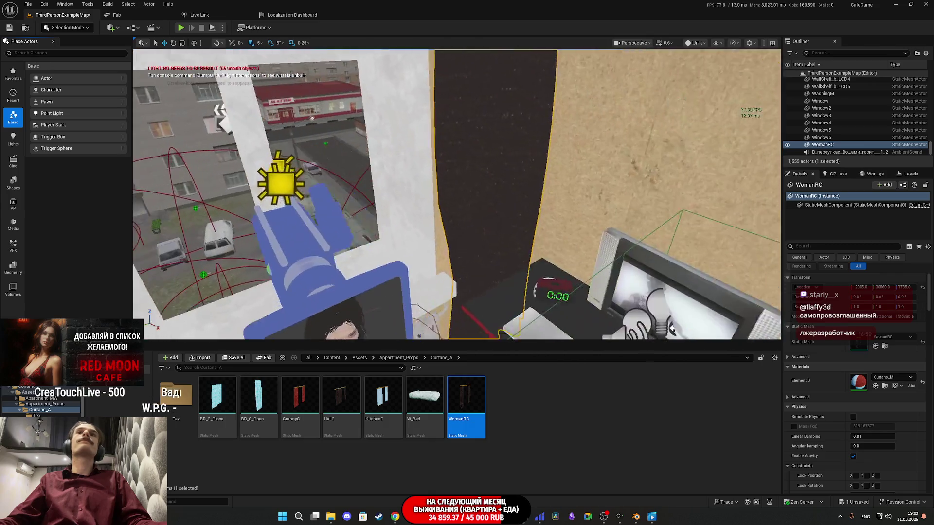
key("w")
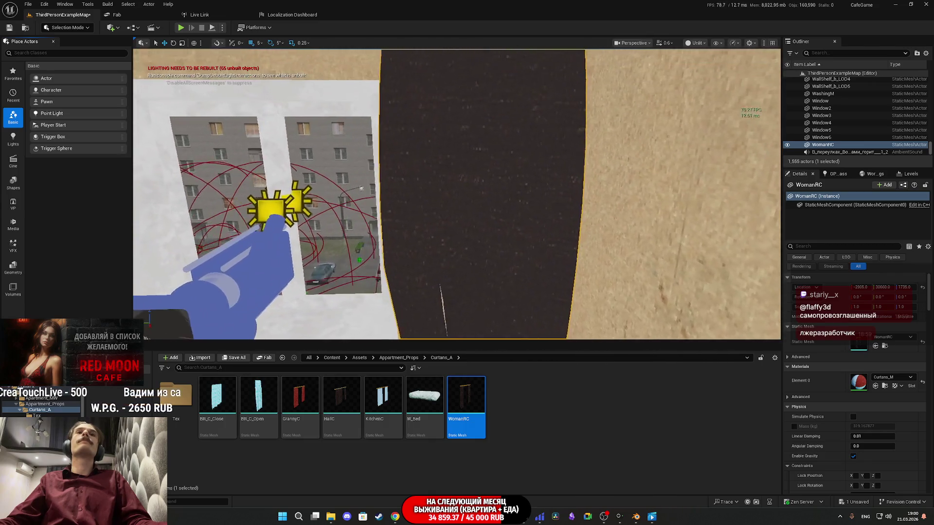
key("a")
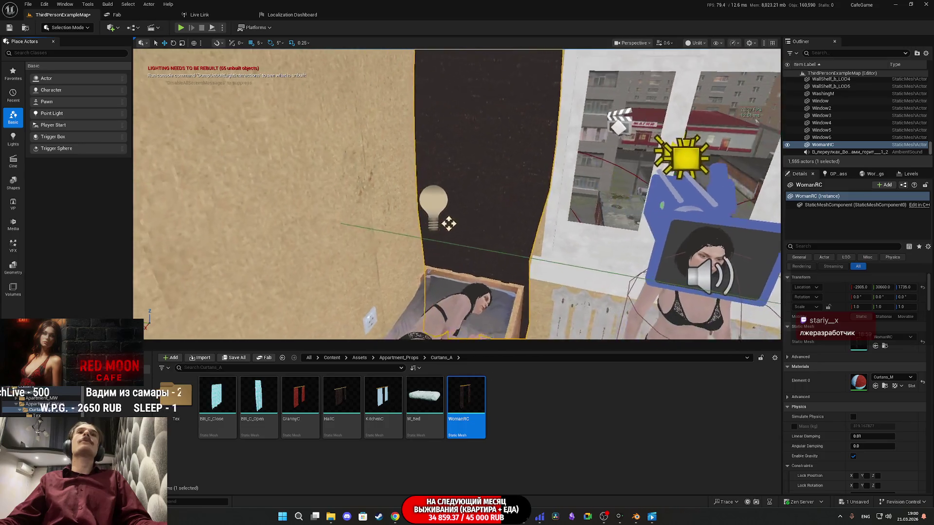
key("s")
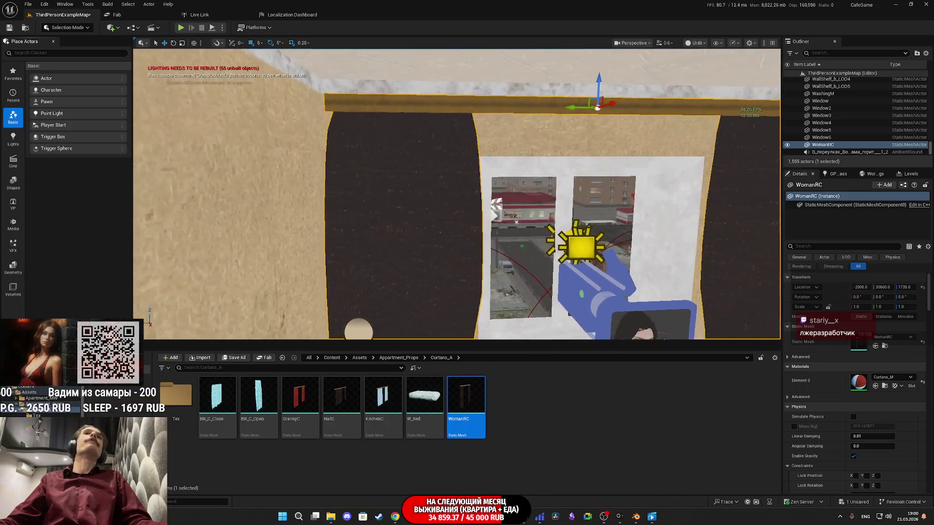
key("d")
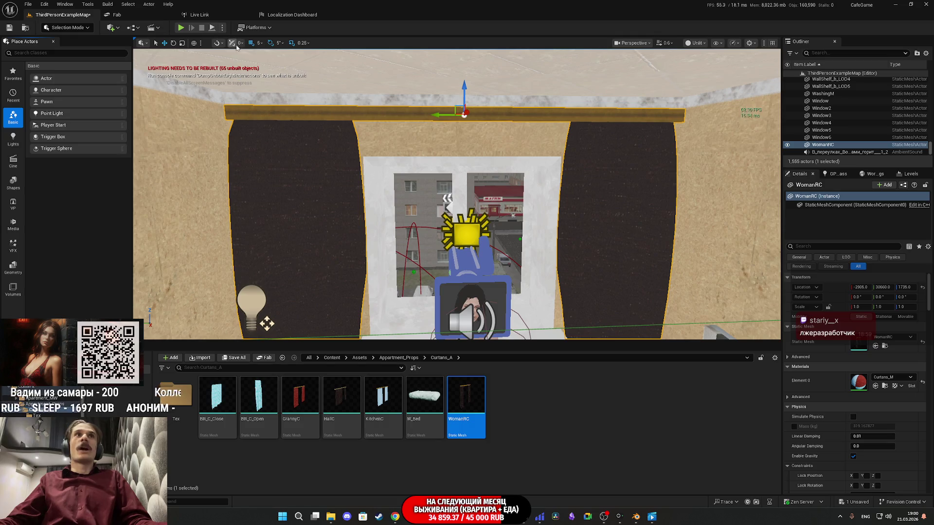
left_click(696, 43)
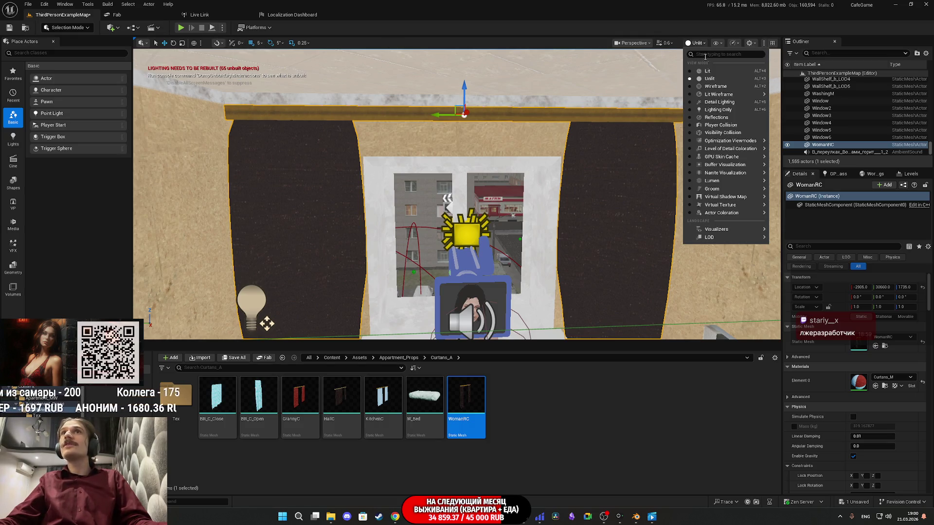
Switch the viewport to Lit shading in game view and move toward the window.
left_click(705, 61)
scroll(582, 156, "up", 3)
key("g")
scroll(583, 157, "up", 3)
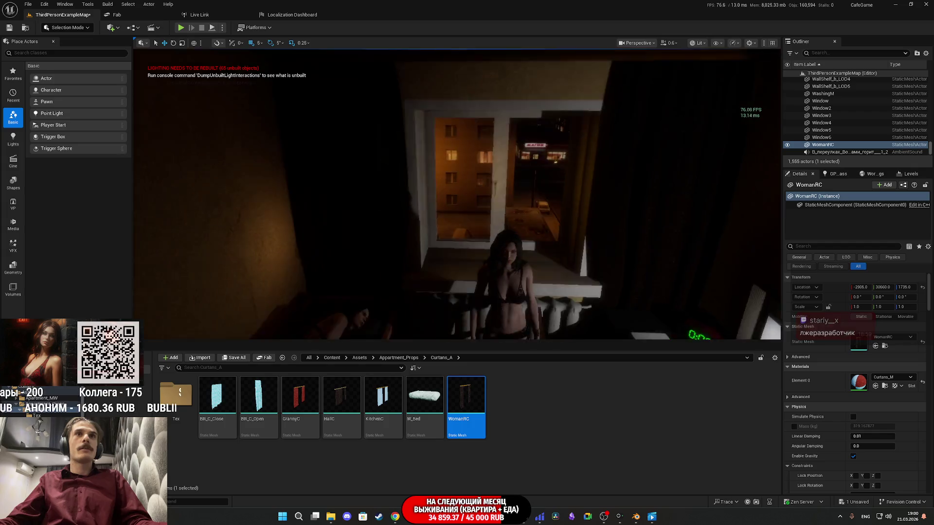
key("w")
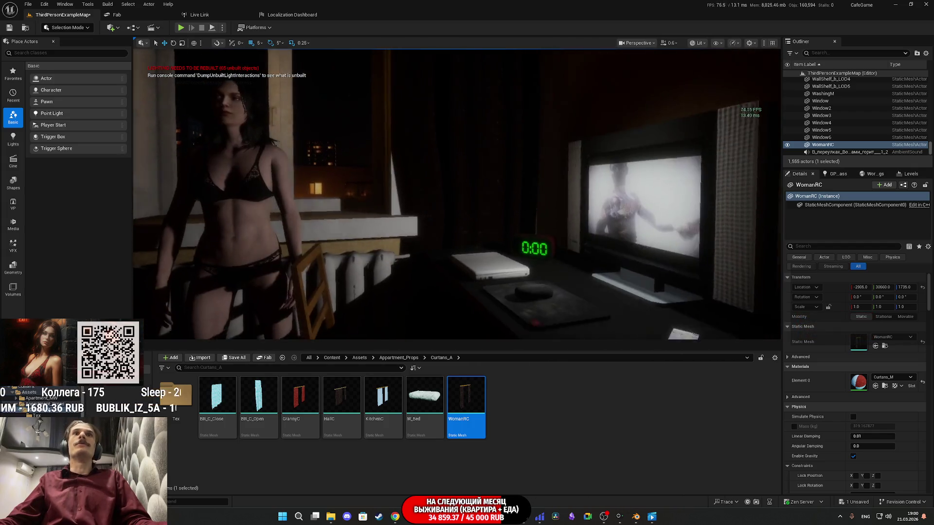
key("w")
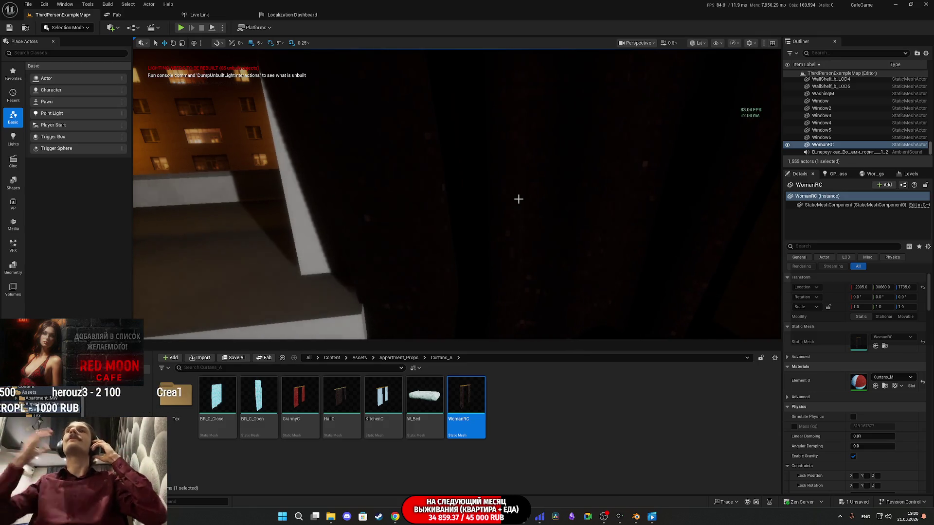
Select Light_Switch_BP3 and enable Light_ON? to light the room.
left_click_drag(517, 202, 456, 214)
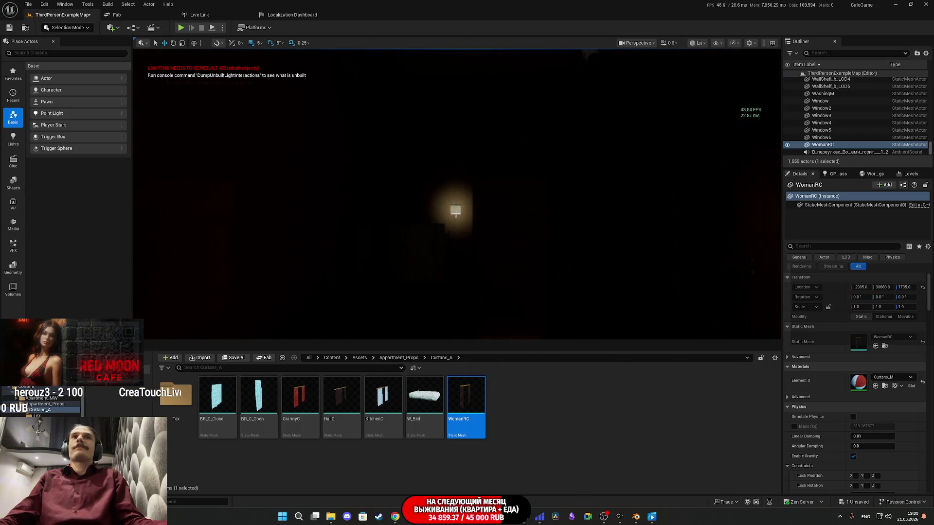
left_click(455, 214)
left_click(853, 389)
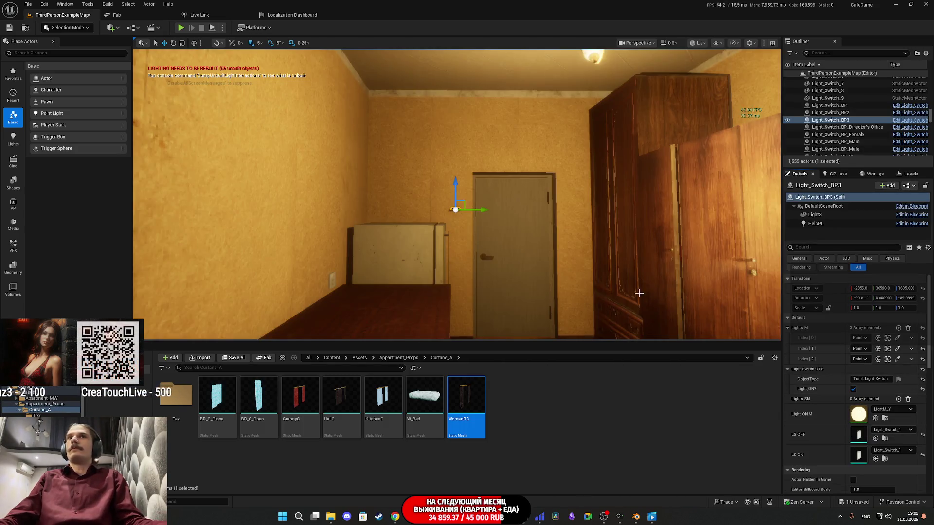
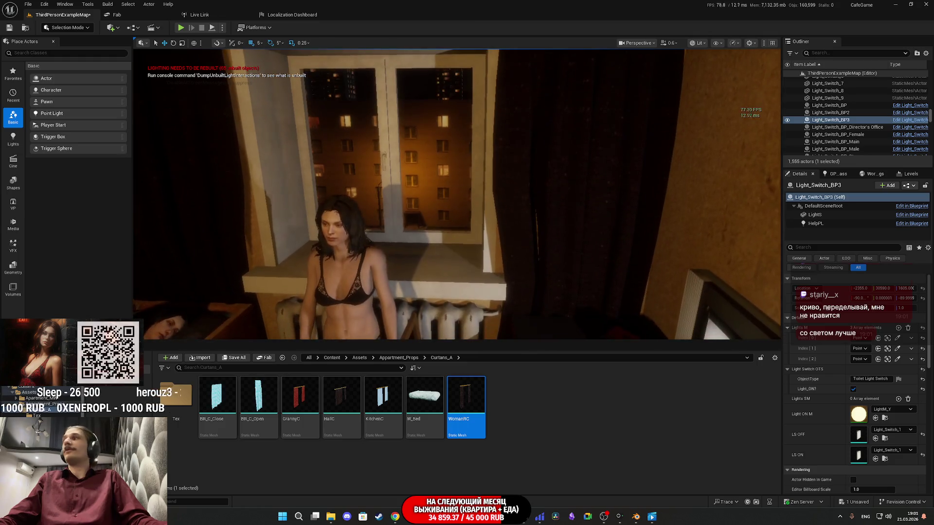
Fly up to the window's curtain rod and select the WomanRC curtain hanging beneath it.
key("w")
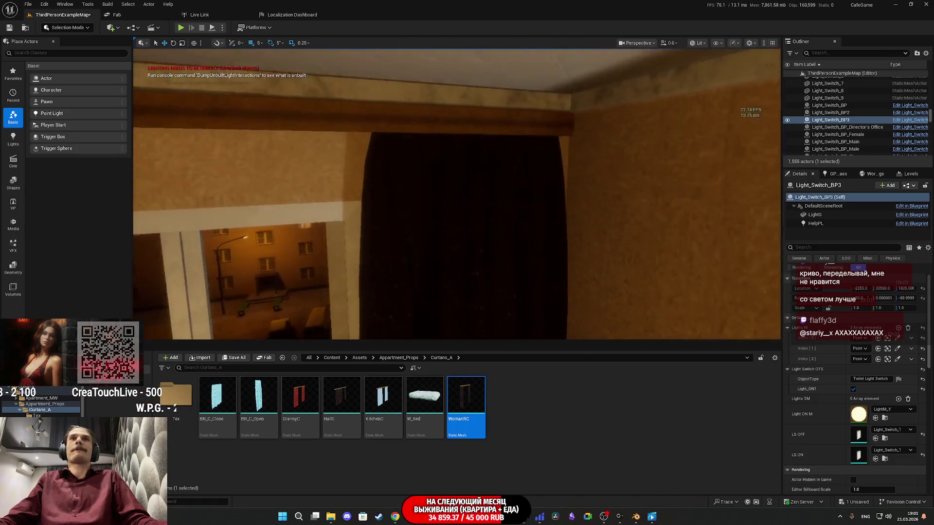
mouse_move(457, 194)
left_mouse_down()
mouse_move(433, 243)
mouse_move(708, 260)
mouse_move(704, 214)
left_mouse_up()
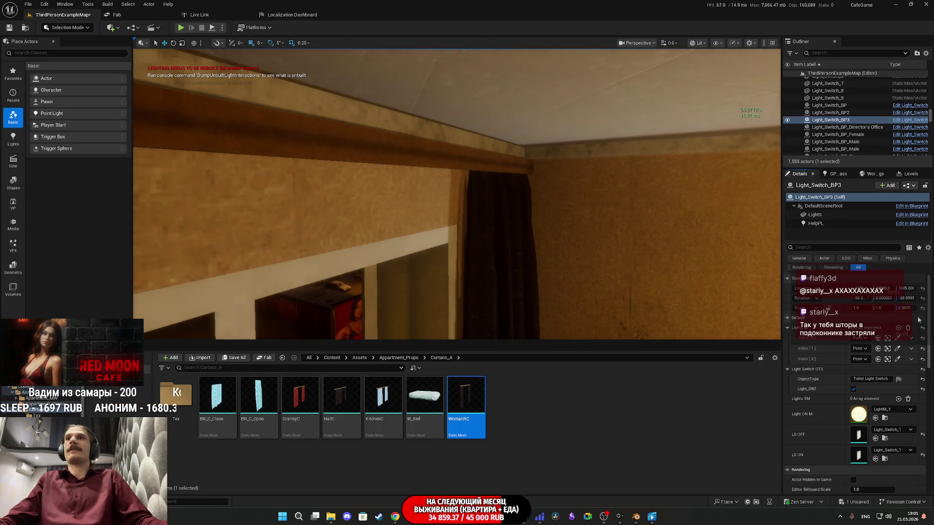
left_click_drag(886, 308, 882, 308)
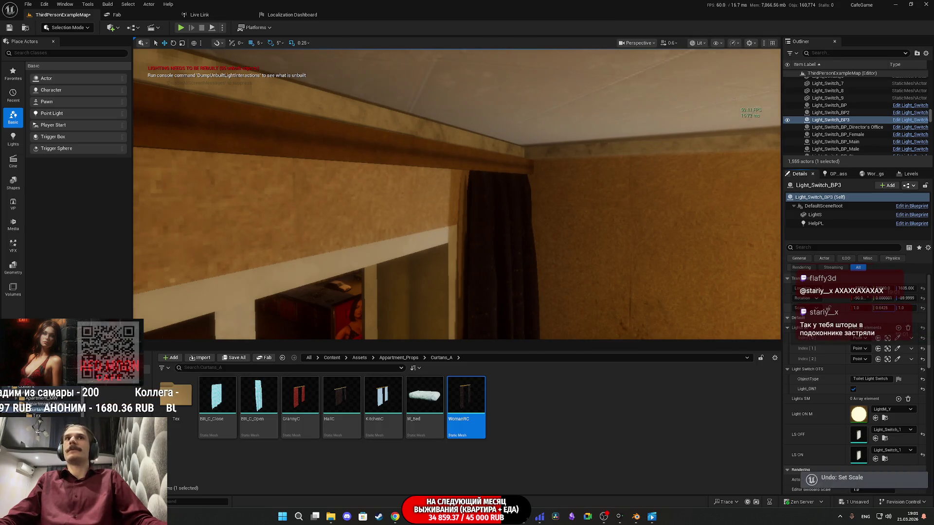
left_click(463, 159)
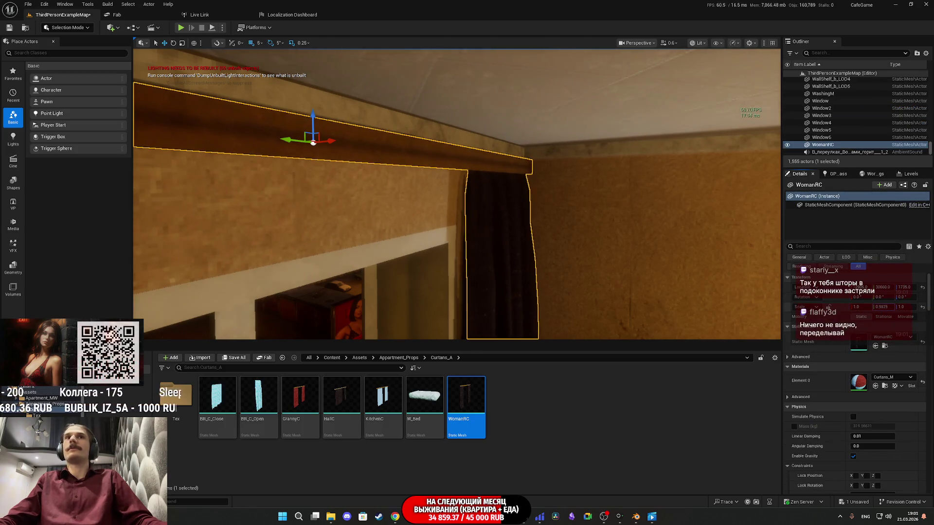
Undo the last two Set Scale changes on WomanRC and move closer to the rod.
key("ctrl+z")
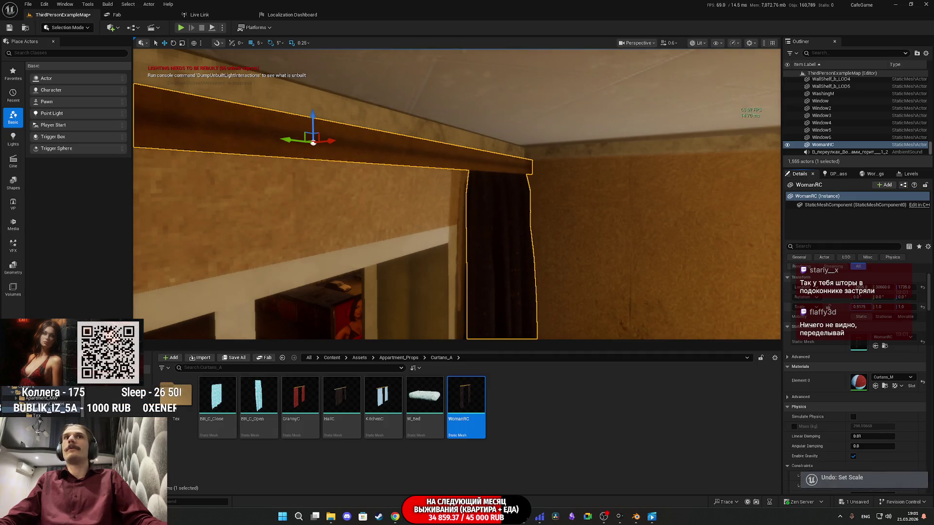
key("ctrl+z")
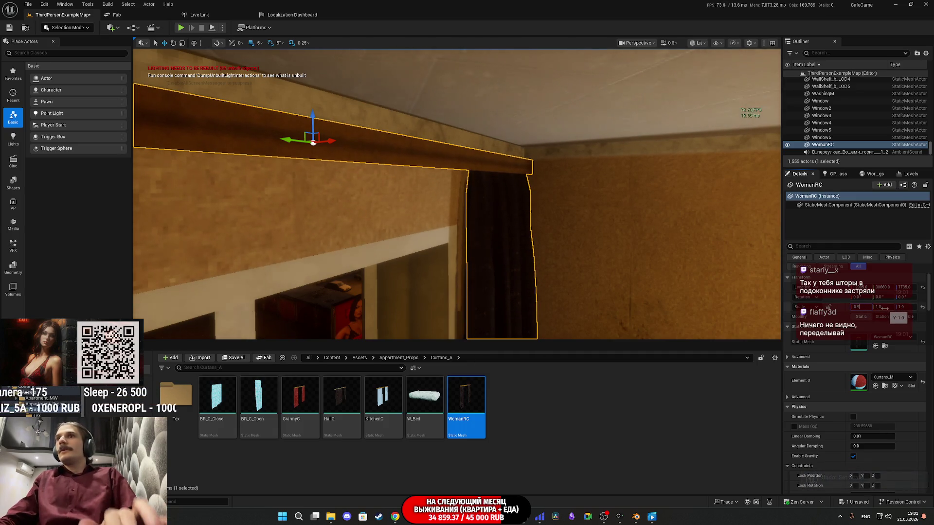
left_click_drag(619, 269, 545, 237)
left_click(462, 182)
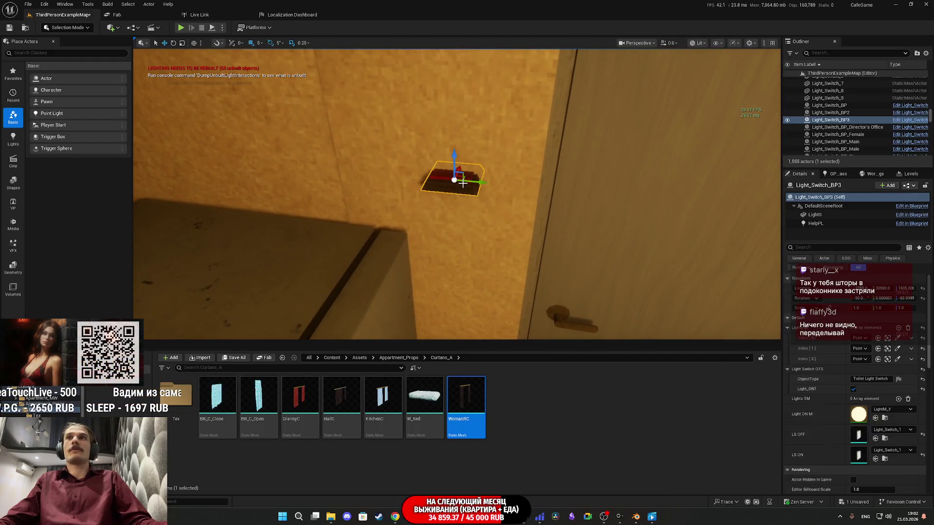
left_click(816, 214)
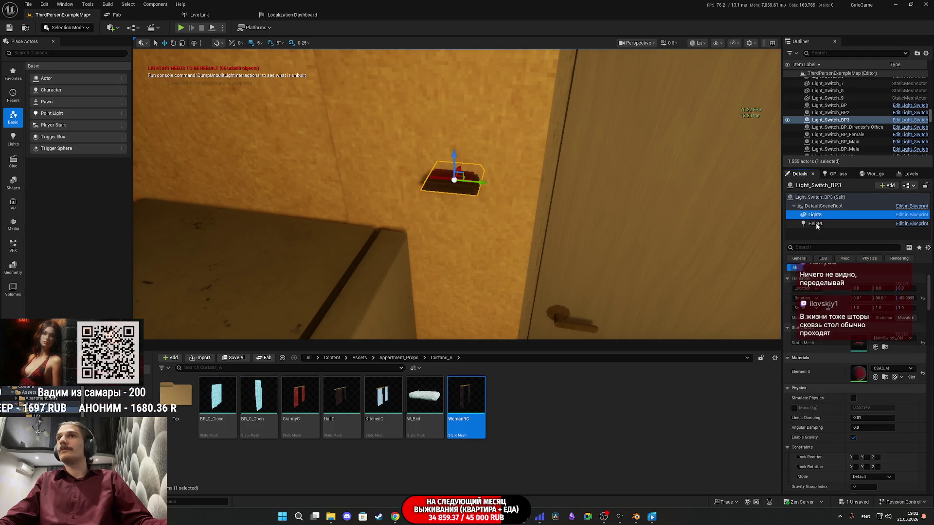
left_click(813, 197)
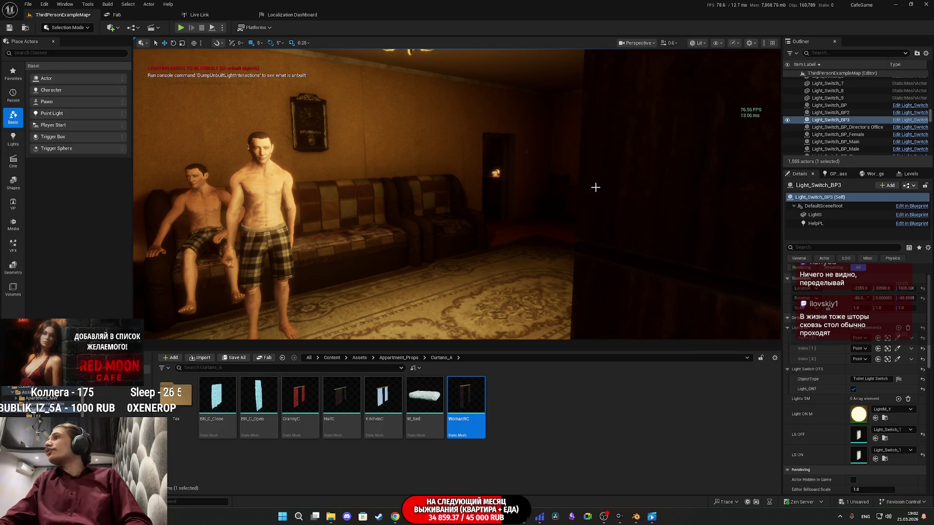
mouse_move(527, 186)
left_mouse_down()
mouse_move(364, 187)
mouse_move(418, 187)
mouse_move(380, 194)
mouse_move(370, 175)
mouse_move(306, 184)
left_mouse_up()
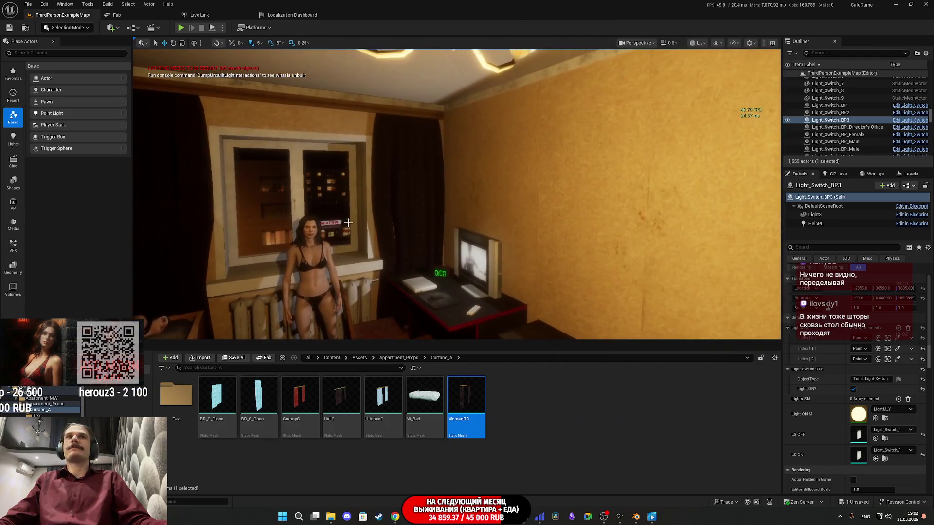
Duplicate the WomanRC curtain sideways and rotate the copy about 95 degrees.
left_click(297, 100)
mouse_move(349, 152)
left_mouse_down()
mouse_move(350, 137)
mouse_move(350, 151)
left_mouse_up()
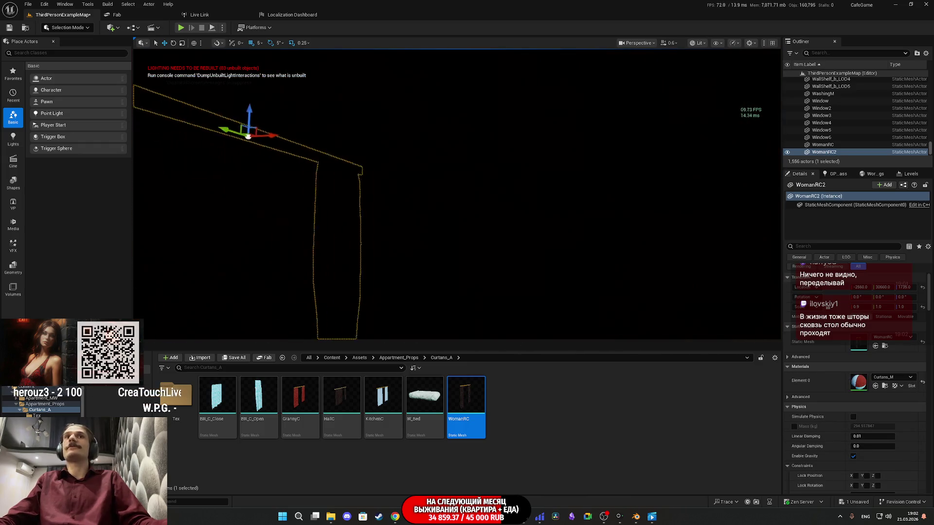
mouse_move(346, 112)
left_mouse_down("alt")
mouse_move(363, 134)
mouse_move(208, 138)
mouse_move(739, 80)
left_mouse_up("alt")
key("f")
left_click_drag(531, 177, 531, 178)
left_click_drag(442, 142, 416, 145)
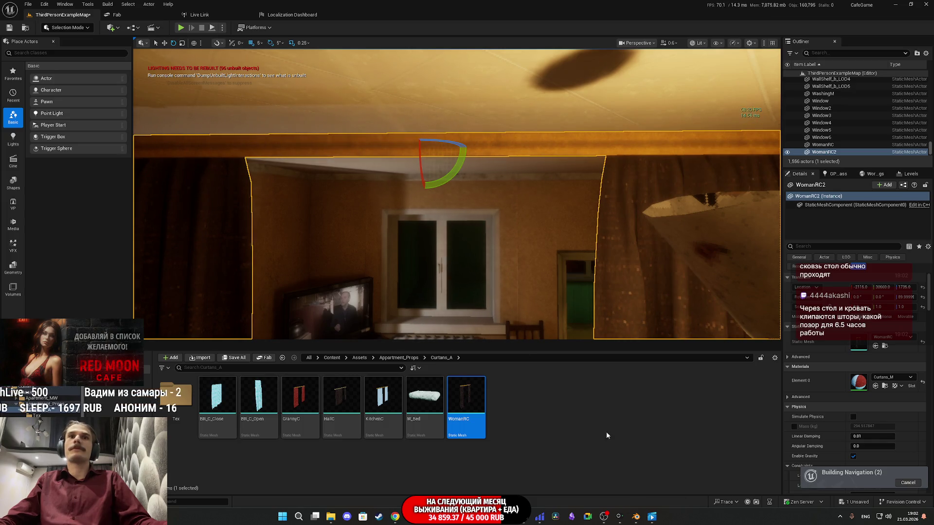
Give the copy the HallC static mesh and reset its X scale to 1.0.
mouse_move(341, 401)
left_mouse_down()
mouse_move(715, 379)
mouse_move(883, 341)
left_mouse_up()
scroll(507, 279, "up", 3)
key("w")
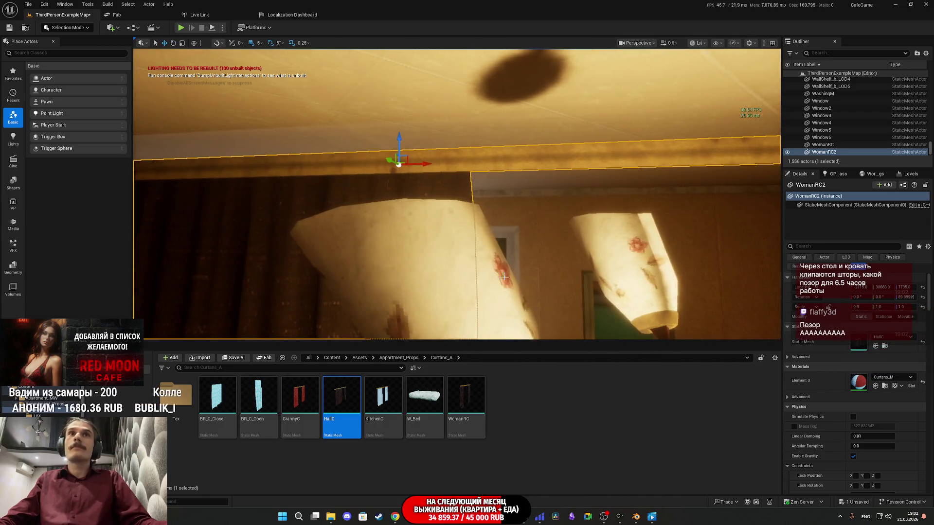
scroll(388, 160, "down", 4)
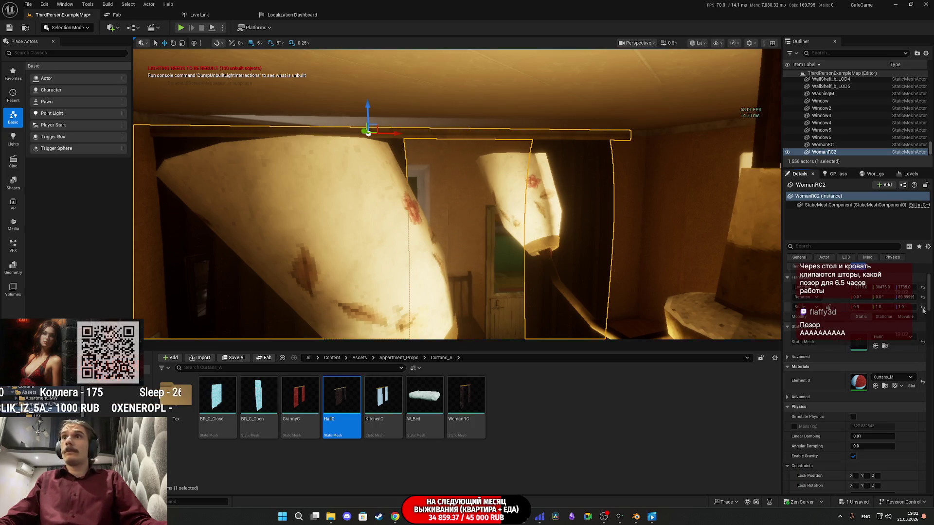
left_click(923, 308)
scroll(457, 195, "up", 5)
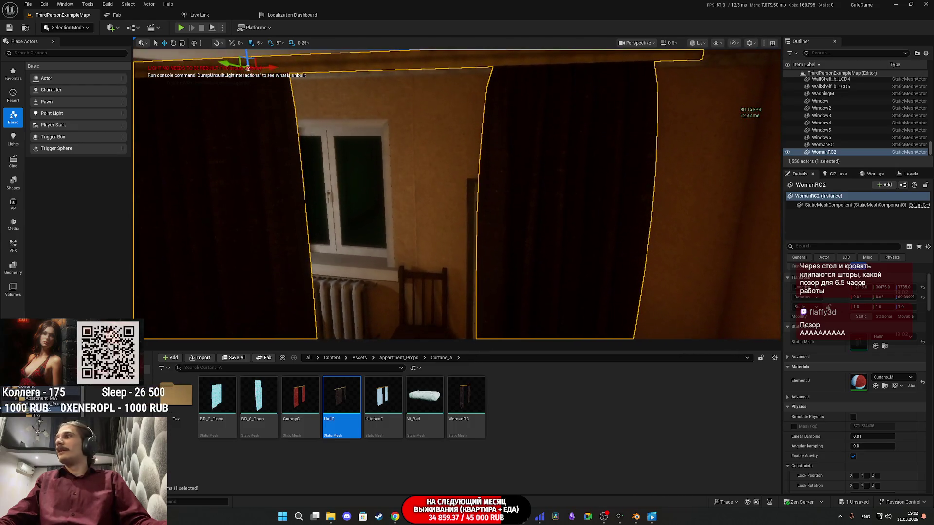
scroll(457, 195, "up", 5)
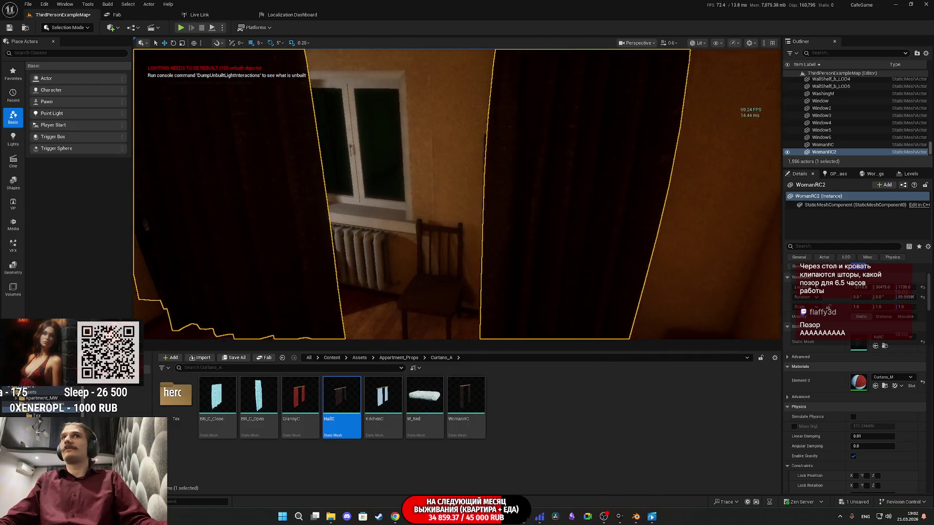
scroll(457, 195, "down", 8)
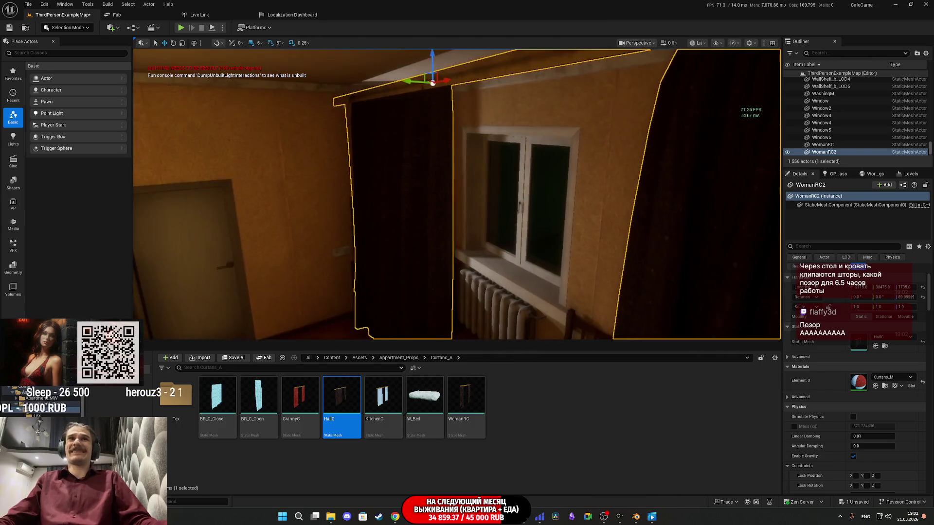
scroll(587, 224, "down", 3)
Move the new curtain onto the rod along Y, then slide it right.
mouse_move(390, 112)
left_mouse_down()
mouse_move(515, 116)
mouse_move(458, 117)
left_mouse_up()
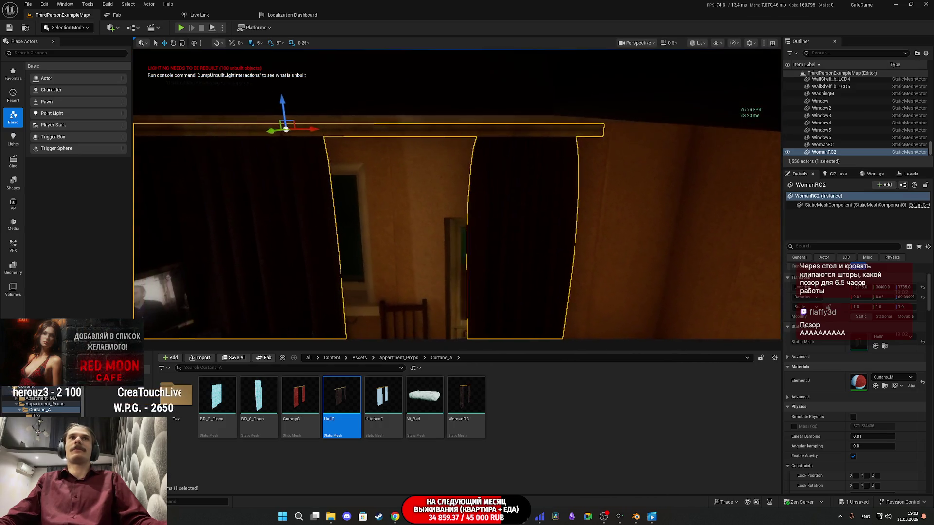
scroll(369, 138, "up", 2)
left_click_drag(368, 137, 419, 138)
mouse_move(438, 194)
left_mouse_down()
mouse_move(457, 124)
mouse_move(418, 104)
mouse_move(377, 126)
left_mouse_up()
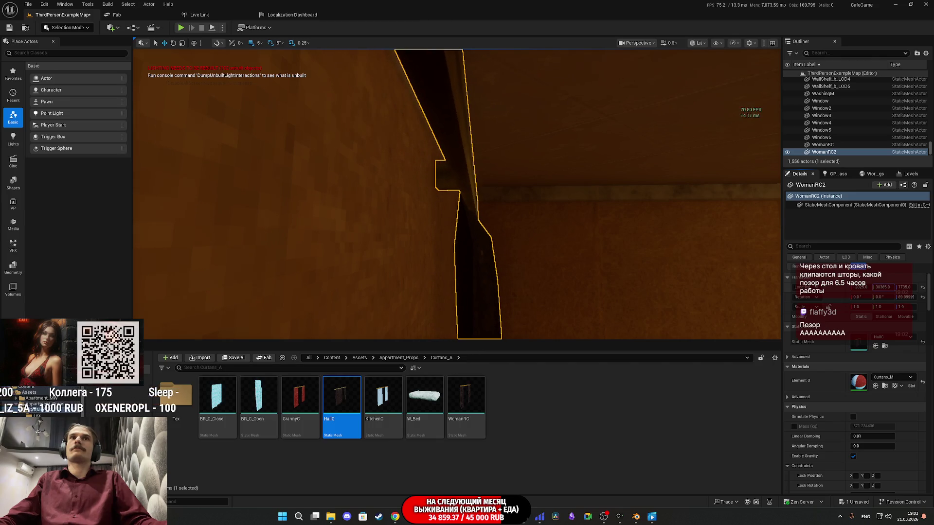
View the new curtain's edge from the side and back away to see it whole.
mouse_move(747, 281)
left_mouse_down()
mouse_move(720, 283)
mouse_move(714, 314)
mouse_move(691, 320)
left_mouse_up()
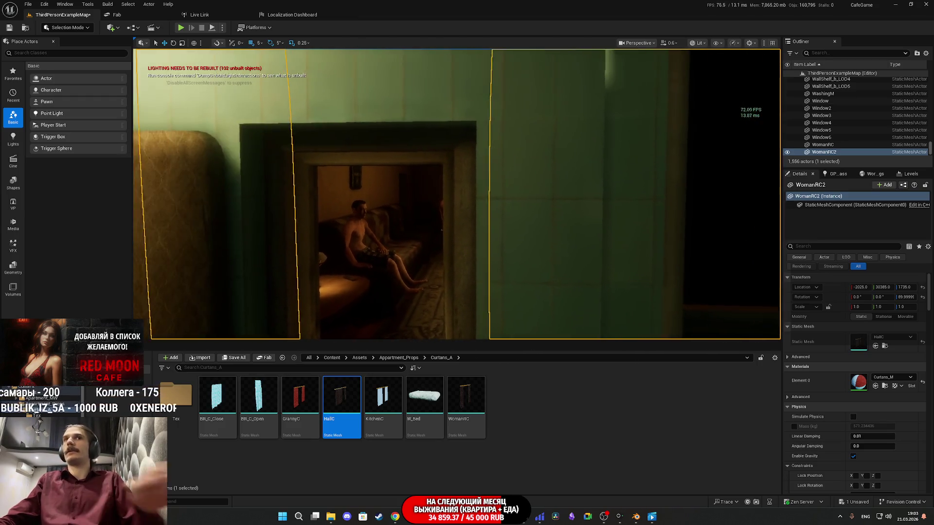
key("w")
key("s")
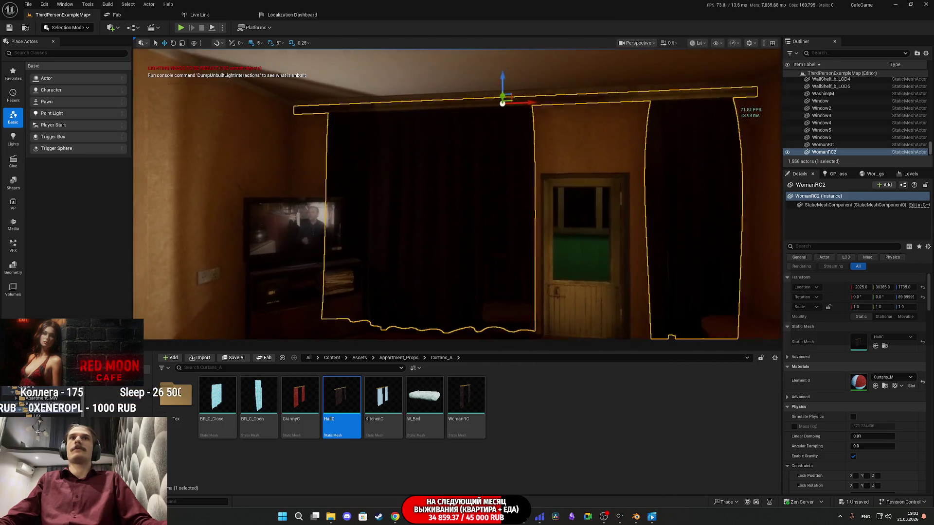
key("s")
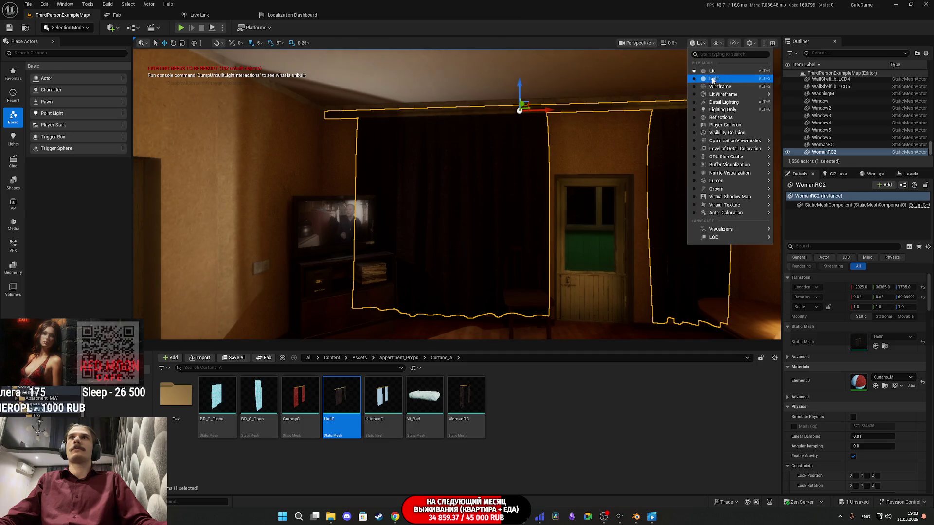
Switch the viewport to Unlit, frame the new curtain, then go to Substance Painter.
left_click(713, 81)
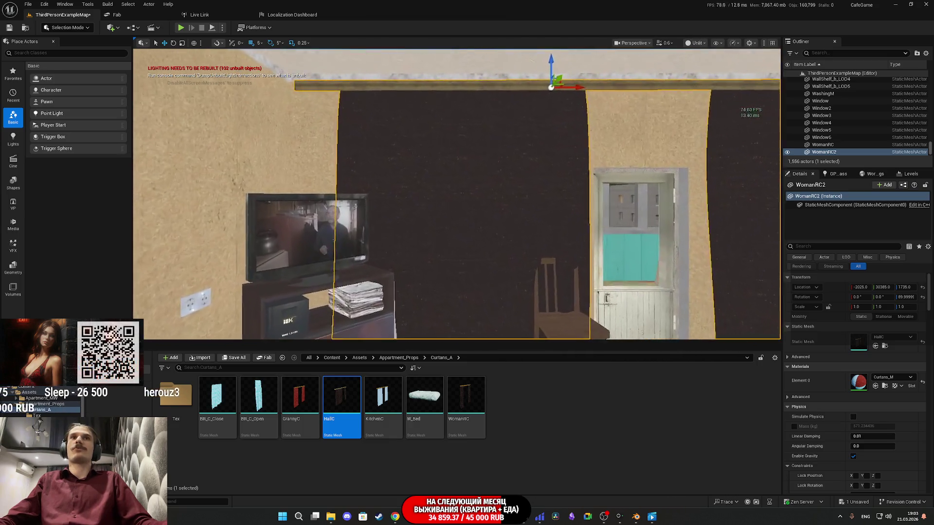
key("s")
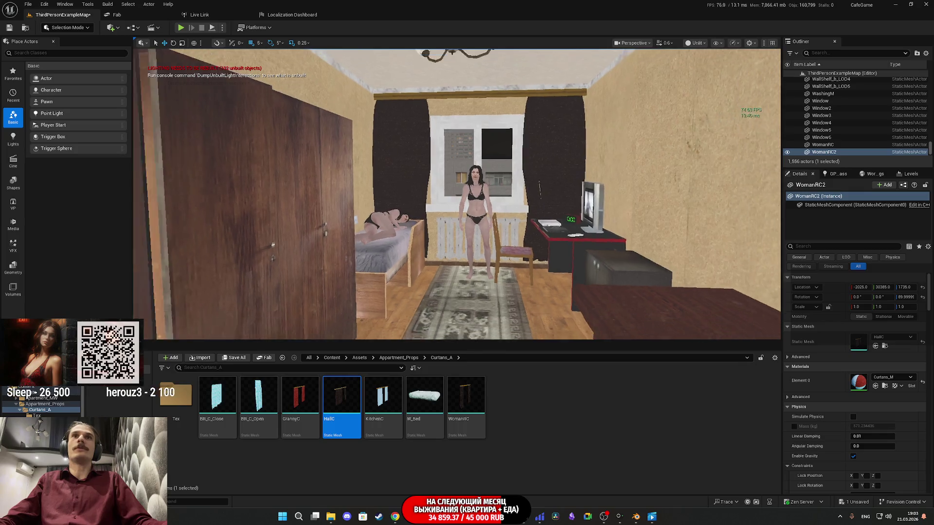
key("f")
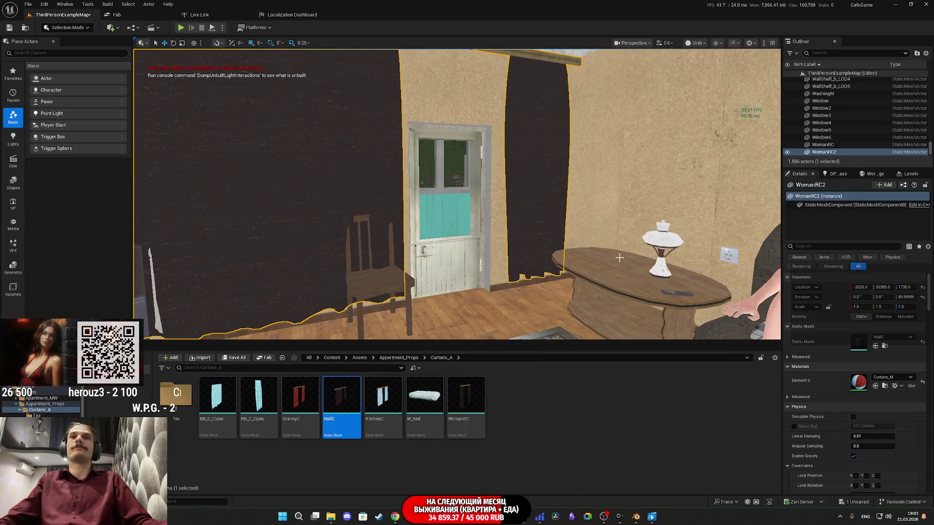
mouse_move(627, 521)
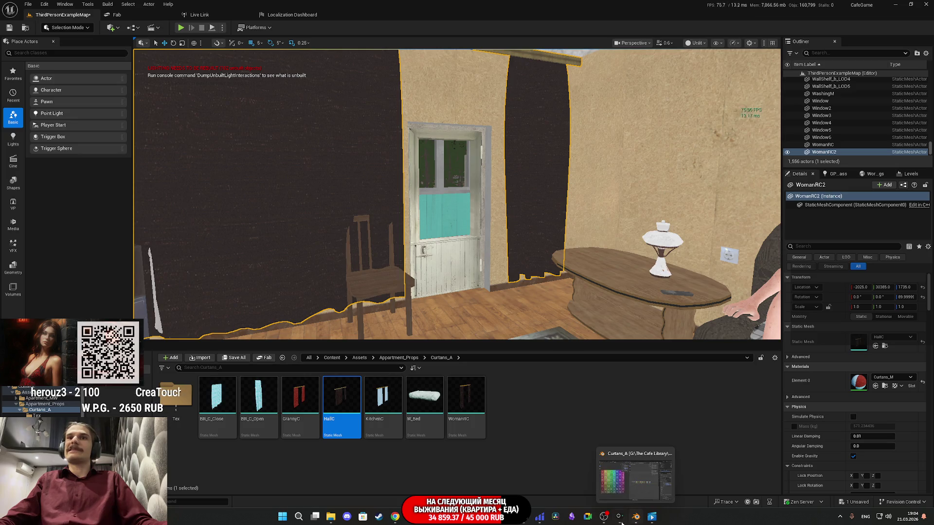
left_click(634, 479)
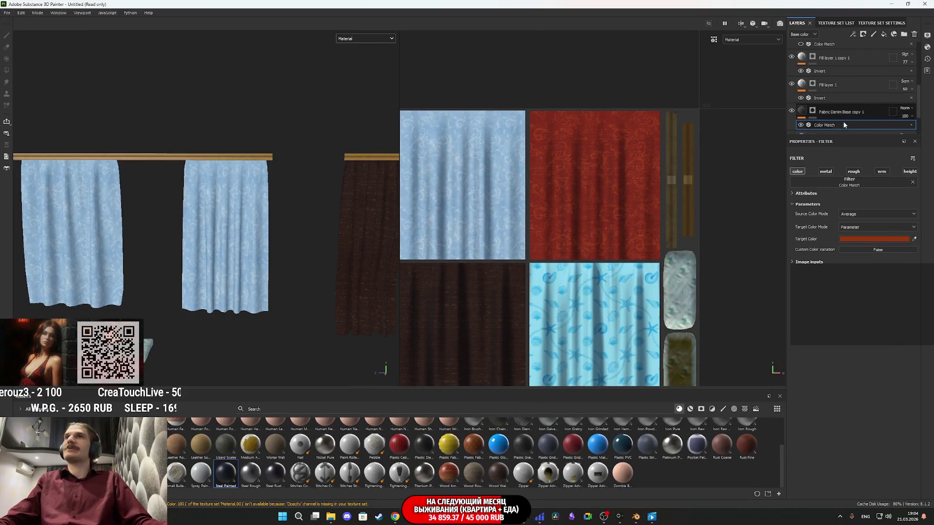
Change the Color Match filter's target colour to a brighter, redder tone.
scroll(836, 104, "down", 2)
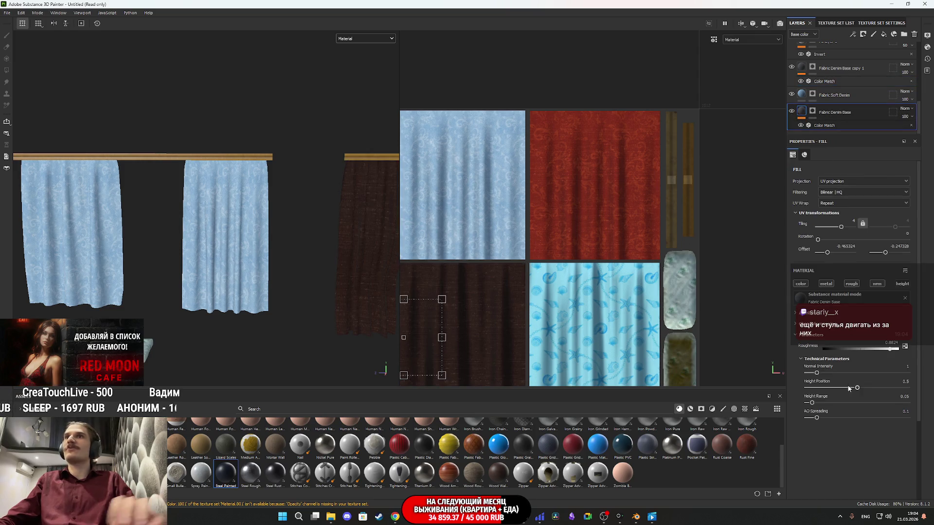
left_click(824, 126)
left_click(870, 239)
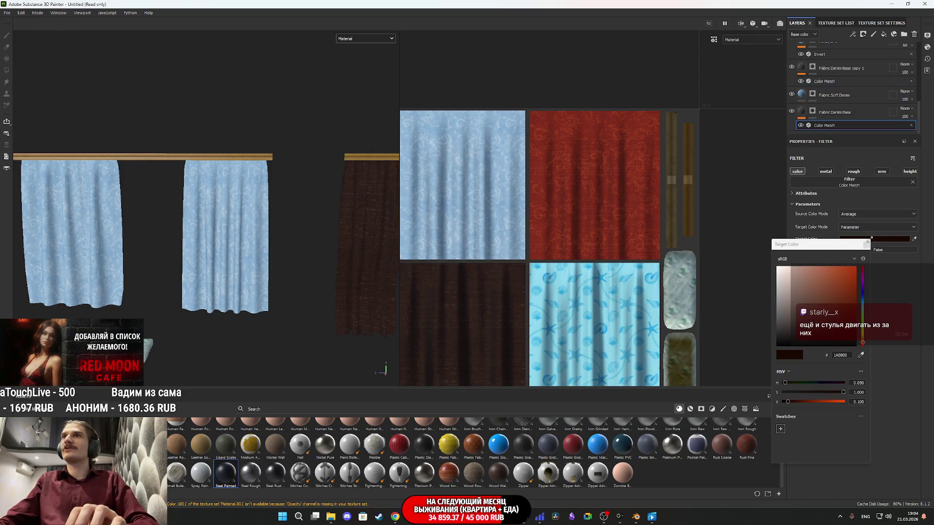
left_click(795, 402)
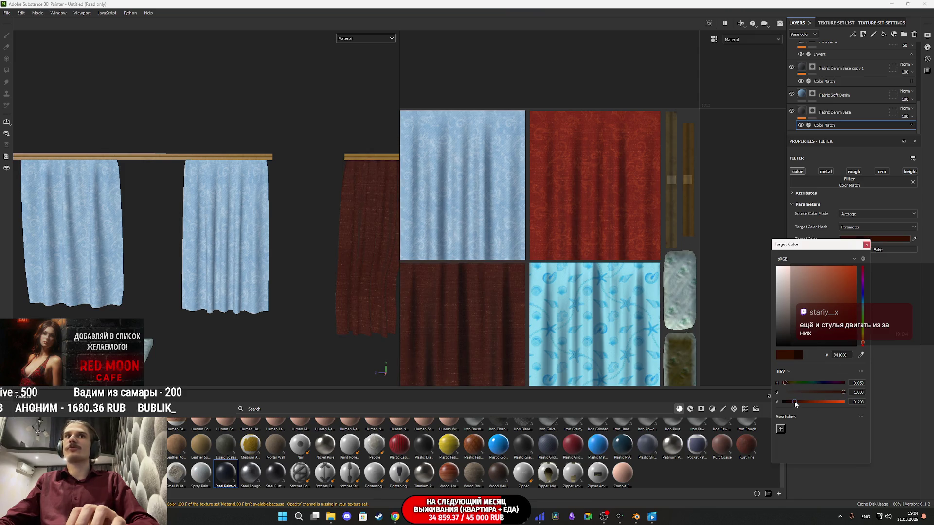
left_click(866, 245)
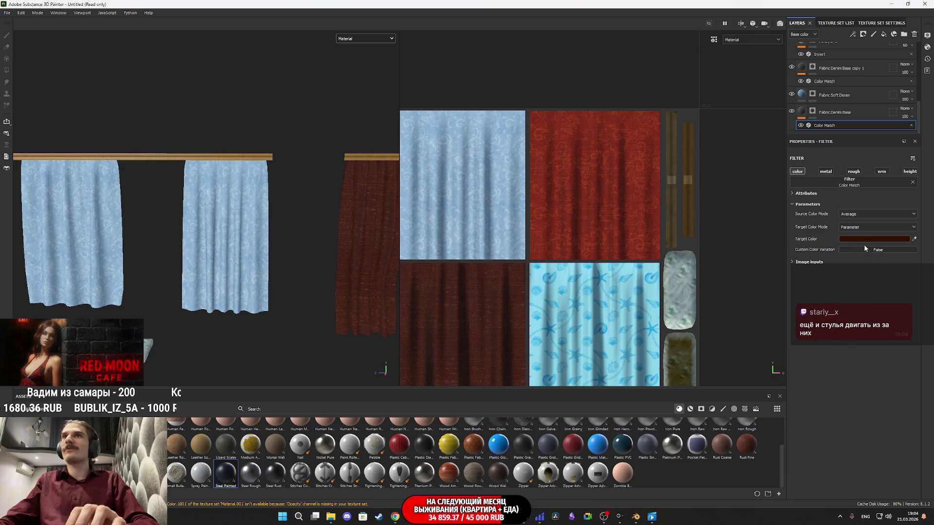
Export the curtain textures, cancel the project save, and return to Unreal Editor.
left_click(6, 13)
left_click(29, 134)
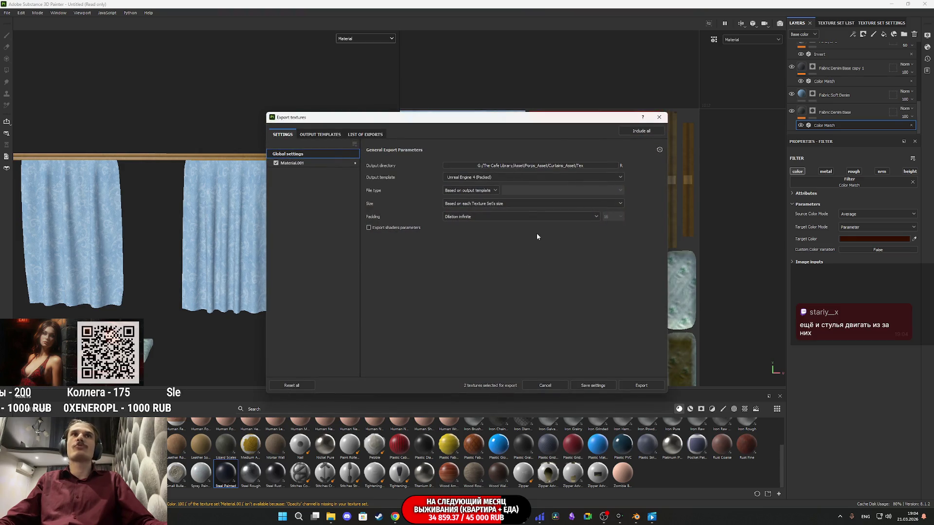
left_click(642, 385)
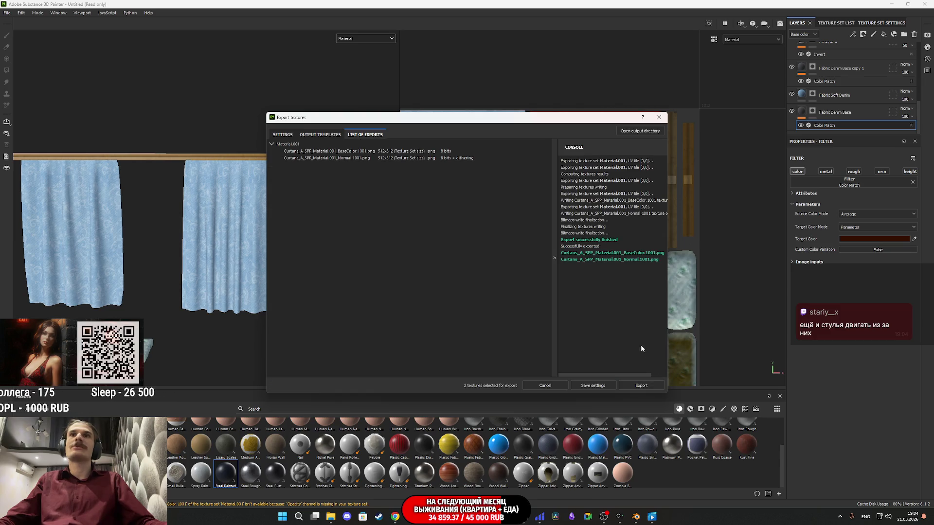
left_click(659, 117)
key("ctrl+s")
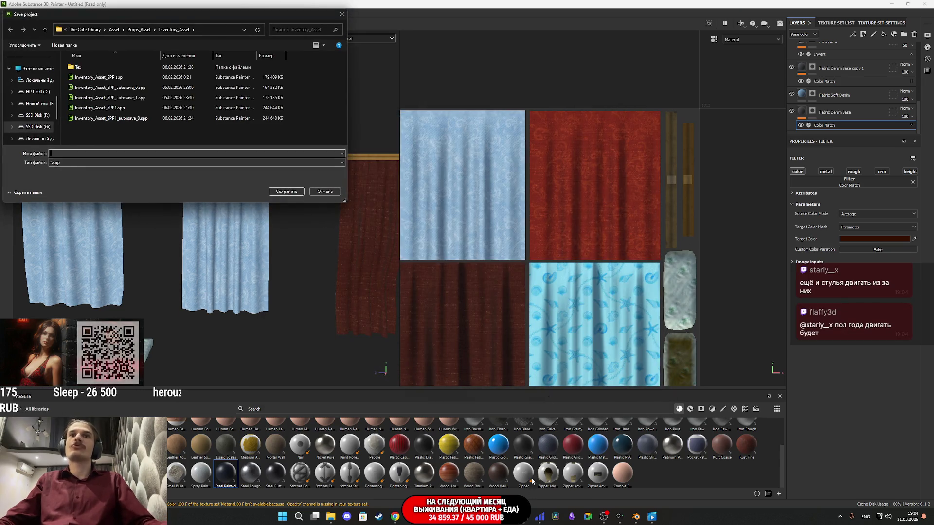
left_click(331, 192)
key("alt+Tab")
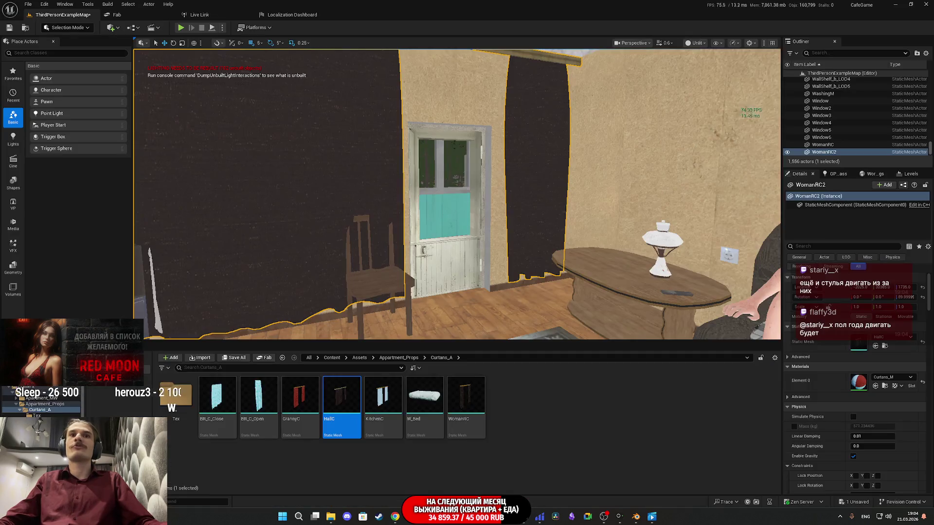
Reimport the curtain BaseColor texture from the Tex folder and save it with the level.
double_click(187, 398)
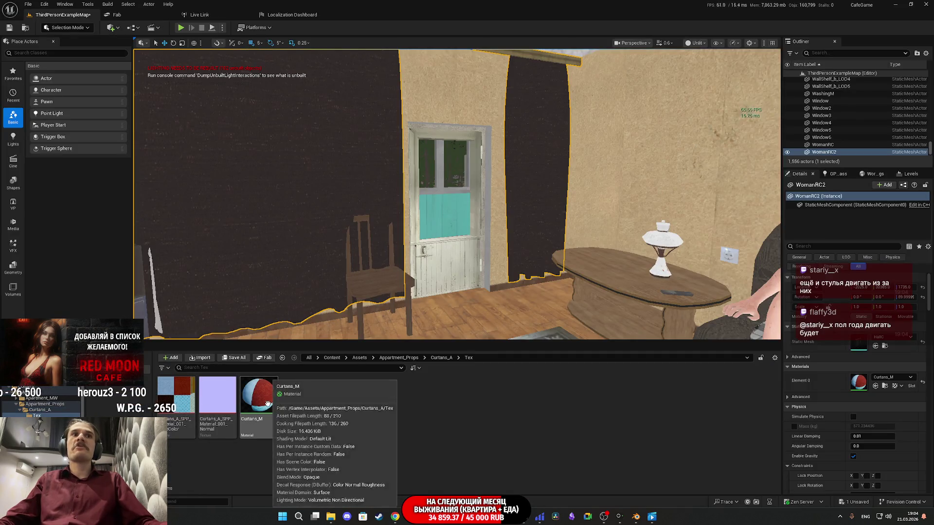
right_click(178, 401)
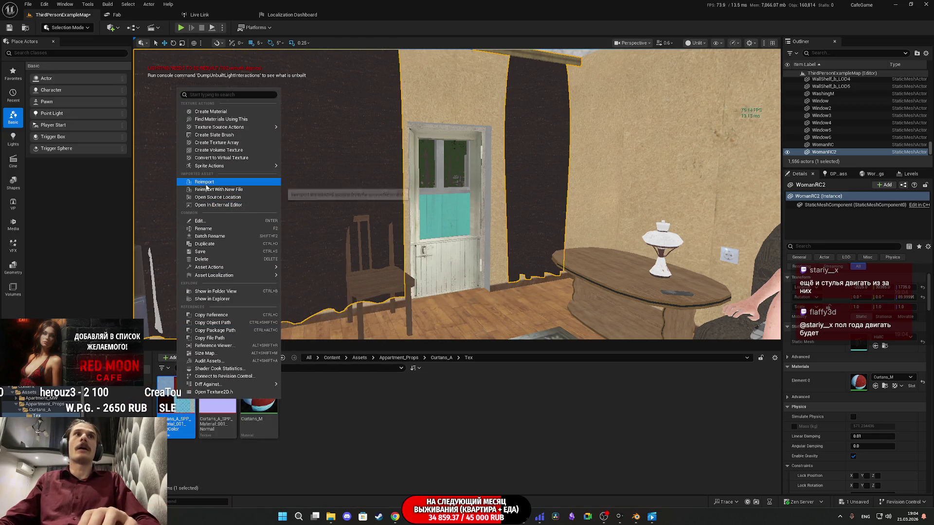
left_click(205, 182)
left_click(223, 359)
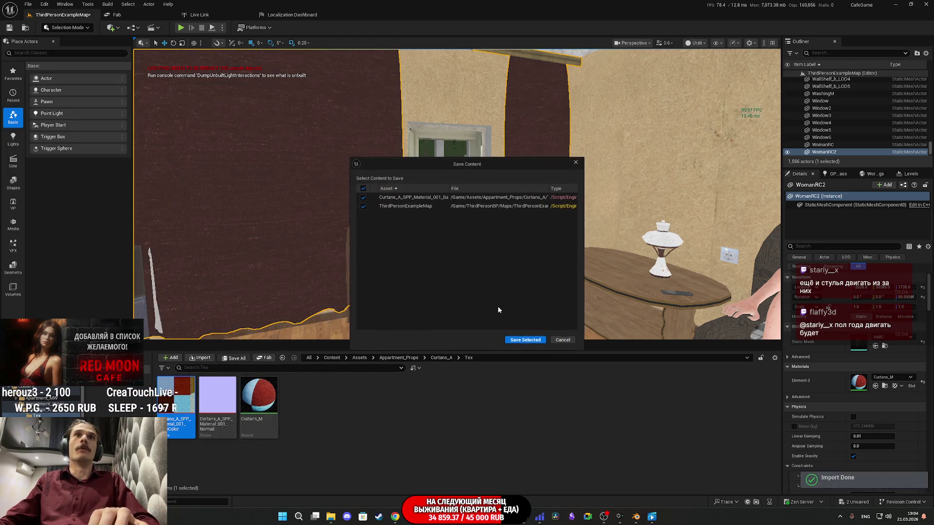
left_click(521, 340)
Fly around the TV cabinet and curtain, then select and orbit the nearby chair.
mouse_move(347, 166)
left_mouse_down()
mouse_move(214, 170)
mouse_move(369, 160)
mouse_move(311, 165)
mouse_move(297, 204)
mouse_move(302, 194)
mouse_move(350, 185)
mouse_move(323, 216)
left_mouse_up()
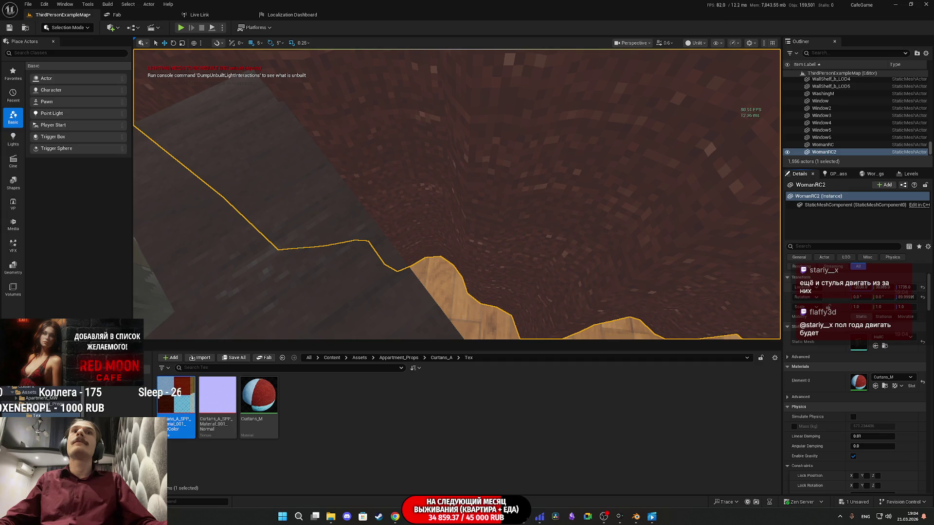
key("s")
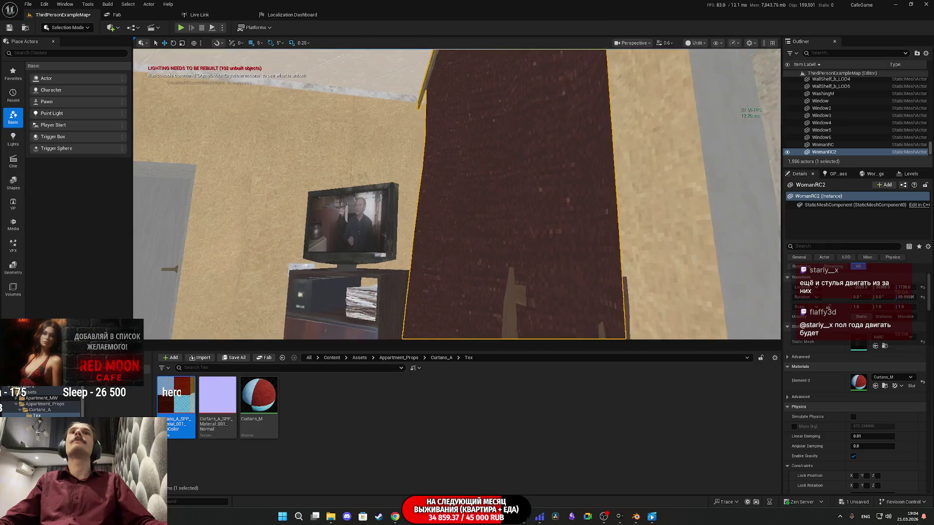
key("w")
key("s")
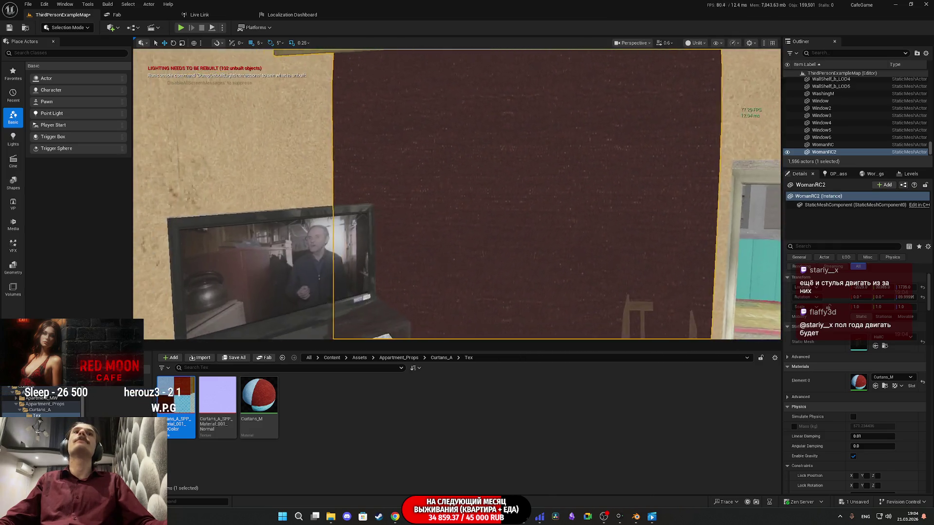
key("w")
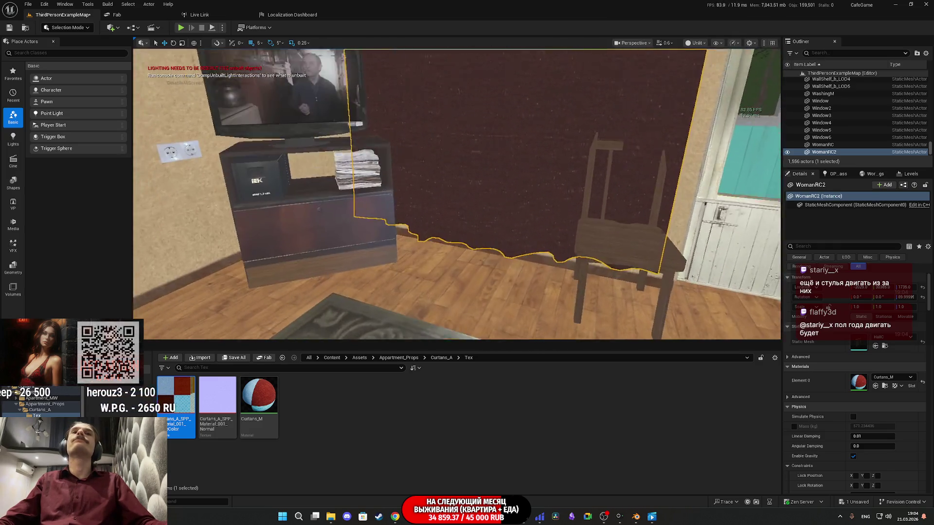
key("w")
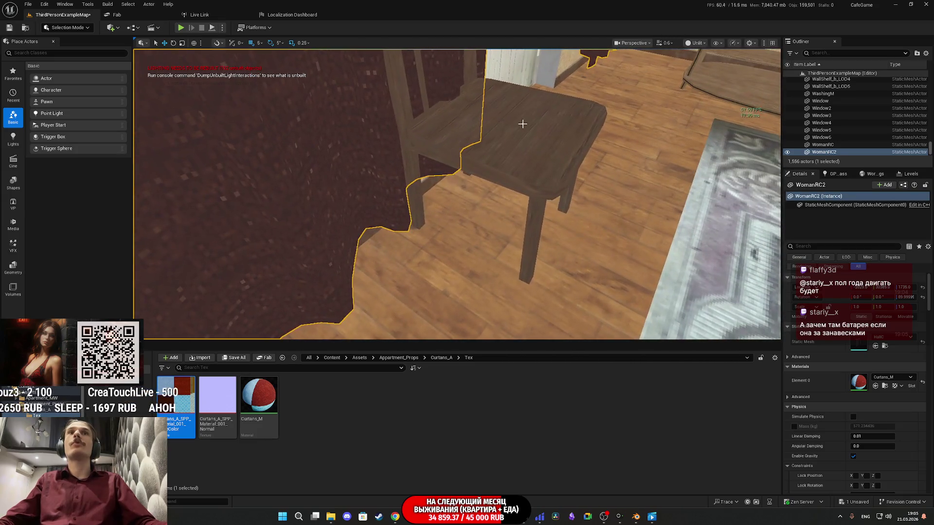
left_click(522, 124)
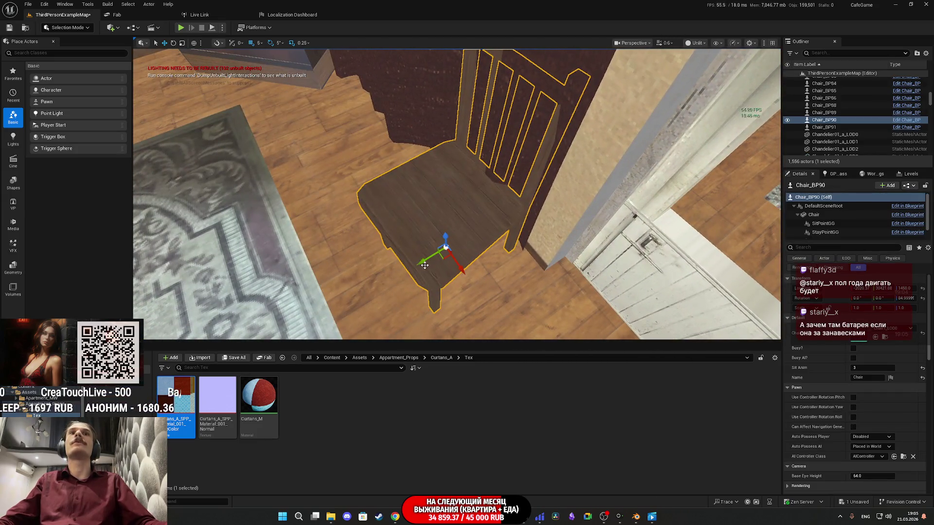
mouse_move(413, 281)
left_mouse_down()
mouse_move(340, 287)
mouse_move(341, 244)
mouse_move(341, 252)
mouse_move(398, 245)
mouse_move(588, 118)
left_mouse_up()
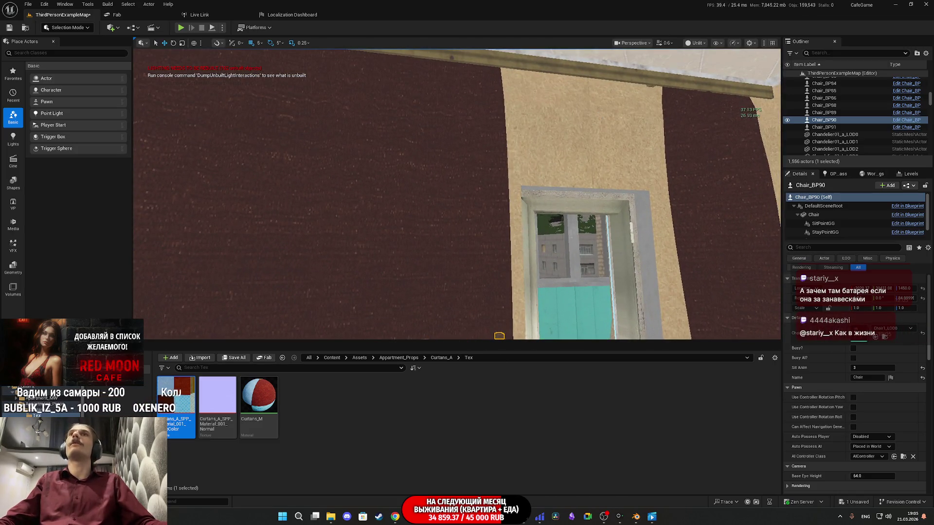
Switch the viewport to Lit, select WomanRC2, and open its HallC mesh in the editor.
left_click(697, 44)
left_click(709, 71)
scroll(663, 100, "down", 5)
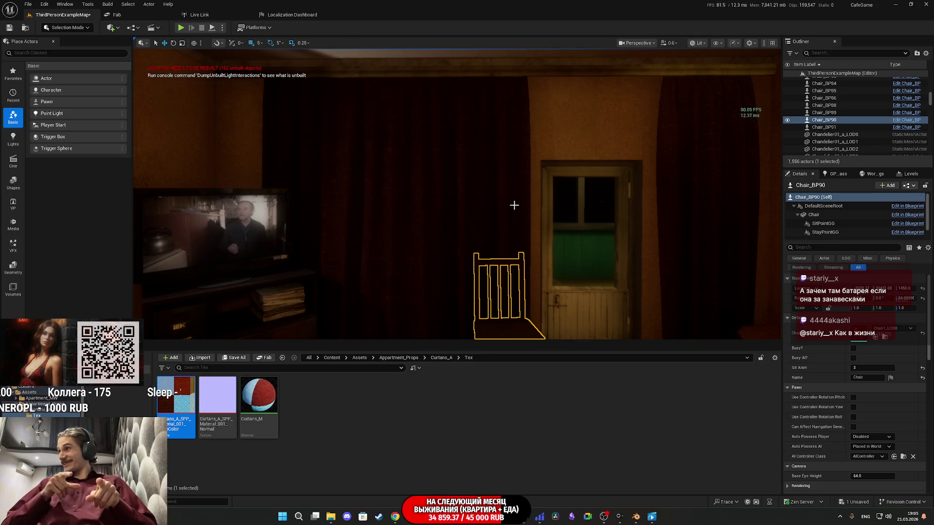
mouse_move(516, 203)
left_mouse_down()
mouse_move(404, 97)
mouse_move(394, 146)
mouse_move(408, 151)
mouse_move(385, 143)
mouse_move(428, 163)
mouse_move(464, 146)
mouse_move(462, 155)
mouse_move(517, 202)
left_mouse_up()
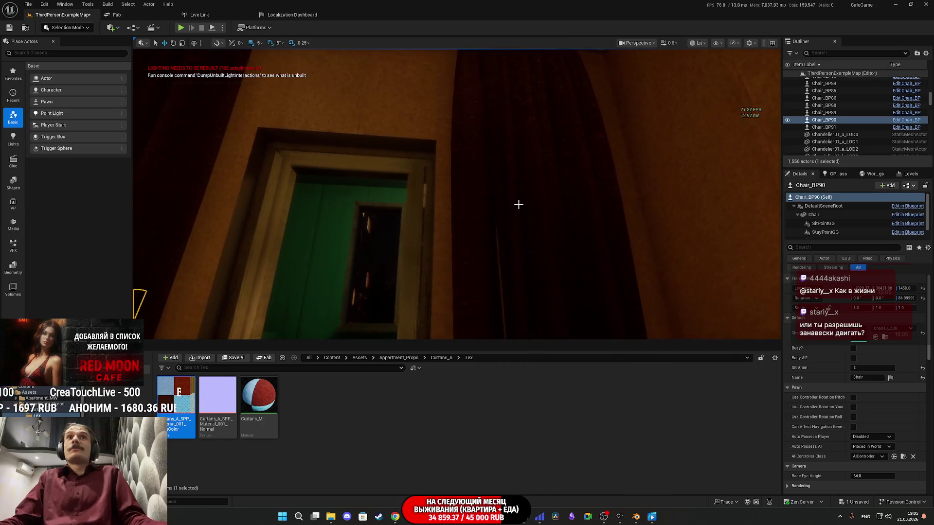
left_click(518, 203)
double_click(864, 342)
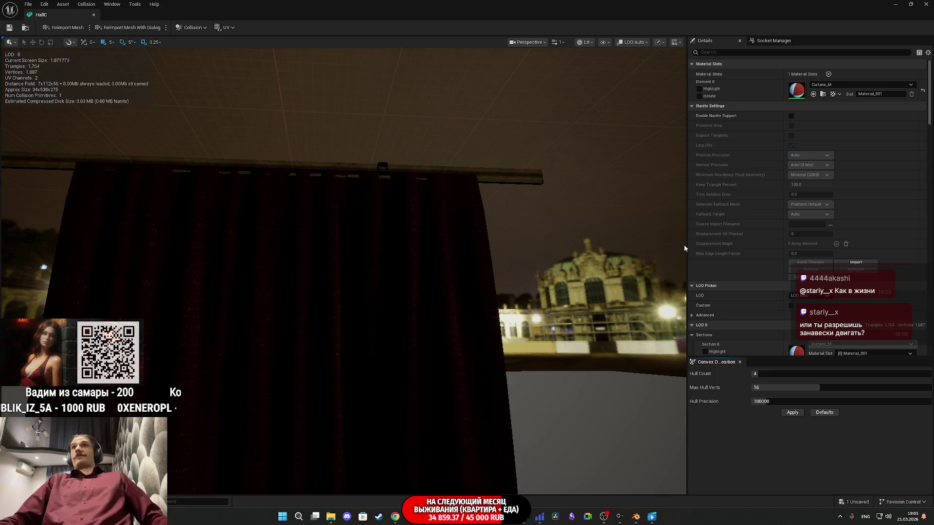
left_click(926, 3)
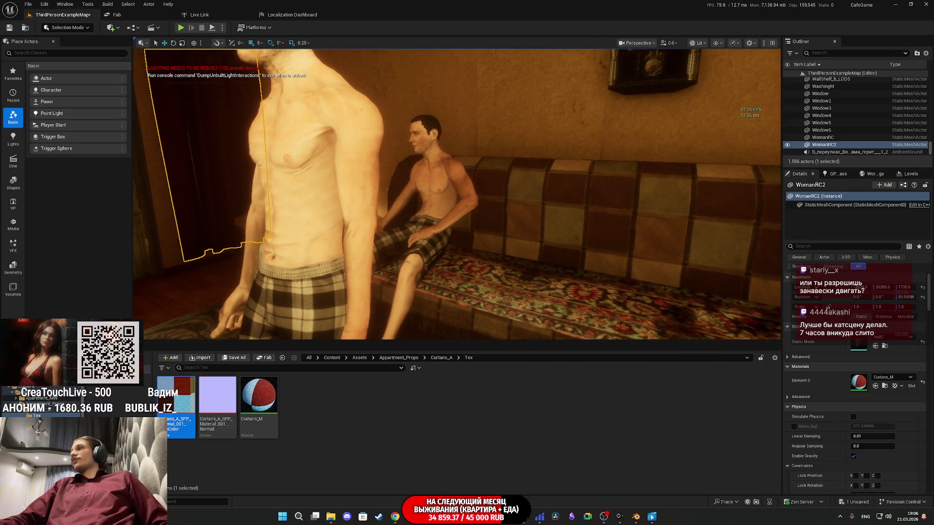
Duplicate the framed curtain and assign the GrannyC mesh from Curtans_A to the copy.
key("f")
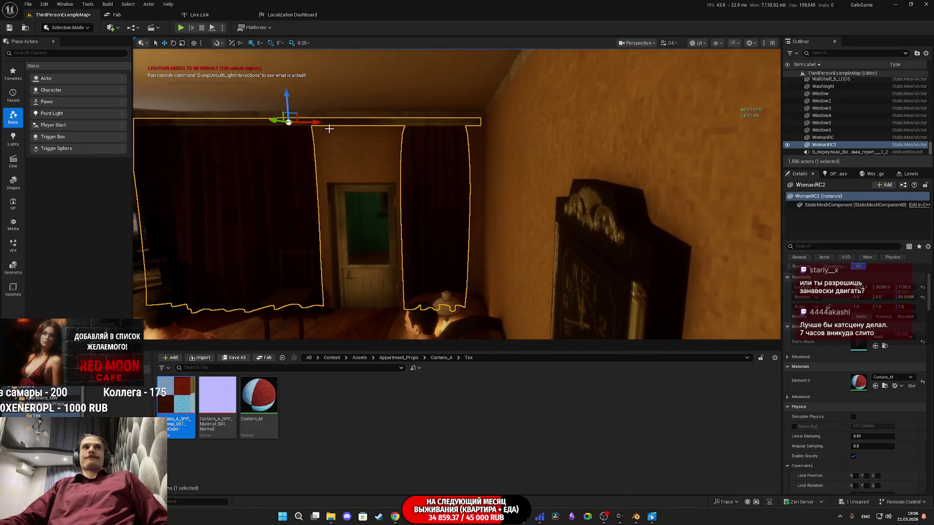
left_click_drag(317, 123, 527, 150)
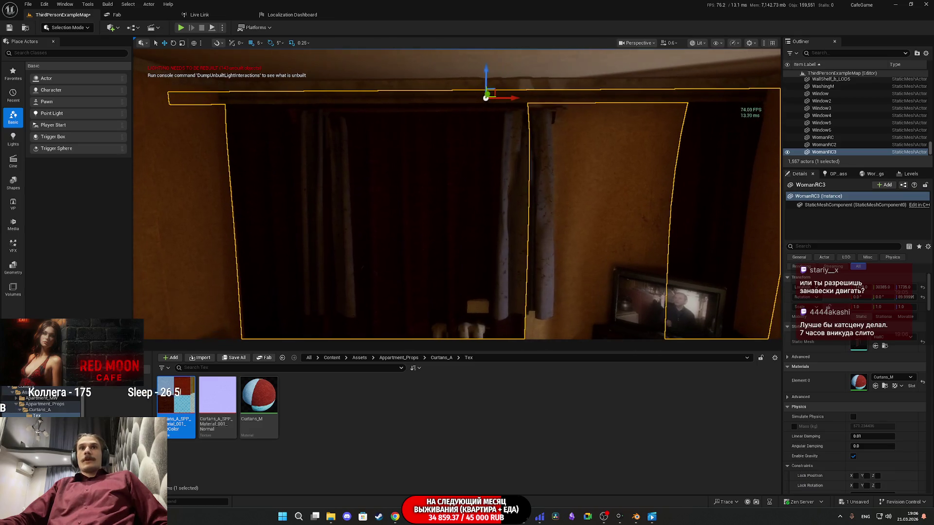
key("ctrl+z")
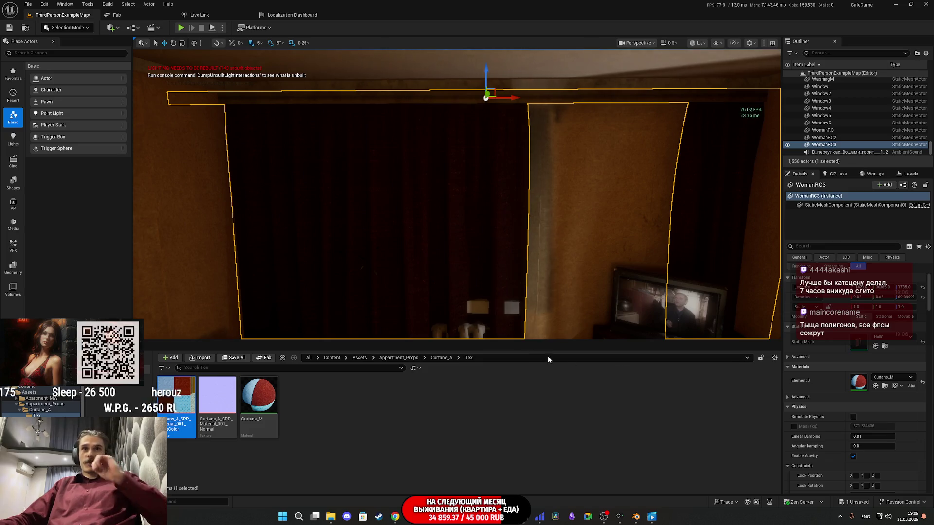
left_click(441, 357)
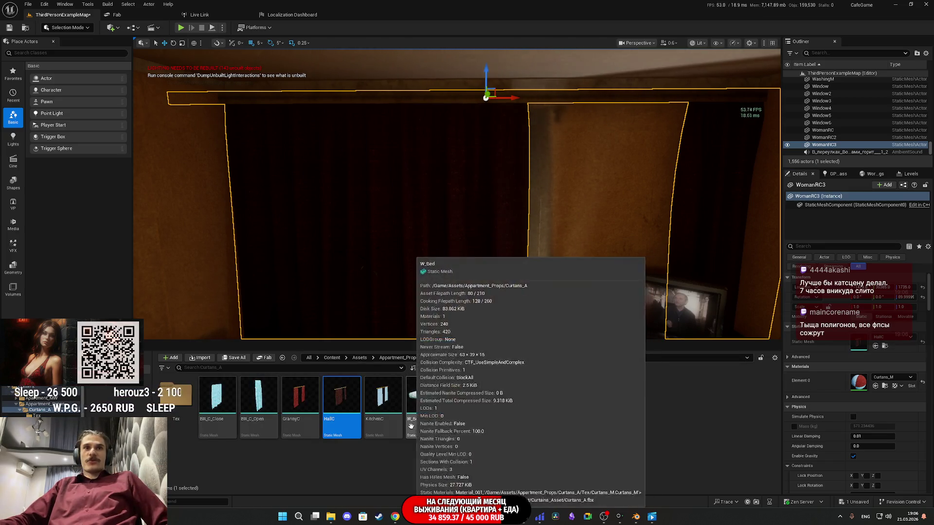
left_click(300, 397)
left_click(876, 345)
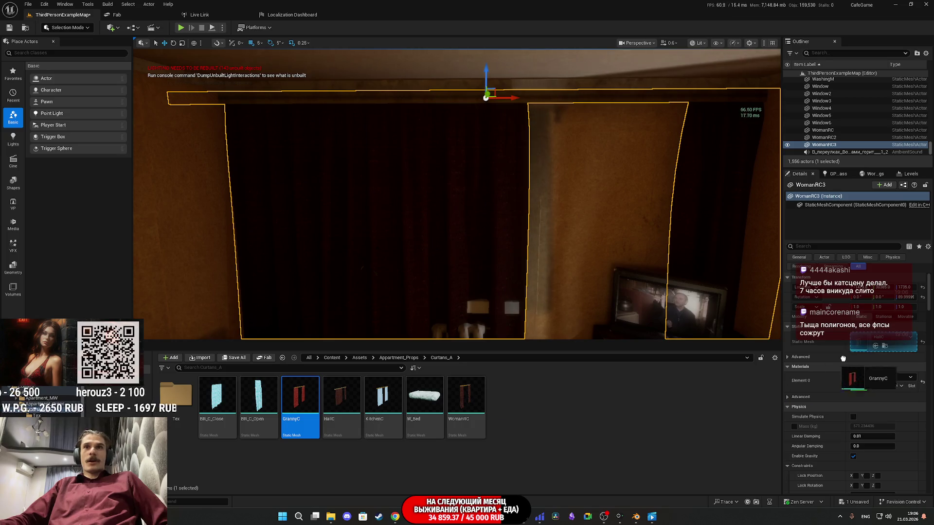
Slide WomanRC3 sideways along the rod until its red panels frame the bedroom window.
scroll(457, 195, "up", 5)
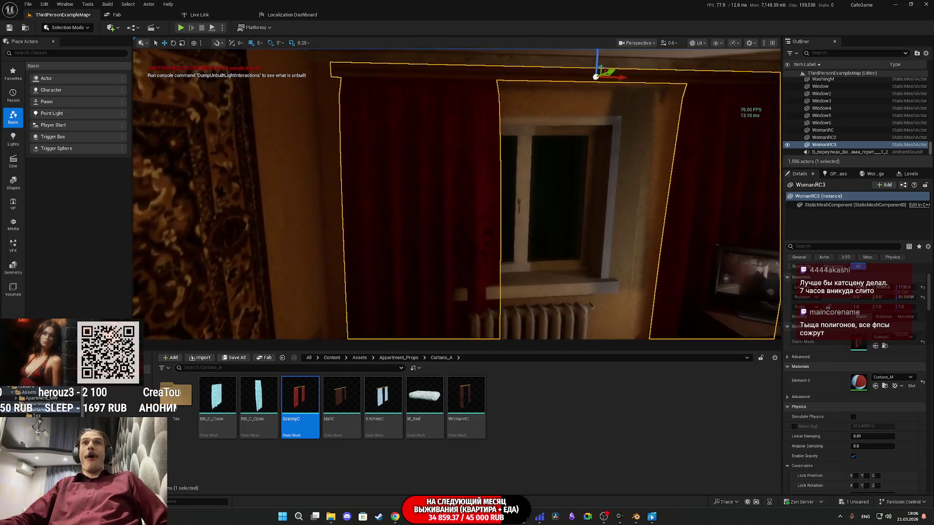
mouse_move(457, 194)
left_mouse_down()
mouse_move(482, 163)
mouse_move(624, 205)
left_mouse_up()
mouse_move(596, 129)
left_mouse_down()
mouse_move(597, 105)
mouse_move(567, 104)
mouse_move(428, 180)
mouse_move(389, 170)
mouse_move(377, 143)
mouse_move(341, 139)
mouse_move(341, 131)
mouse_move(531, 130)
left_mouse_up()
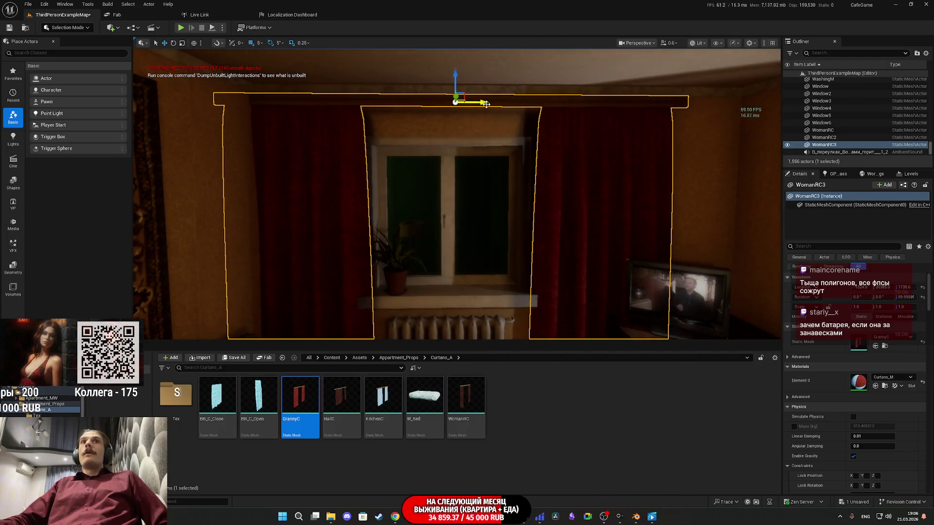
mouse_move(486, 104)
left_mouse_down()
mouse_move(552, 109)
mouse_move(528, 117)
left_mouse_up()
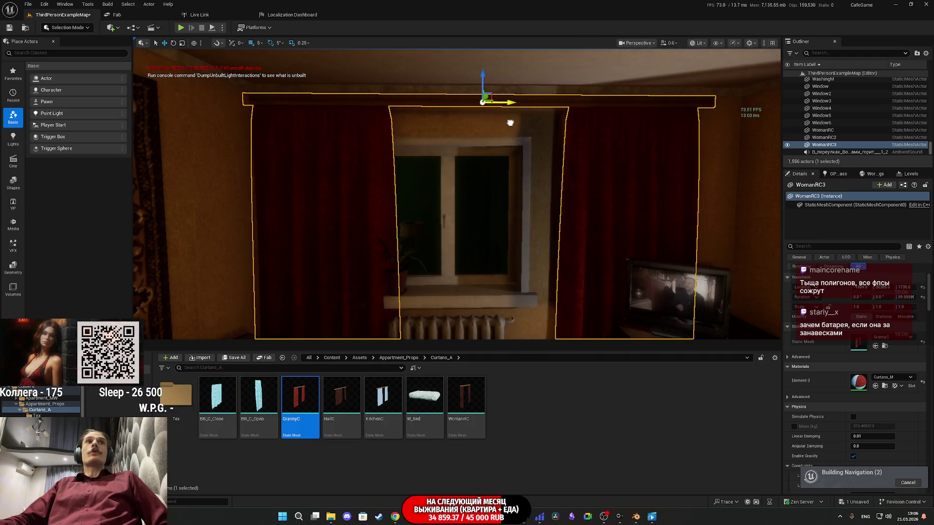
mouse_move(518, 121)
left_mouse_down()
mouse_move(382, 53)
mouse_move(492, 60)
mouse_move(456, 121)
mouse_move(467, 116)
mouse_move(423, 114)
mouse_move(448, 113)
mouse_move(446, 104)
mouse_move(434, 116)
mouse_move(446, 142)
mouse_move(413, 63)
mouse_move(597, 226)
left_mouse_up()
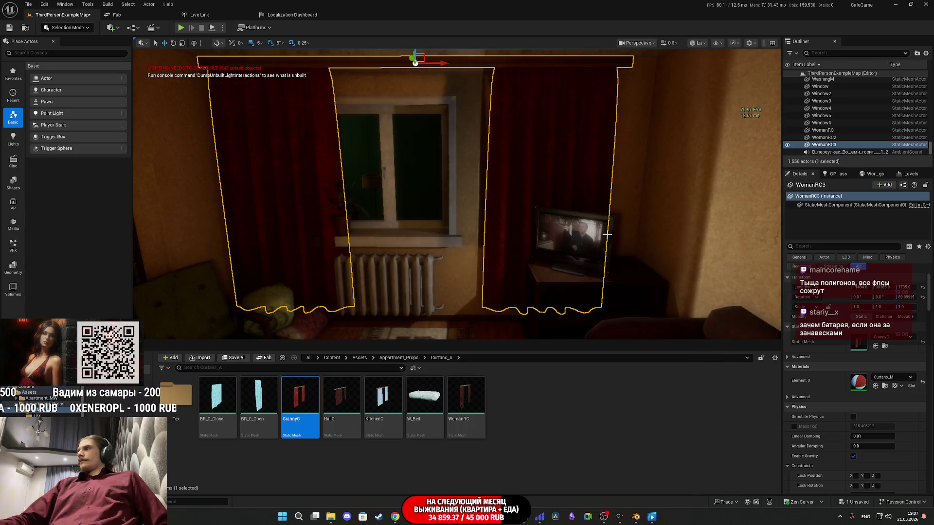
mouse_move(592, 222)
left_mouse_down()
mouse_move(579, 209)
mouse_move(576, 107)
mouse_move(501, 107)
mouse_move(579, 107)
mouse_move(578, 136)
left_mouse_up()
key("a")
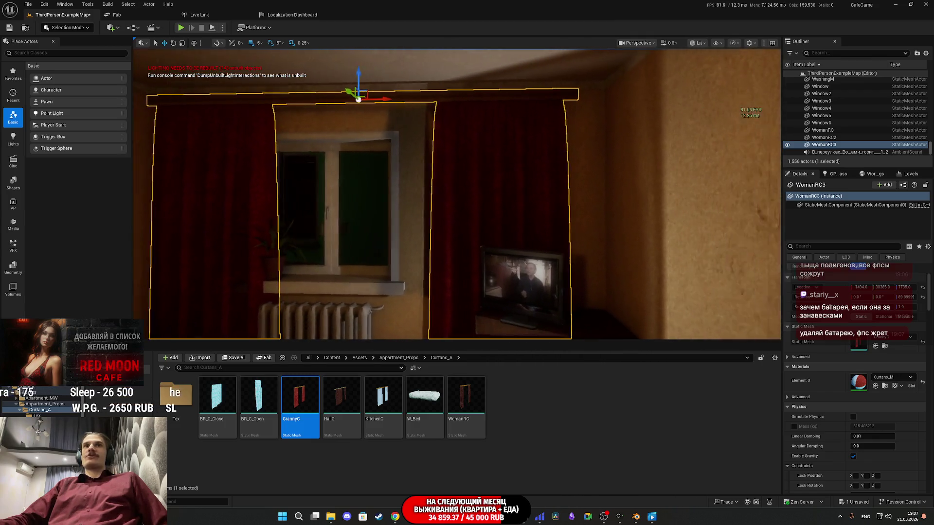
left_click_drag(513, 85, 486, 111)
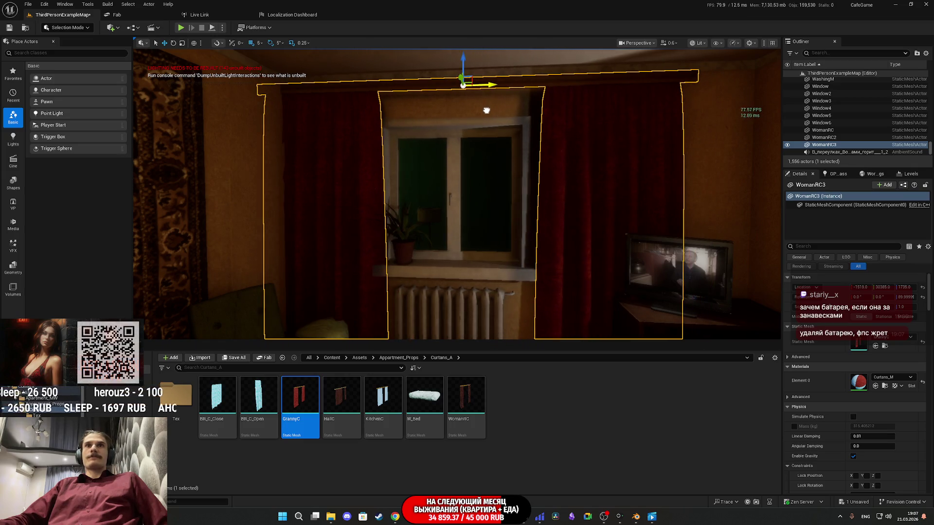
scroll(486, 108, "up", 3)
scroll(515, 107, "up", 3)
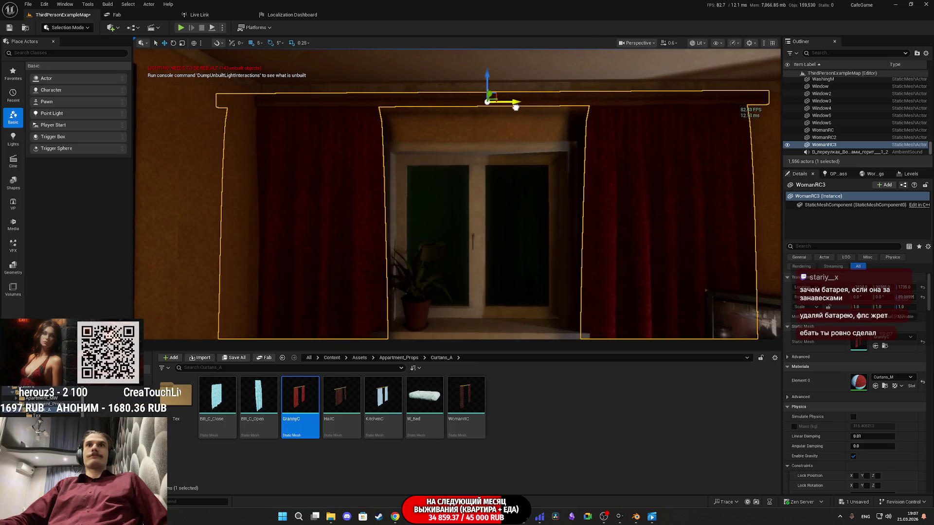
scroll(515, 107, "up", 5)
scroll(457, 194, "down", 8)
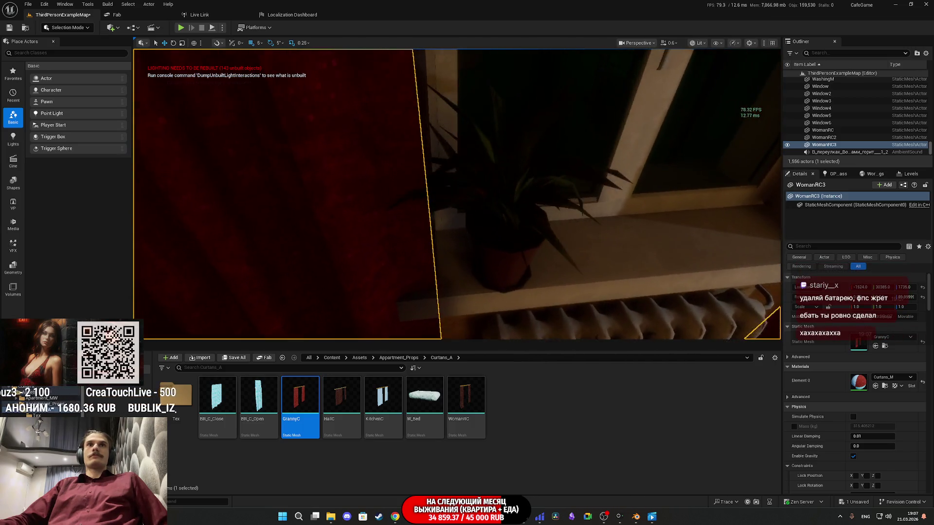
scroll(534, 146, "up", 5)
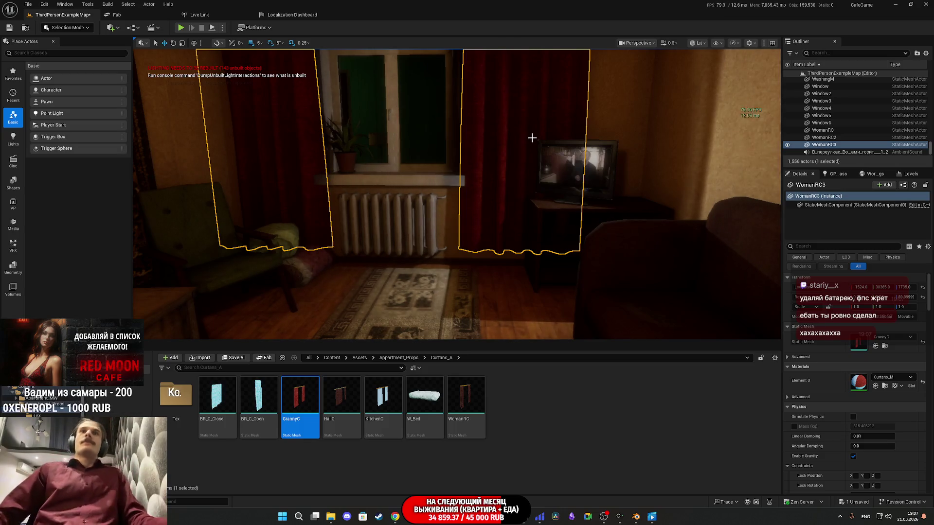
scroll(531, 140, "up", 5)
mouse_move(532, 140)
left_mouse_down()
mouse_move(532, 119)
mouse_move(559, 106)
mouse_move(531, 153)
left_mouse_up()
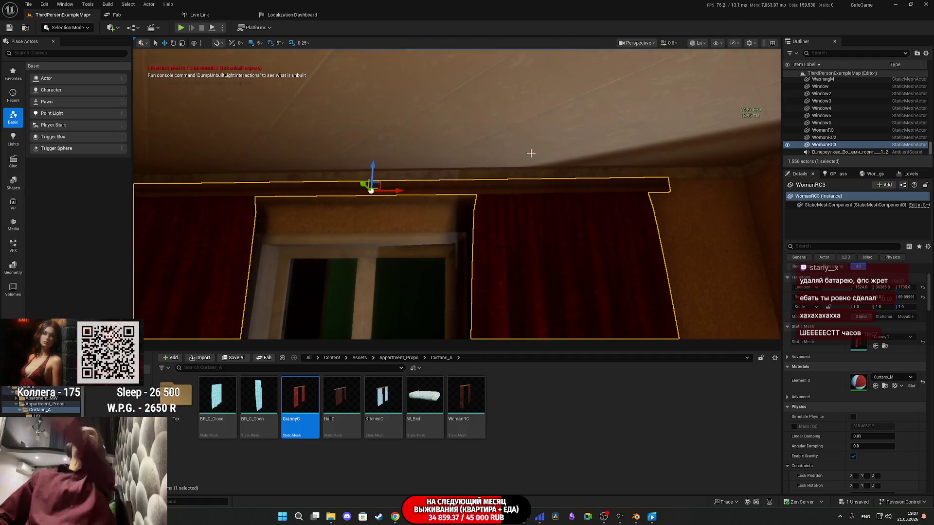
mouse_move(540, 191)
left_mouse_down()
mouse_move(516, 192)
mouse_move(535, 190)
mouse_move(511, 194)
mouse_move(517, 200)
mouse_move(467, 192)
mouse_move(559, 194)
mouse_move(521, 197)
mouse_move(553, 188)
left_mouse_up()
key("Escape")
left_click(553, 188)
Duplicate WomanRC3 along X and give the copy the green KitchenC mesh.
mouse_move(334, 145)
left_mouse_down()
mouse_move(384, 146)
mouse_move(334, 145)
left_mouse_up()
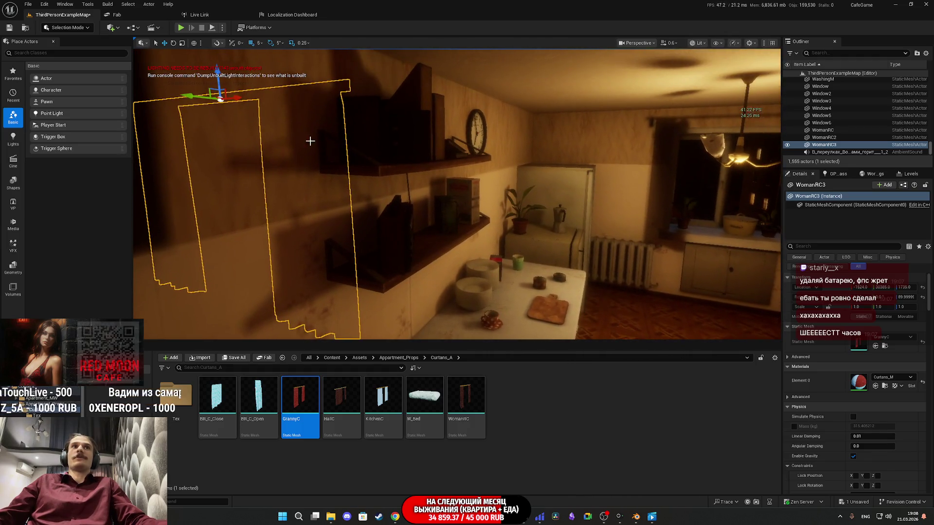
left_click_drag(236, 97, 608, 61)
mouse_move(383, 397)
left_mouse_down()
mouse_move(788, 370)
mouse_move(856, 353)
mouse_move(858, 343)
left_mouse_up()
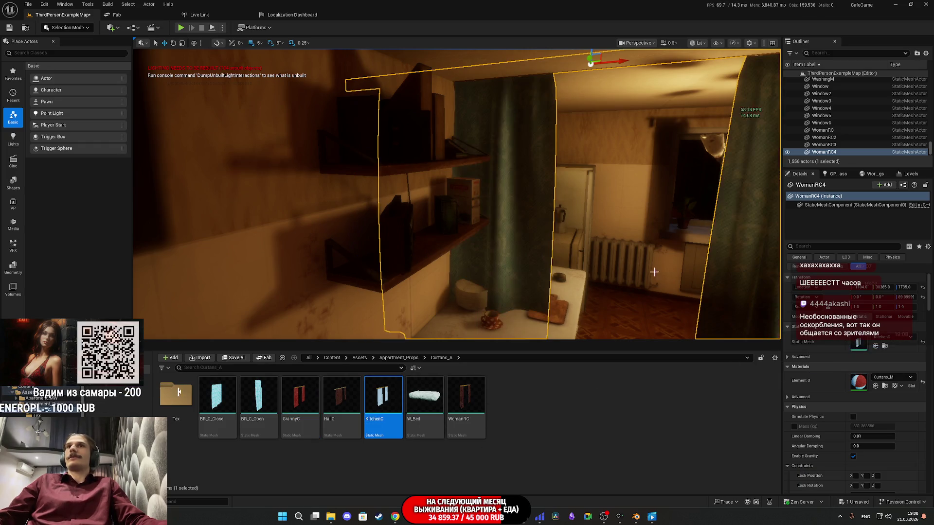
key("f")
Move the new curtain along Y to the kitchen window.
mouse_move(439, 123)
left_mouse_down()
mouse_move(528, 179)
mouse_move(501, 146)
mouse_move(428, 151)
mouse_move(357, 124)
mouse_move(591, 128)
mouse_move(493, 125)
mouse_move(357, 156)
left_mouse_up()
scroll(383, 136, "up", 2)
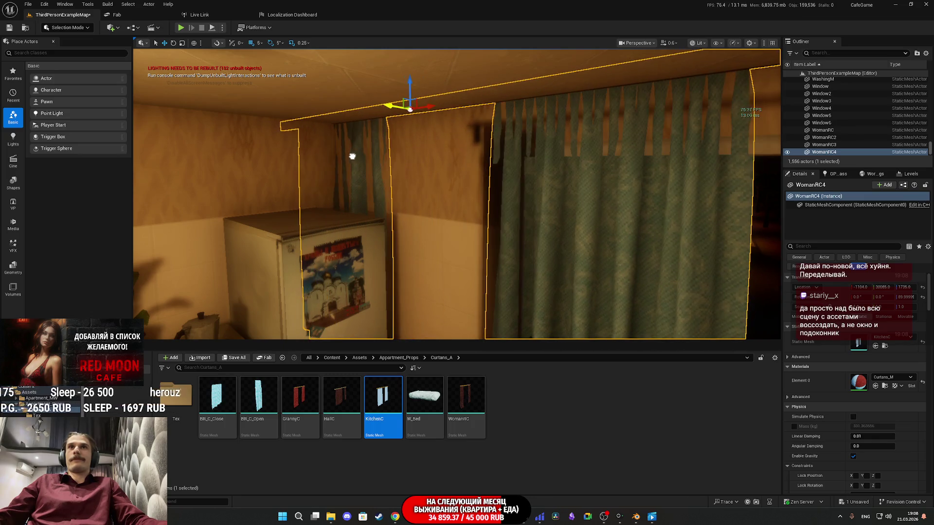
scroll(371, 162, "up", 3)
scroll(377, 146, "up", 5)
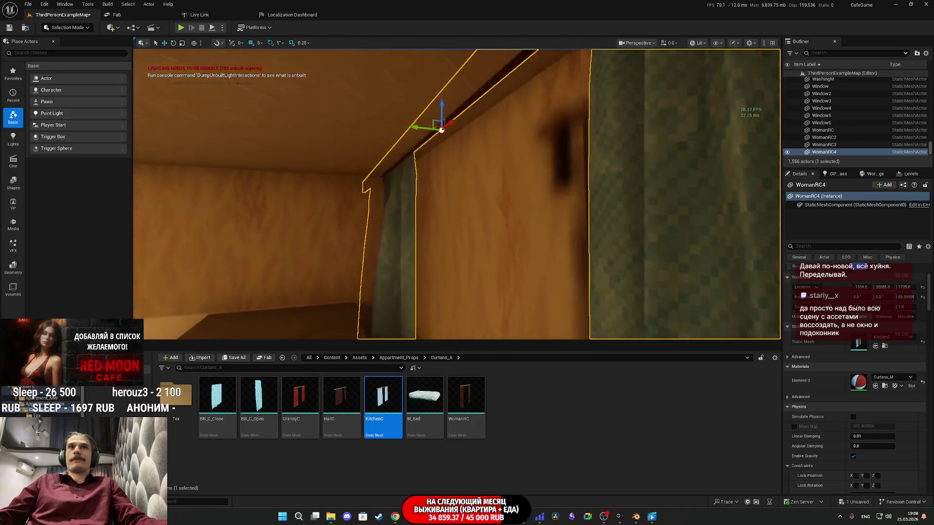
Inspect the curtain from the front and slide it along X to -979.
left_click_drag(498, 141, 498, 141)
left_click_drag(561, 110, 560, 110)
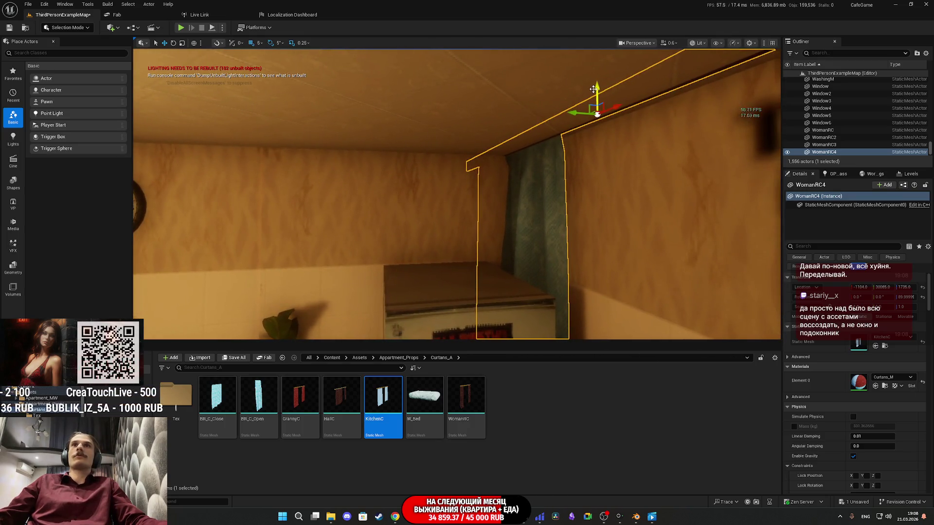
left_click_drag(599, 138, 600, 138)
left_click_drag(434, 100, 608, 100)
left_click_drag(601, 139, 609, 157)
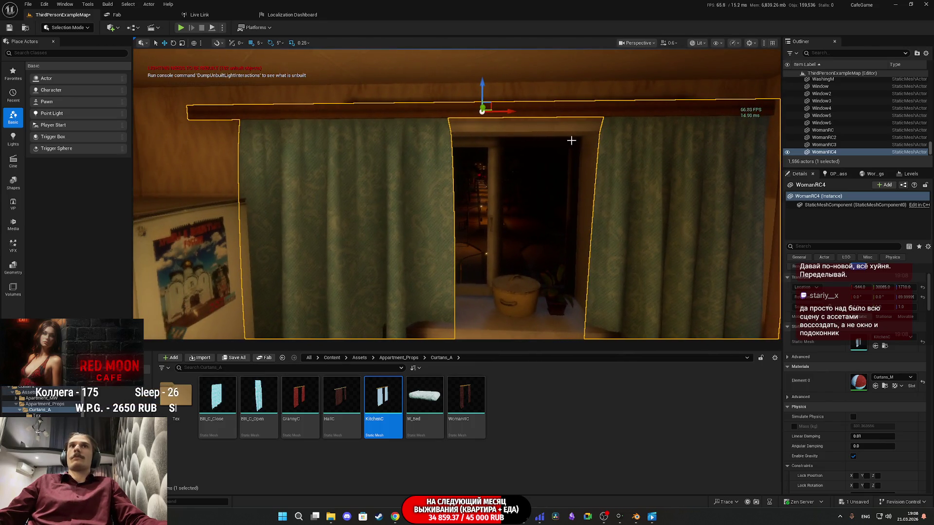
mouse_move(511, 114)
left_mouse_down()
mouse_move(547, 130)
mouse_move(524, 115)
mouse_move(529, 130)
left_mouse_up()
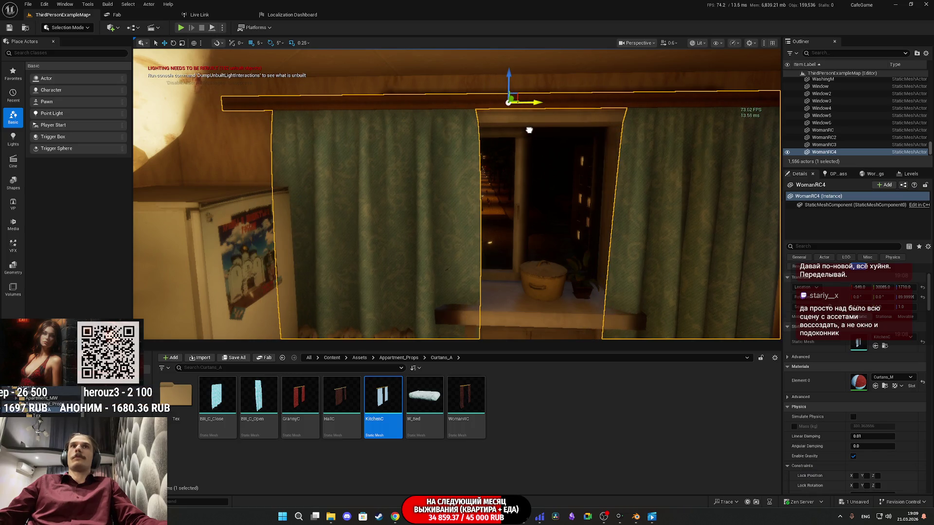
mouse_move(529, 130)
left_mouse_down()
mouse_move(506, 72)
mouse_move(545, 56)
mouse_move(535, 63)
left_mouse_up()
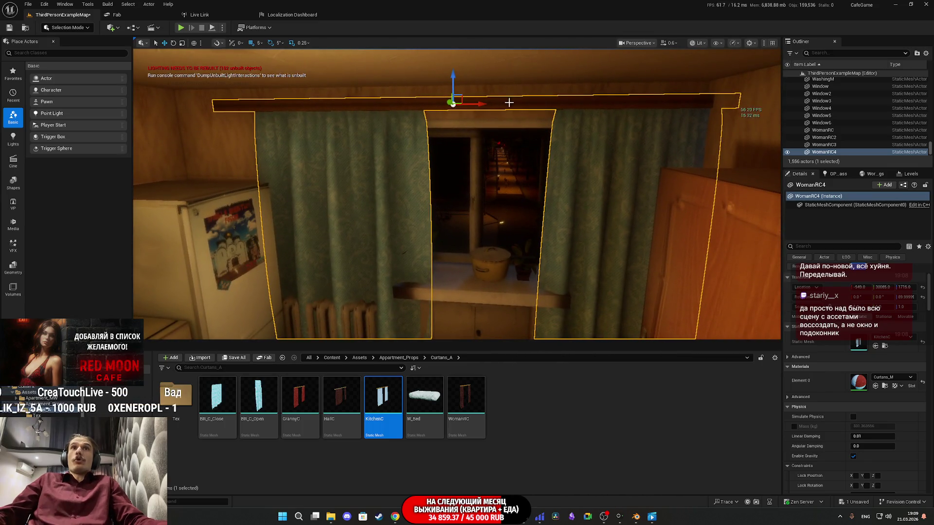
mouse_move(482, 105)
left_mouse_down()
mouse_move(442, 117)
mouse_move(419, 102)
left_mouse_up()
left_click_drag(225, 137, 232, 139)
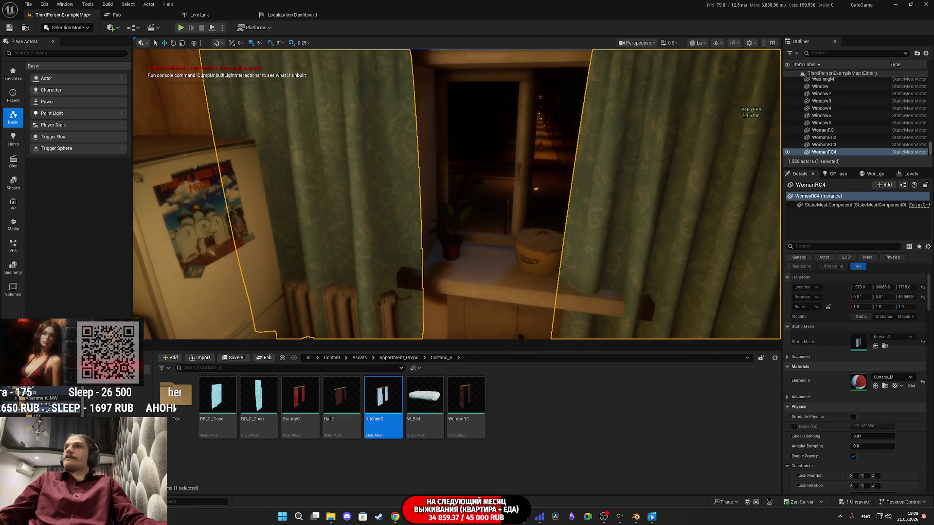
Fly to the radiator under the kitchen window, select it and delete it.
key("f")
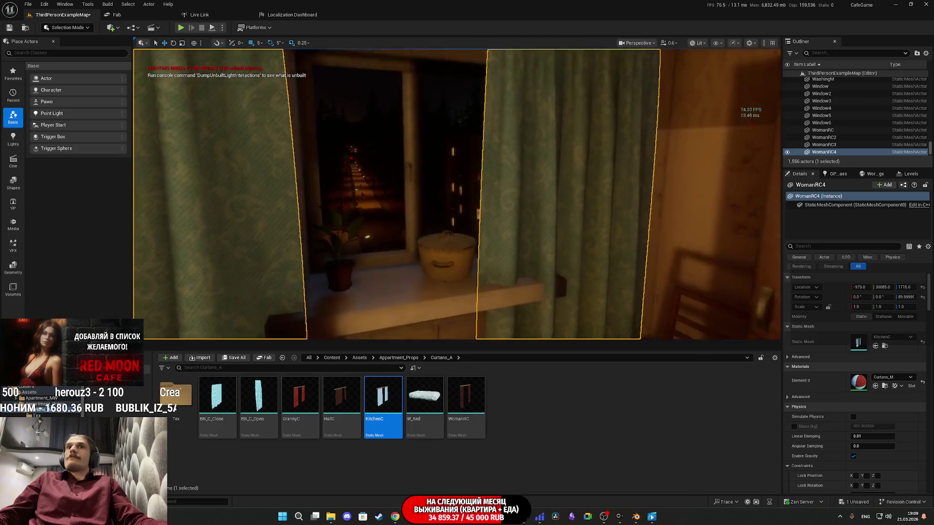
key("w")
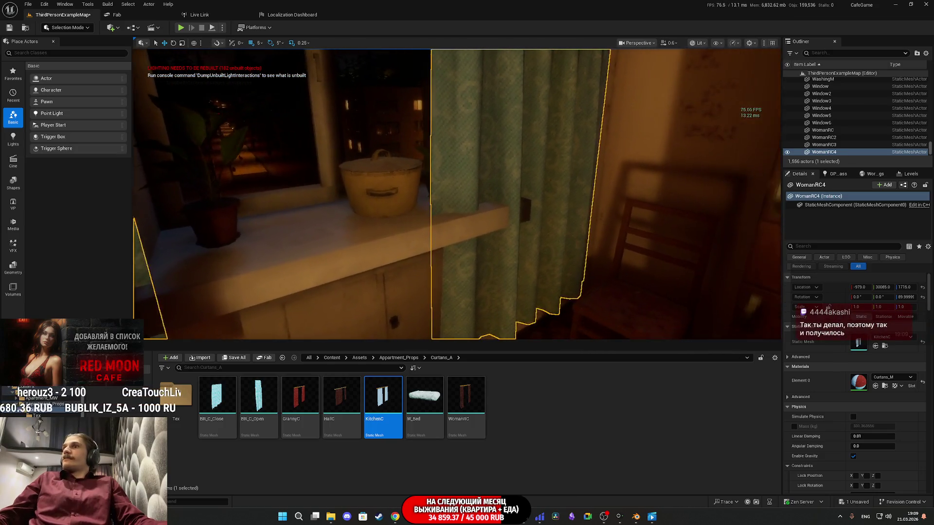
key("d")
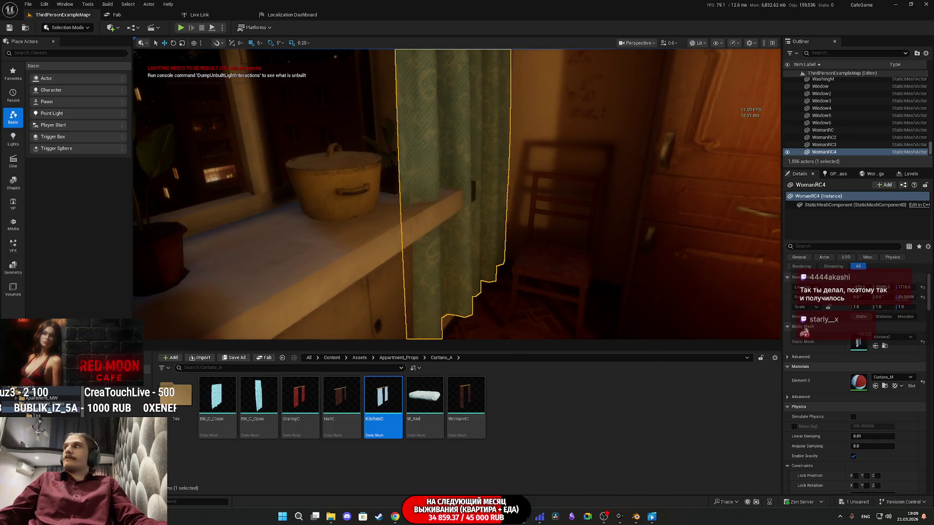
key("q")
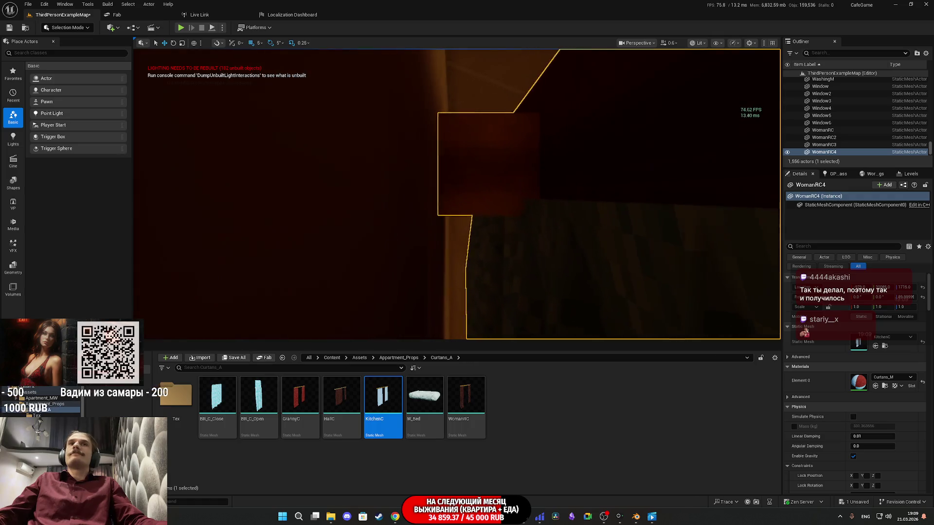
key("s")
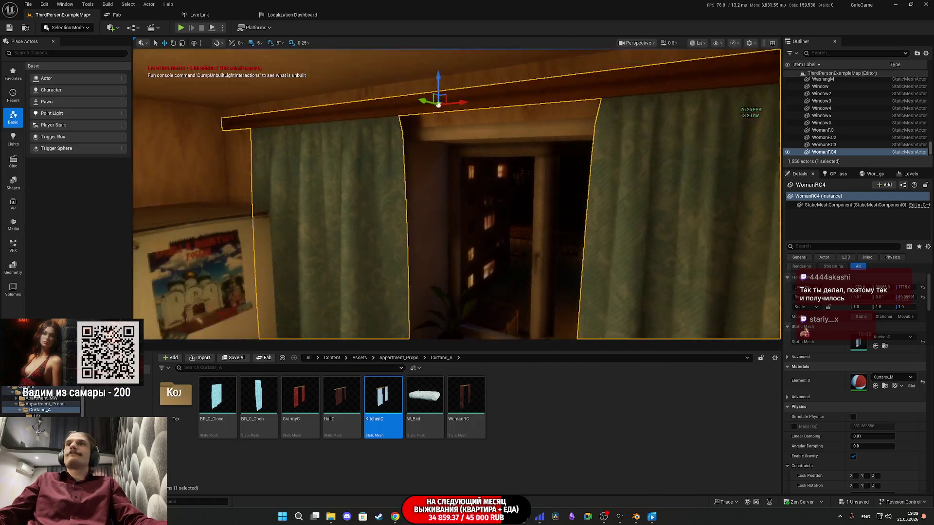
key("a")
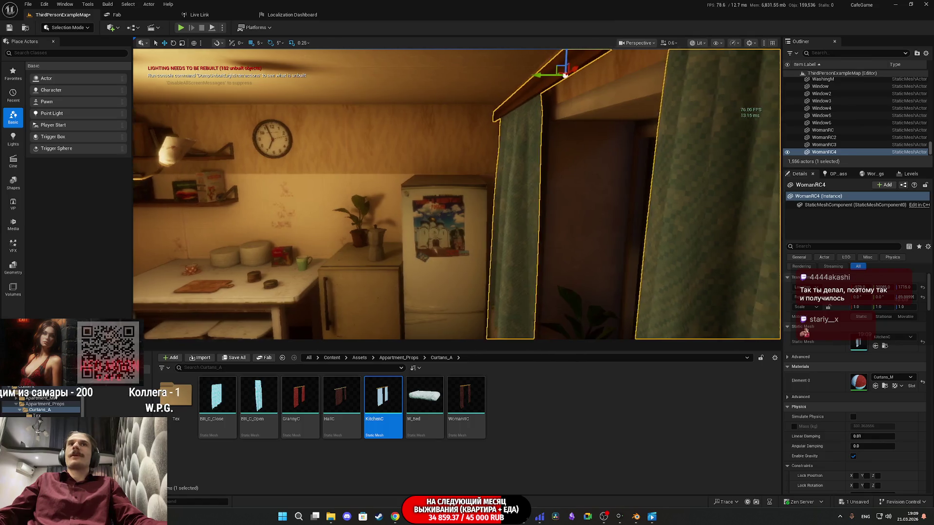
key("w")
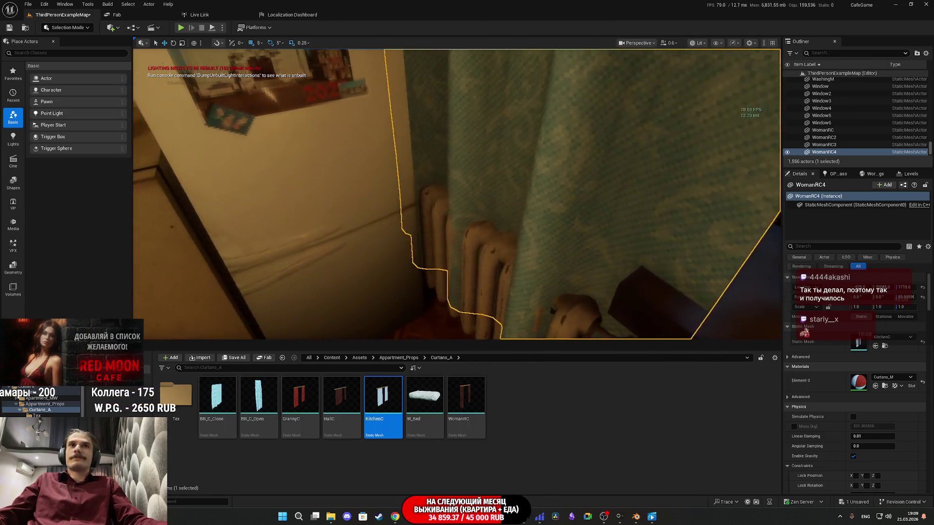
key("w")
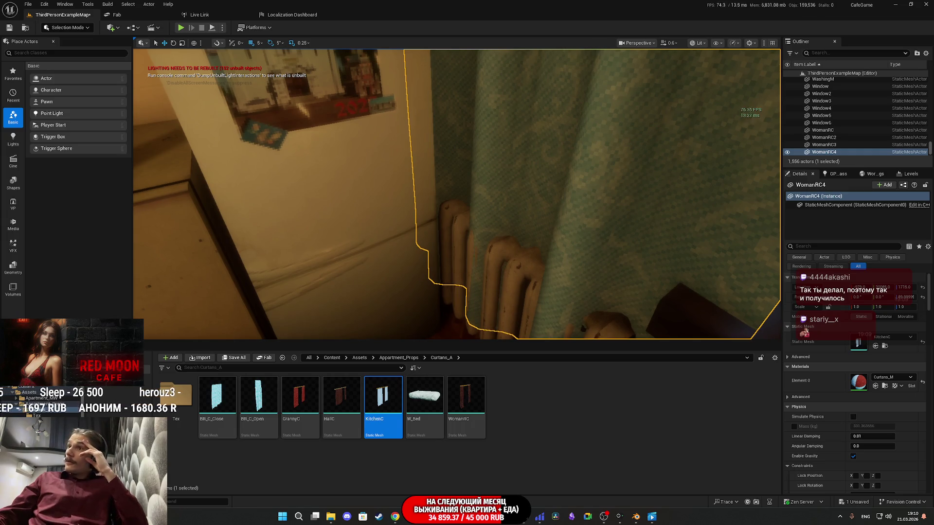
key("w")
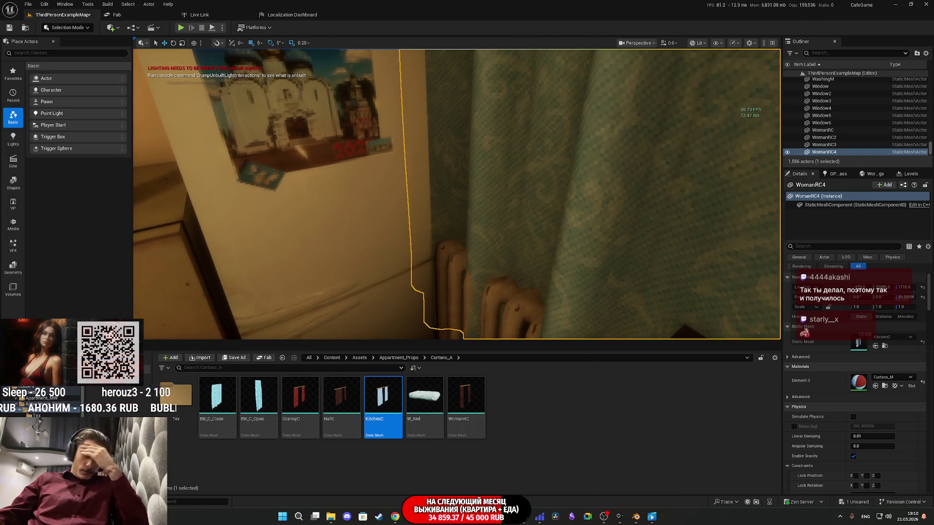
key("d")
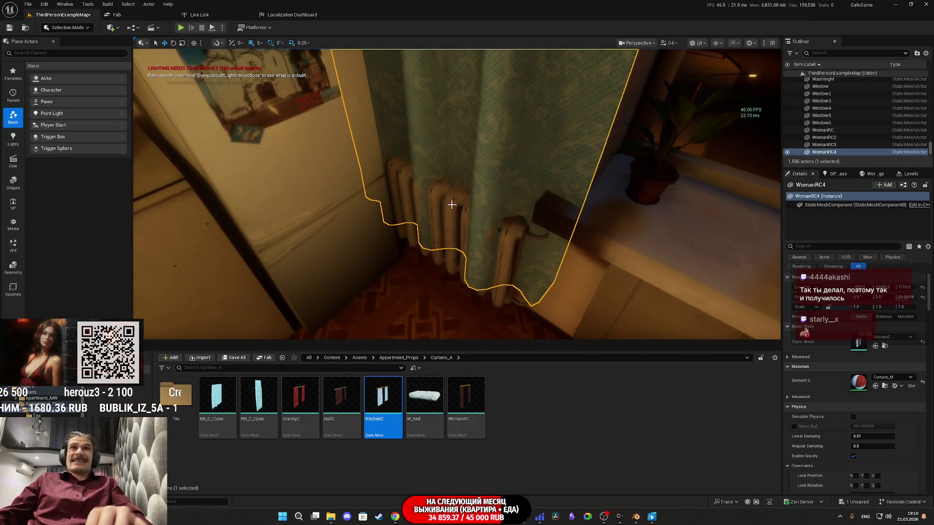
left_click(452, 204)
key("Delete")
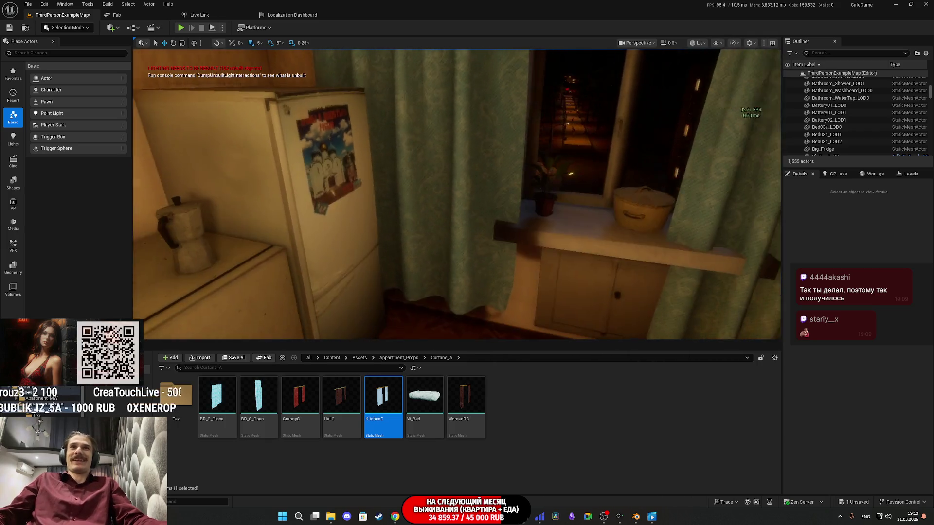
Reselect the green WomanRC4 curtain and look down at the windowsill between its panels.
key("s")
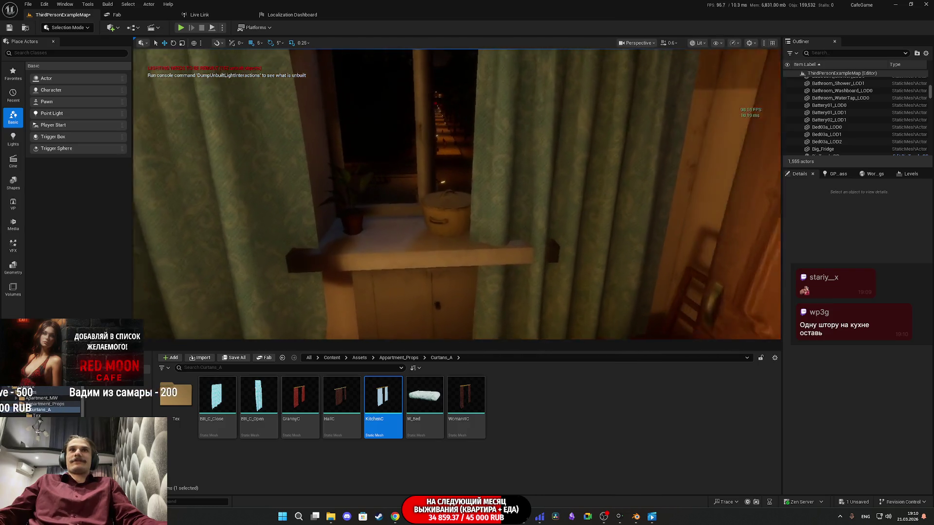
key("e")
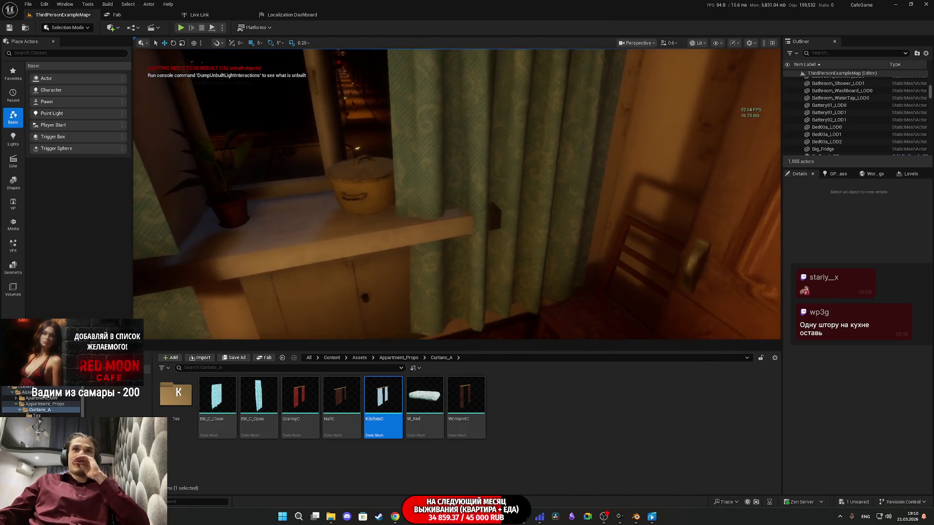
key("a")
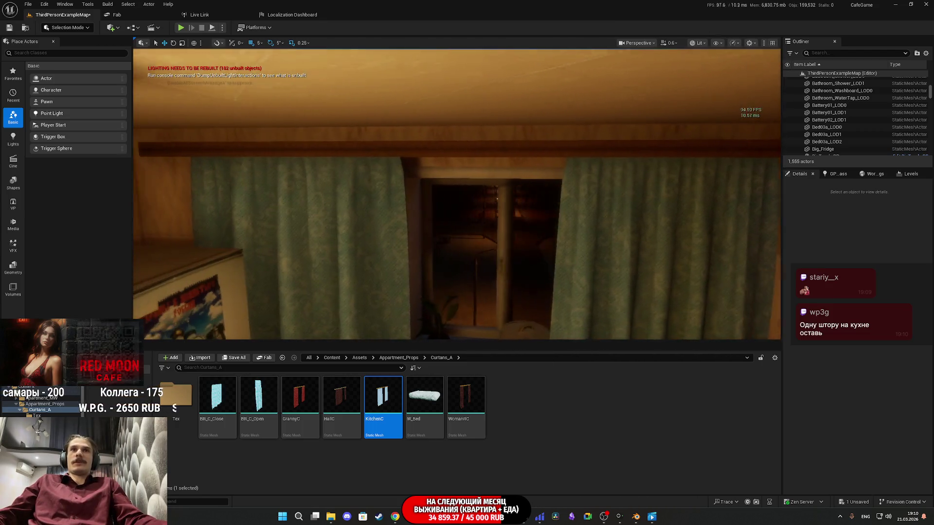
key("w")
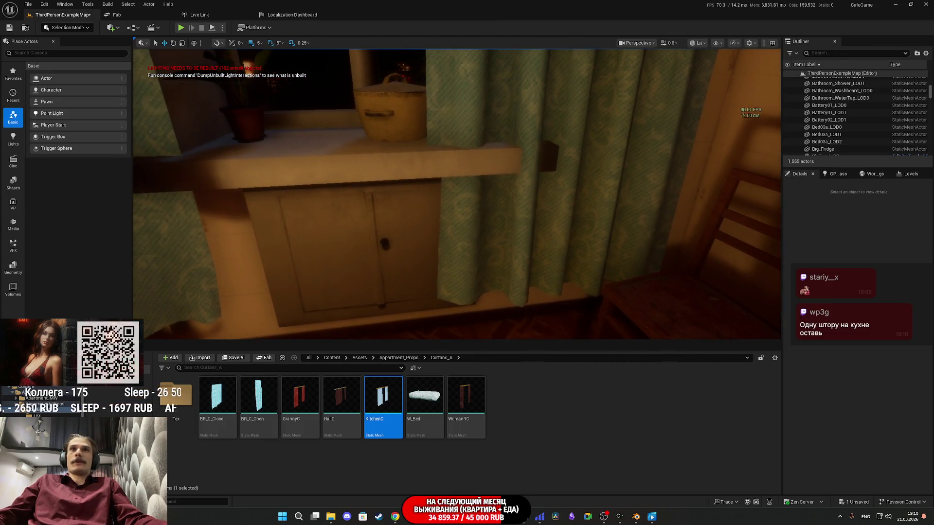
left_click(301, 195)
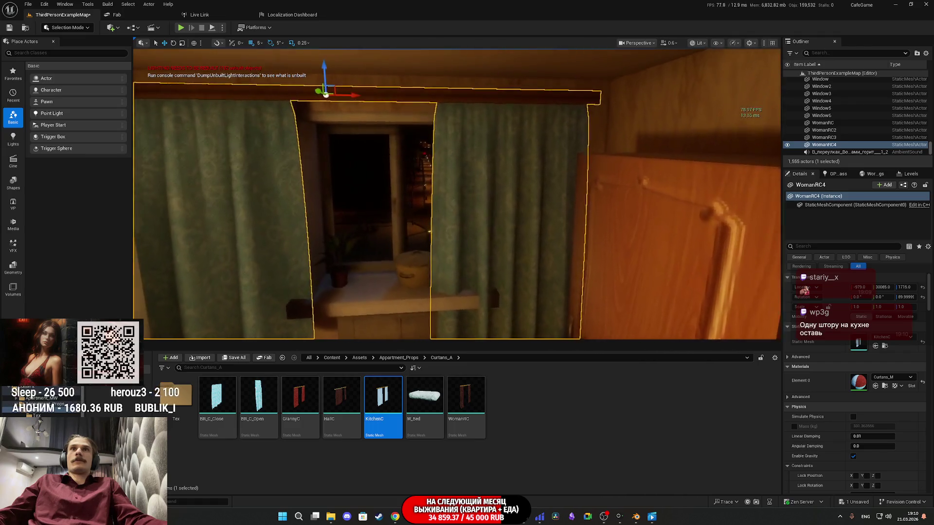
key("w")
key("d")
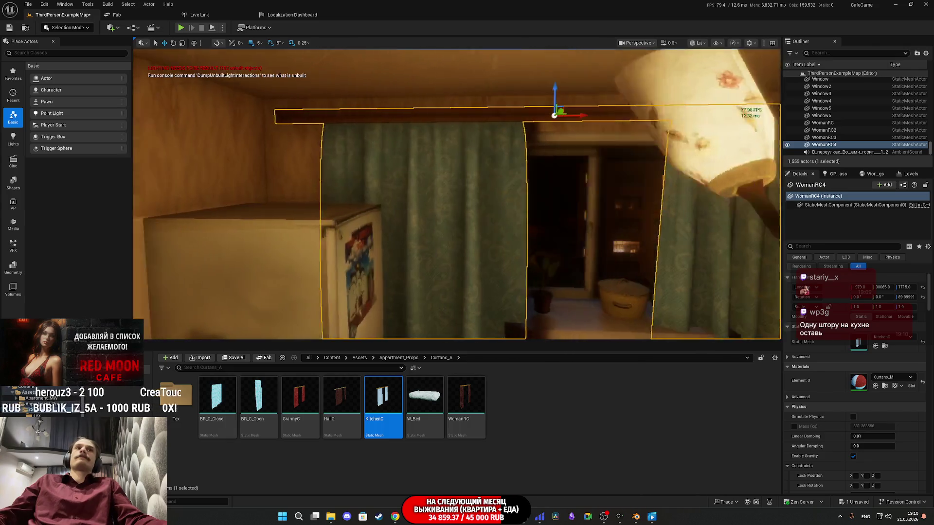
key("d")
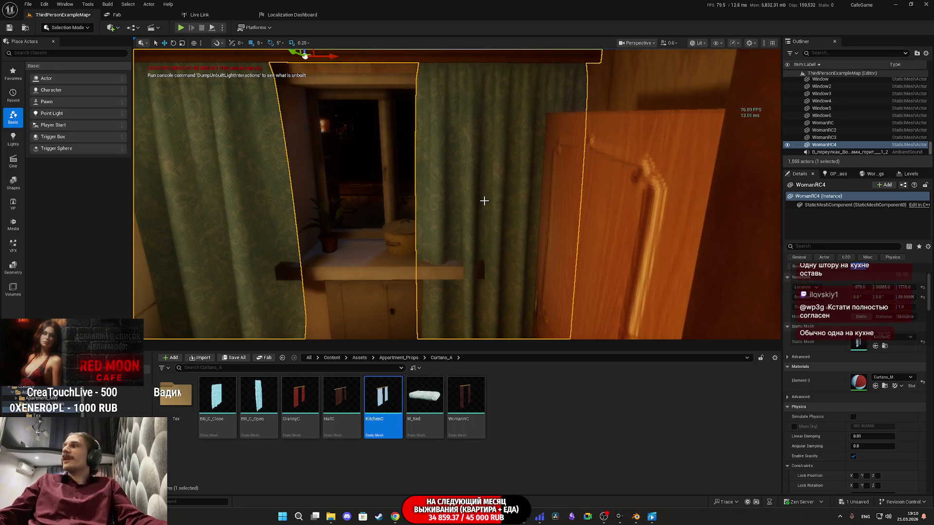
key("a")
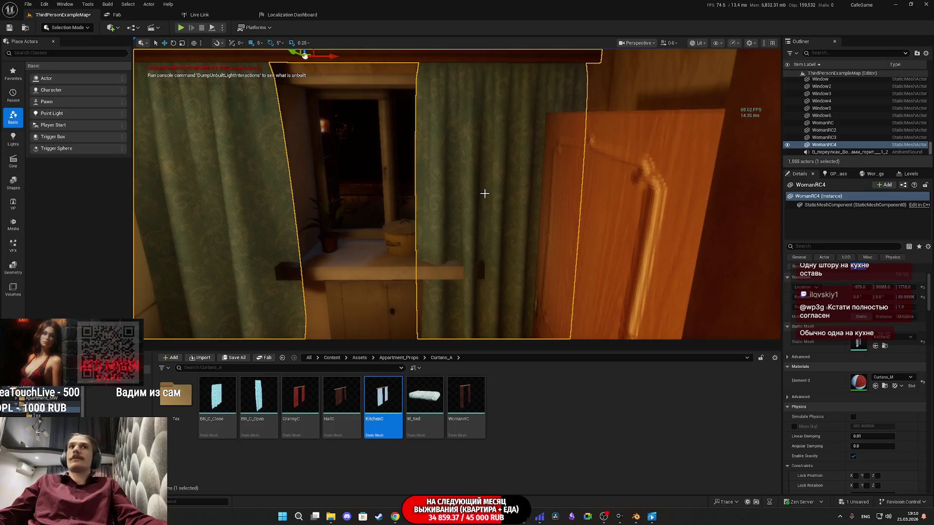
mouse_move(480, 191)
left_mouse_down()
mouse_move(481, 170)
mouse_move(480, 191)
left_mouse_up()
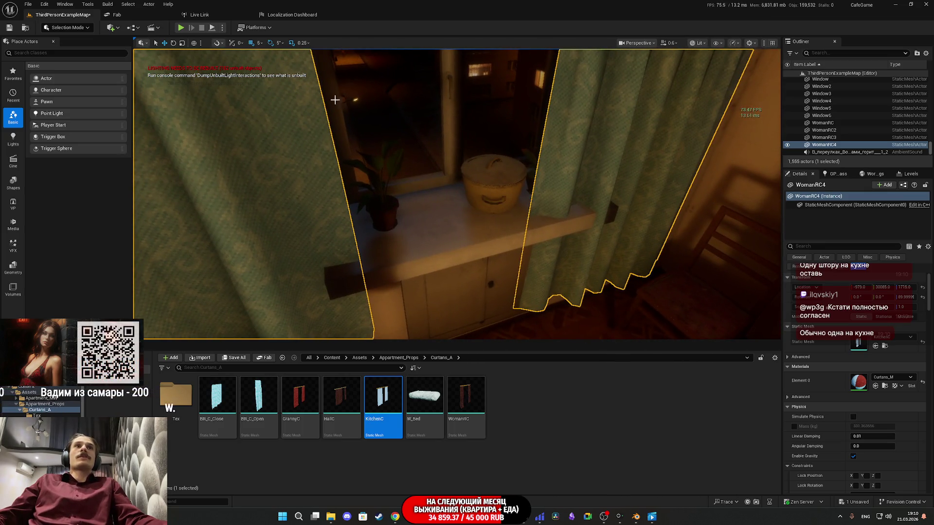
Switch to Modeling Mode and start Lattice Deform on the teal WomanRC4 kitchen curtain.
left_click(82, 28)
left_click(73, 70)
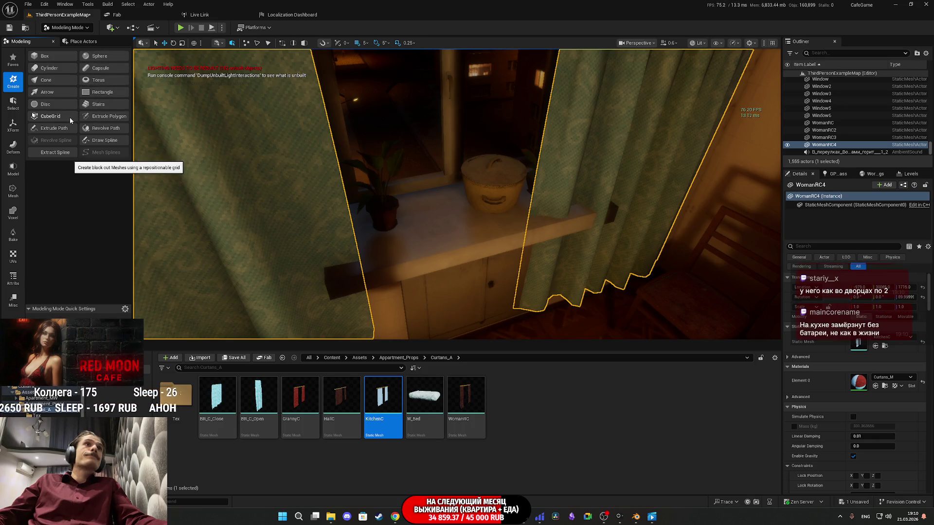
left_click(18, 190)
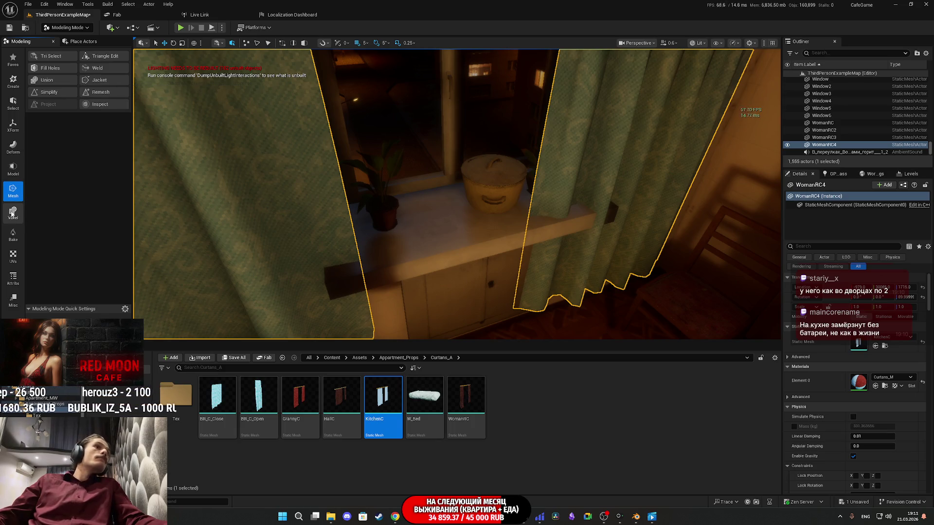
left_click(15, 171)
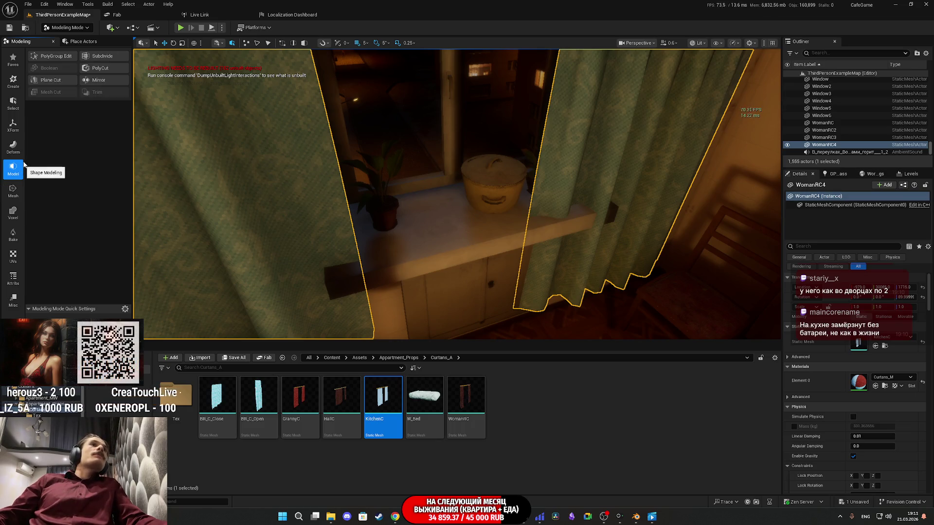
left_click(18, 146)
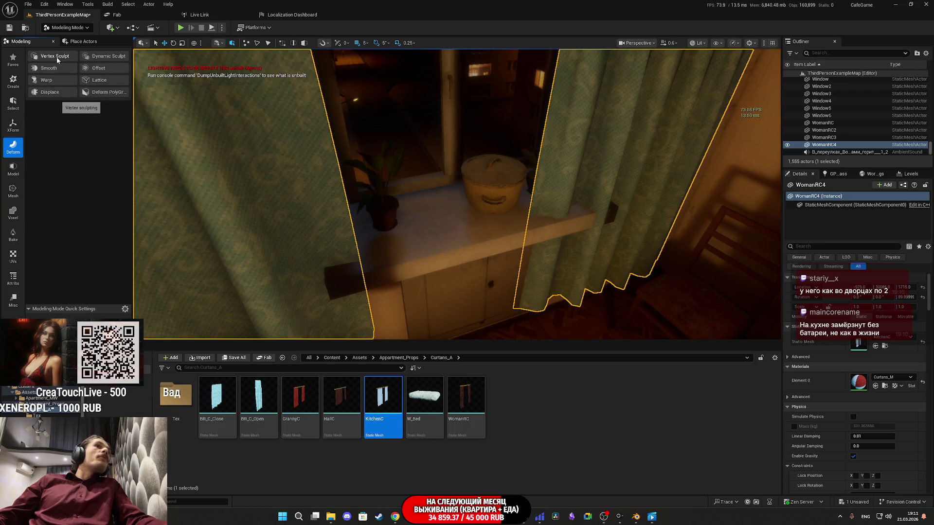
left_click(115, 81)
Select several lattice control points, try moving them, and undo the move.
mouse_move(463, 238)
left_mouse_down()
mouse_move(545, 258)
mouse_move(537, 304)
mouse_move(538, 277)
left_mouse_up()
mouse_move(682, 288)
left_mouse_down()
mouse_move(384, 222)
mouse_move(163, 219)
left_mouse_up()
left_click_drag(435, 264, 436, 275)
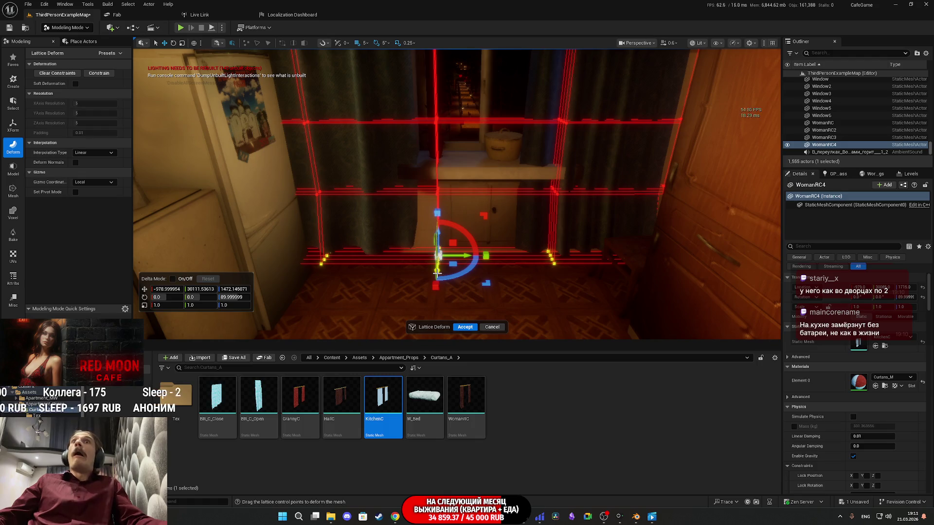
key("ctrl+z")
Select the lattice's bottom row and push those points to bend the curtain.
left_click_drag(457, 195, 457, 209)
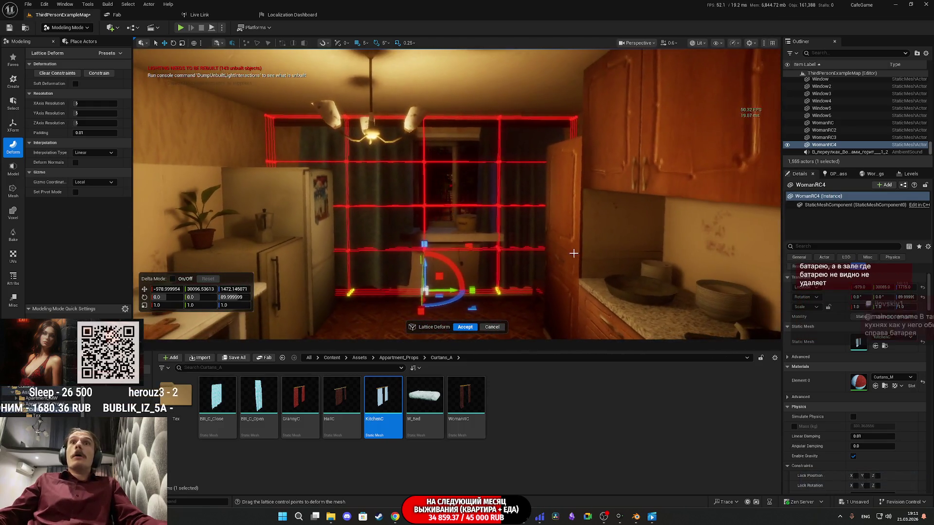
left_click_drag(614, 267, 212, 225)
mouse_move(458, 195)
left_mouse_down()
mouse_move(447, 195)
mouse_move(429, 263)
left_mouse_up()
mouse_move(329, 275)
left_mouse_down()
mouse_move(379, 276)
mouse_move(358, 255)
left_mouse_up()
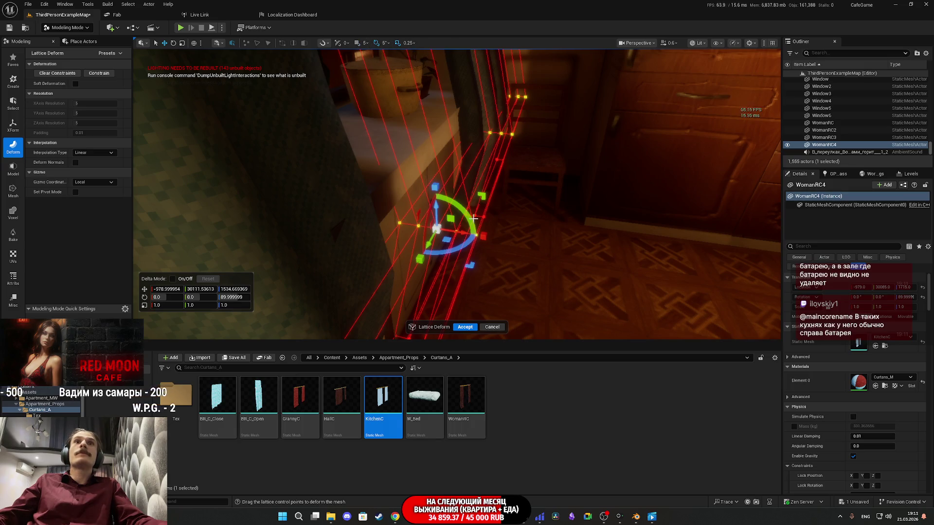
mouse_move(468, 225)
left_mouse_down()
mouse_move(447, 232)
mouse_move(686, 210)
mouse_move(237, 147)
left_mouse_up()
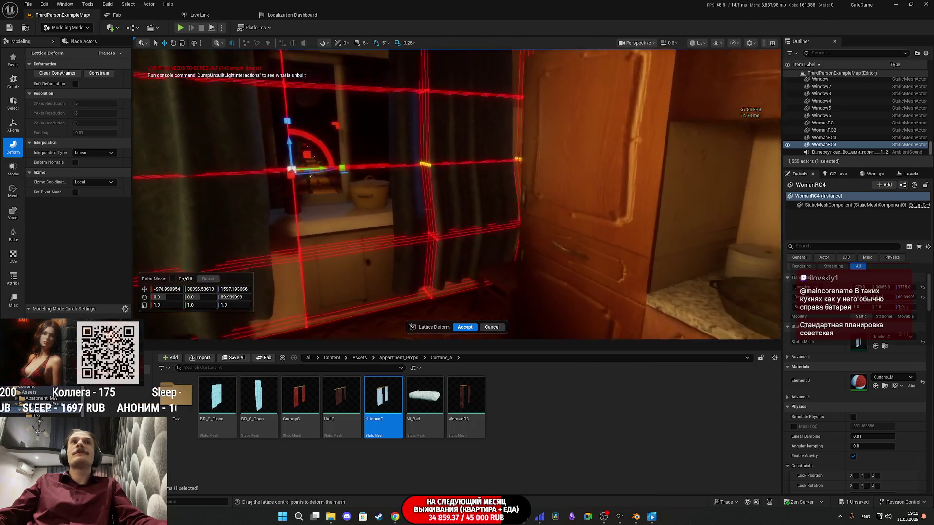
mouse_move(376, 217)
left_mouse_down()
mouse_move(340, 217)
mouse_move(376, 217)
left_mouse_up()
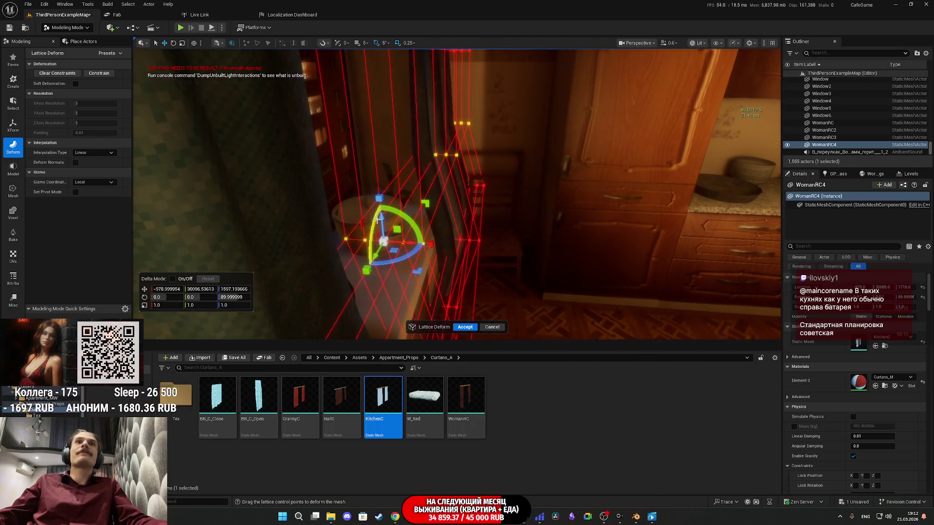
mouse_move(411, 244)
left_mouse_down()
mouse_move(415, 256)
mouse_move(360, 250)
left_mouse_up()
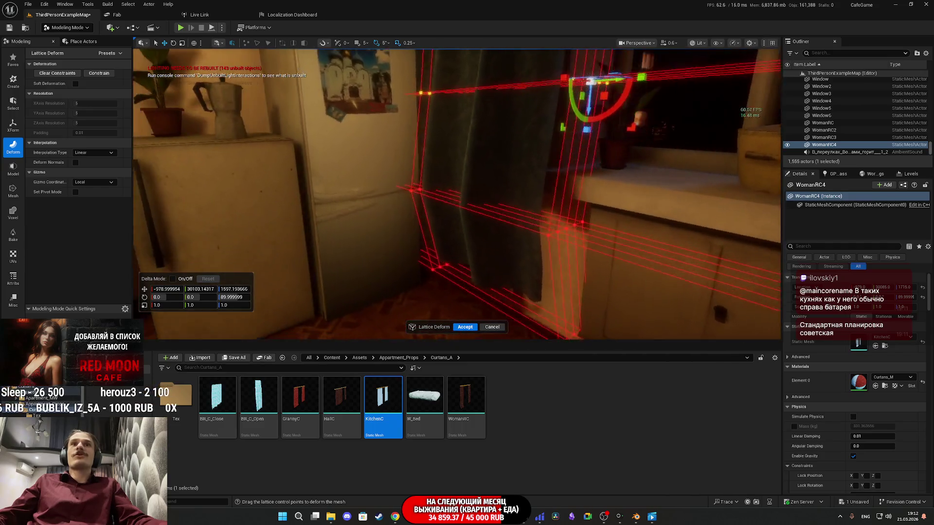
left_click_drag(360, 251, 379, 250)
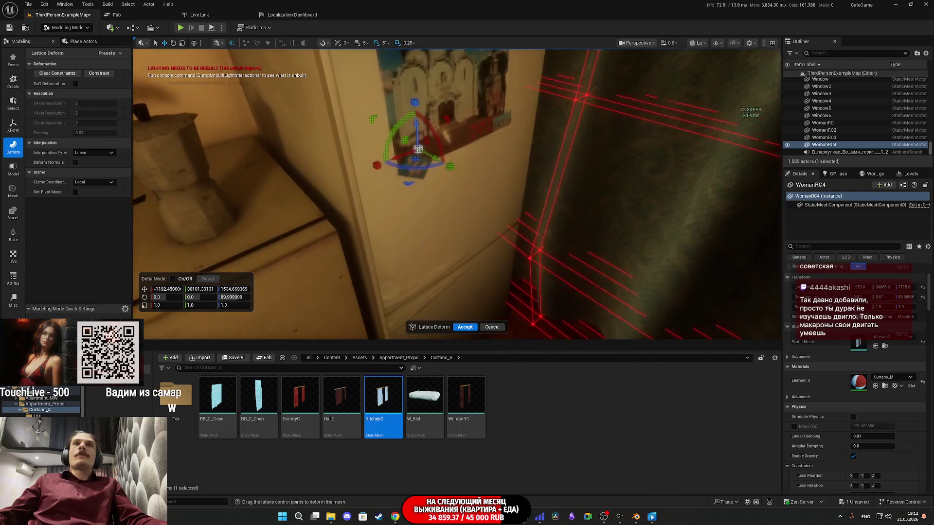
Inspect the reshaped curtain around the kitchen and accept the lattice deformation.
left_click_drag(457, 194, 554, 170)
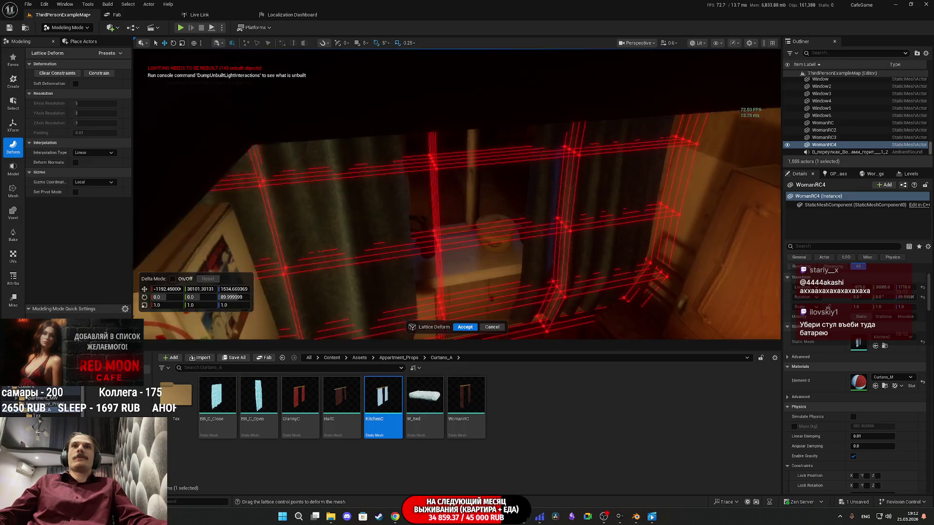
left_click_drag(554, 170, 574, 165)
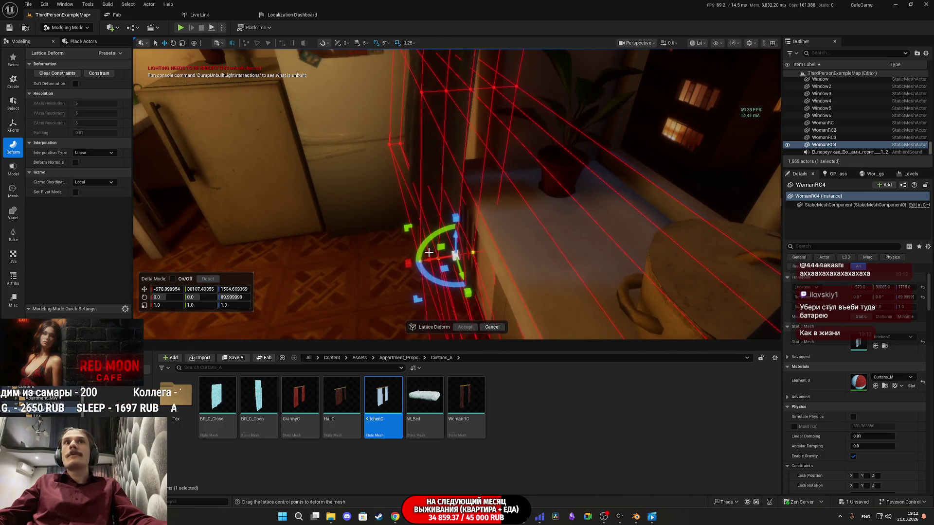
key("a")
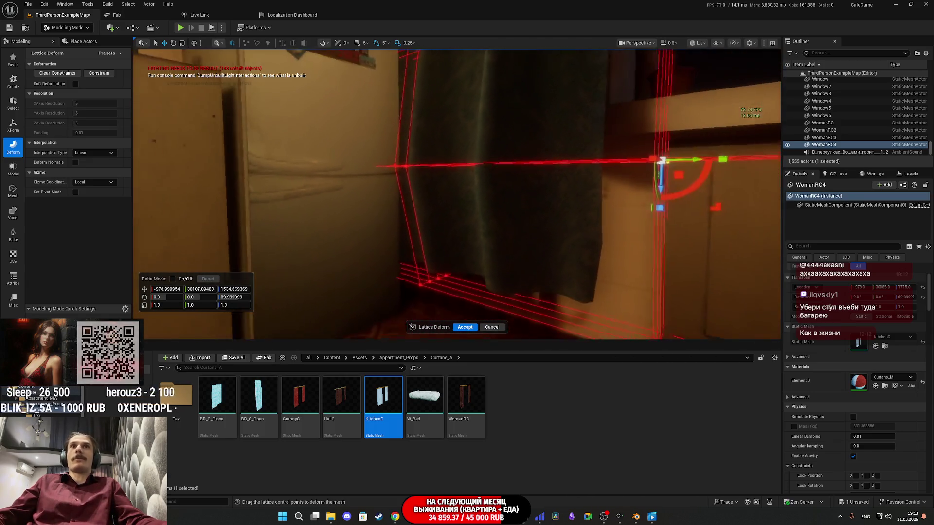
left_click_drag(457, 195, 403, 204)
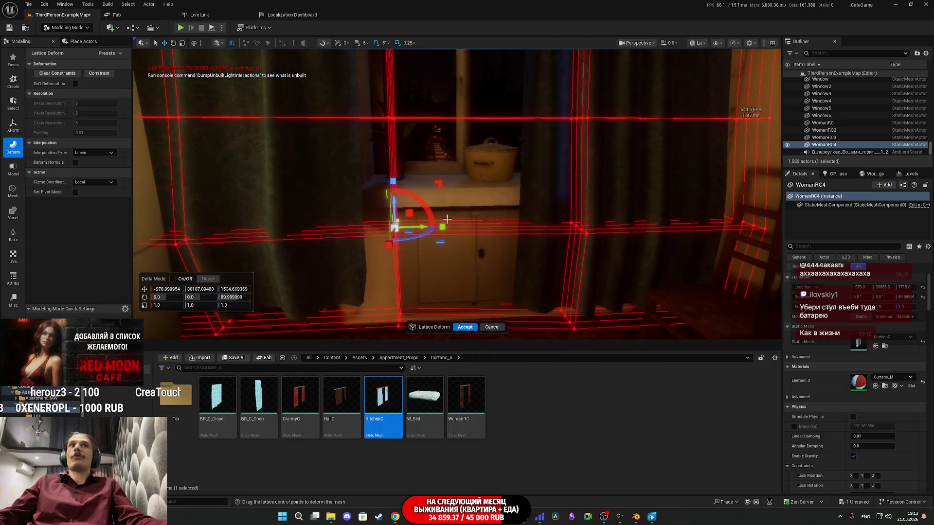
left_click(465, 327)
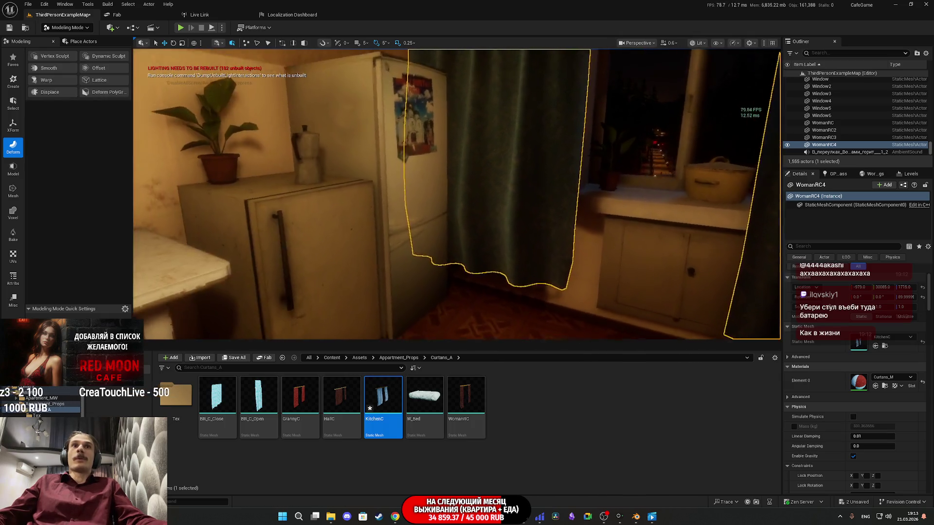
Save the KitchenC curtain asset and the level with Ctrl+S and Save Selected.
mouse_move(457, 194)
left_mouse_down()
mouse_move(445, 196)
mouse_move(458, 197)
mouse_move(458, 178)
mouse_move(418, 178)
left_mouse_up()
key("ctrl+s")
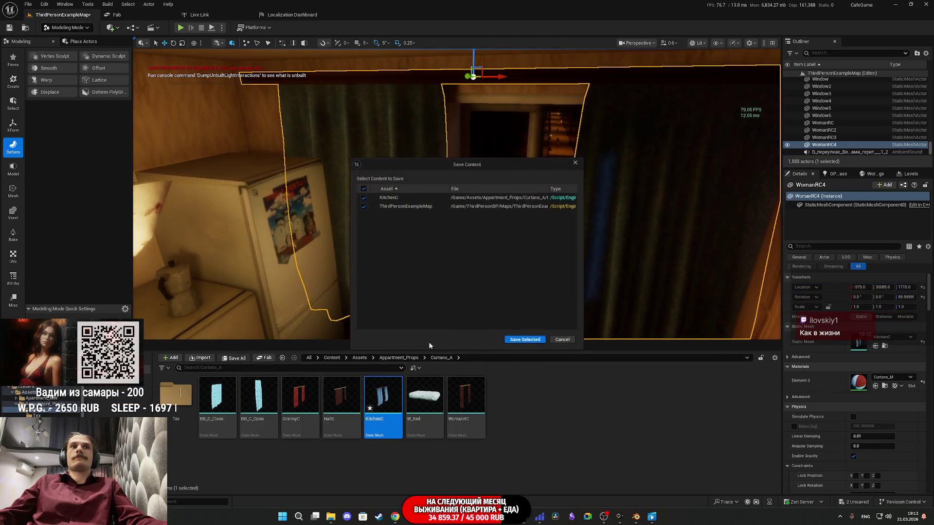
left_click(538, 339)
mouse_move(514, 261)
left_mouse_down()
mouse_move(532, 262)
mouse_move(680, 107)
left_mouse_up()
Toggle the viewport to Unlit and back to Lit, then view the curtains.
left_click(697, 43)
left_click(708, 73)
left_click(695, 43)
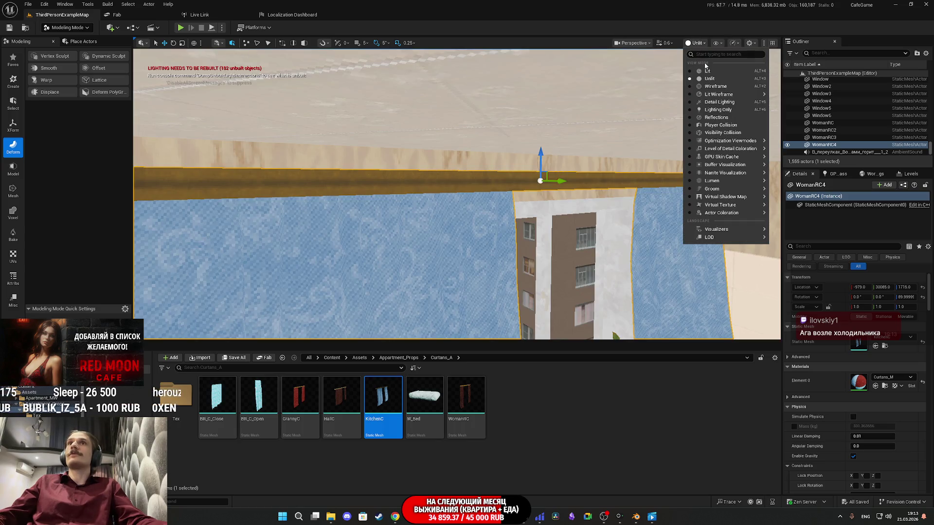
left_click(702, 61)
left_click_drag(693, 83, 694, 63)
left_click_drag(576, 185, 576, 173)
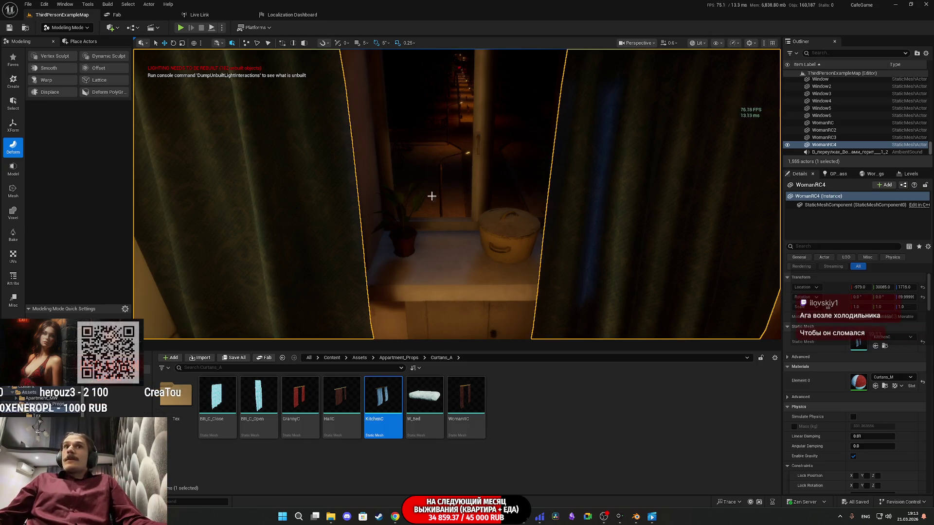
mouse_move(534, 211)
left_mouse_down()
mouse_move(472, 216)
mouse_move(471, 208)
mouse_move(438, 208)
mouse_move(474, 210)
mouse_move(462, 195)
mouse_move(515, 194)
mouse_move(530, 221)
left_mouse_up()
Select the red WomanRC3 curtain and drag it right along the window.
left_click(530, 207)
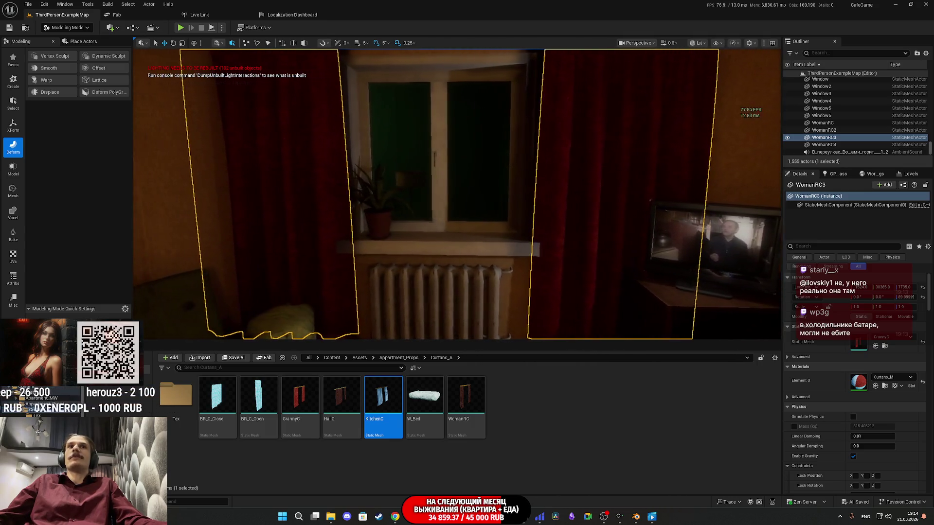
mouse_move(437, 194)
left_mouse_down()
mouse_move(464, 194)
mouse_move(445, 205)
mouse_move(408, 177)
left_mouse_up()
mouse_move(461, 112)
left_mouse_down()
mouse_move(503, 113)
mouse_move(496, 114)
mouse_move(512, 126)
mouse_move(482, 127)
mouse_move(494, 127)
left_mouse_up()
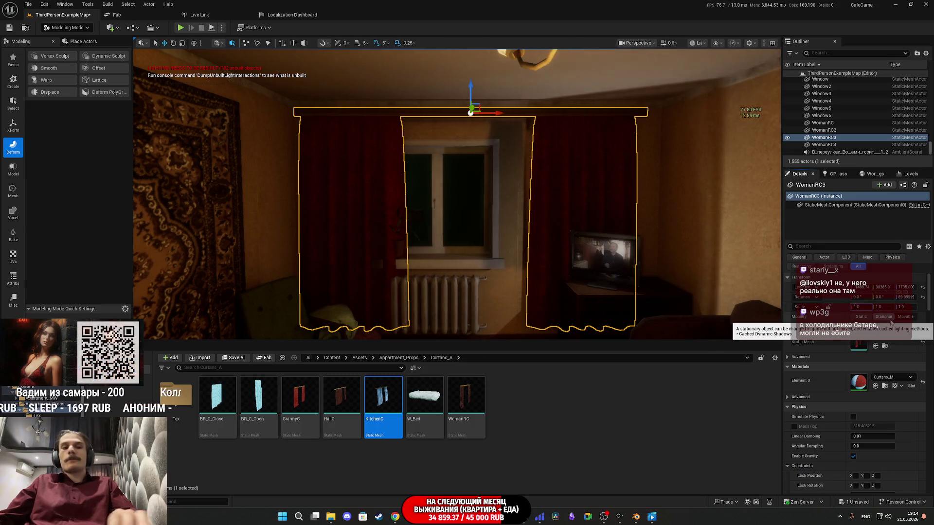
Nudge the WomanRC3 curtain set right twice on the X axis to centre it.
left_click(876, 345)
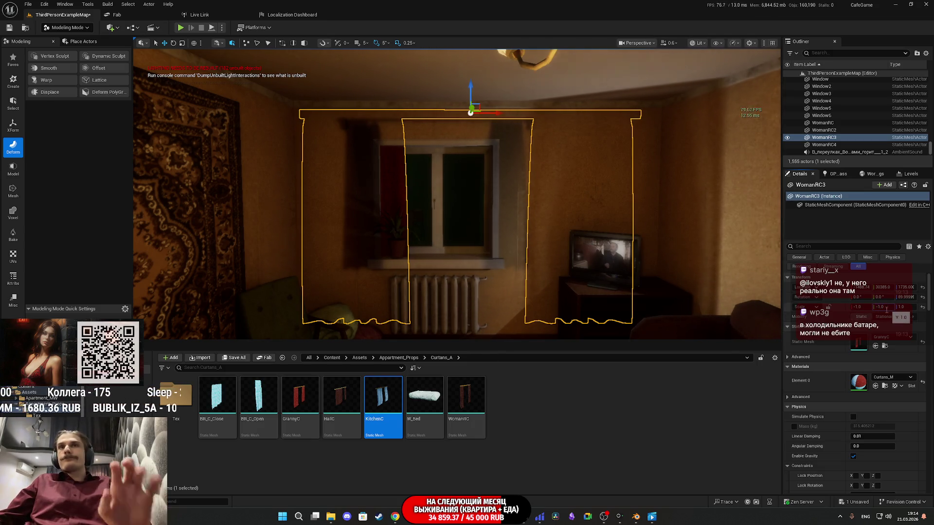
left_click(888, 308)
mouse_move(467, 195)
left_mouse_down()
mouse_move(438, 194)
mouse_move(501, 192)
mouse_move(512, 209)
left_mouse_up()
left_click_drag(374, 127, 339, 129)
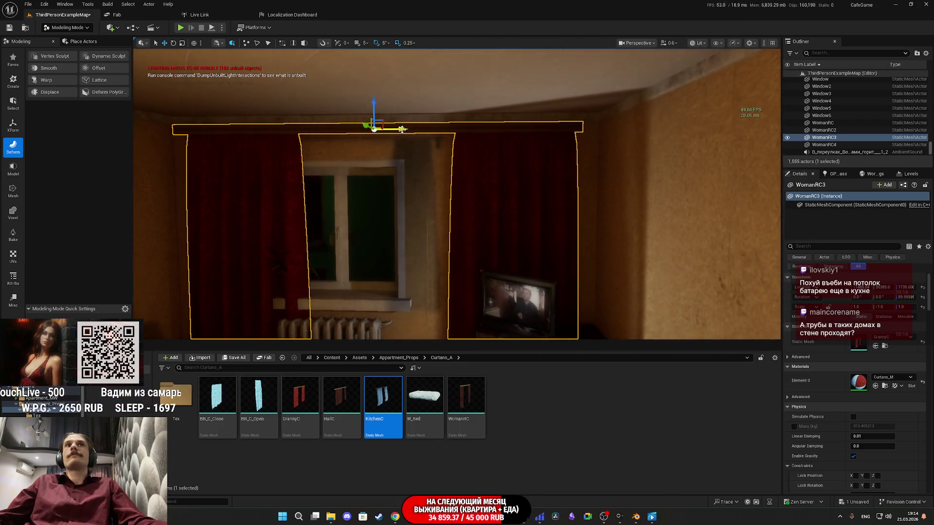
left_click_drag(402, 128, 424, 149)
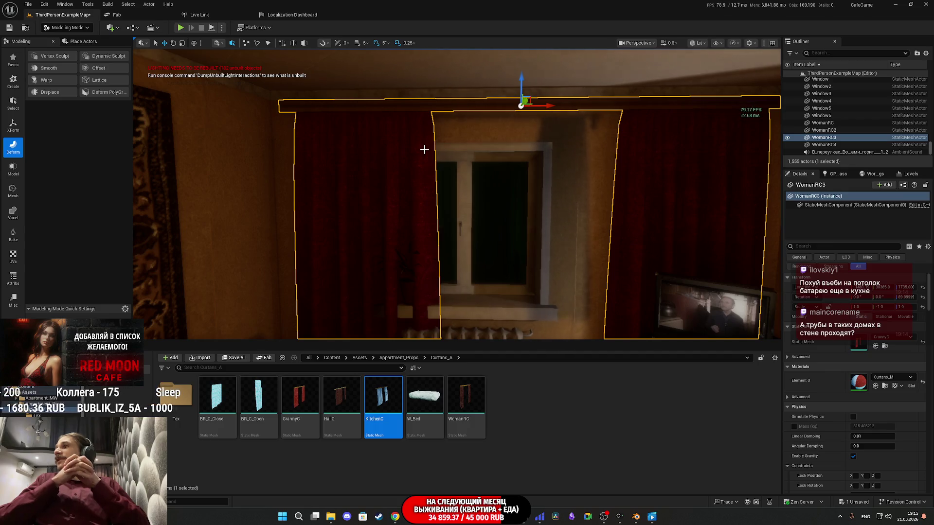
mouse_move(440, 160)
left_mouse_down()
mouse_move(441, 194)
mouse_move(429, 166)
mouse_move(401, 163)
left_mouse_up()
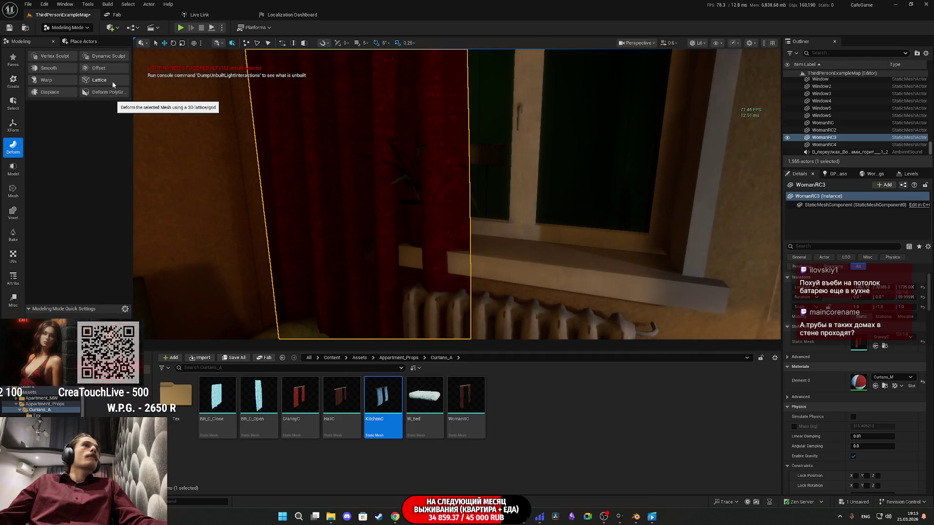
Try a PolyGroup deformation on the curtain, undo it, and cancel the tool.
left_click(105, 92)
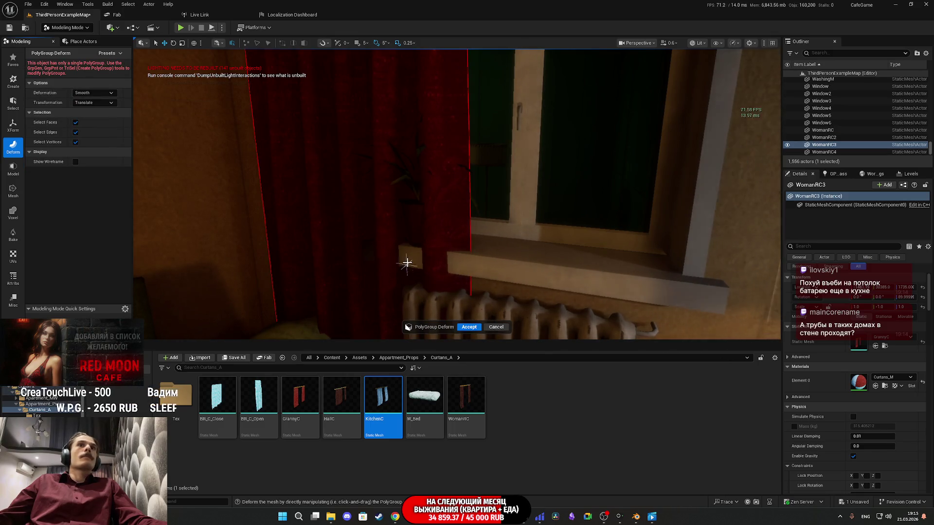
left_click_drag(394, 238, 354, 269)
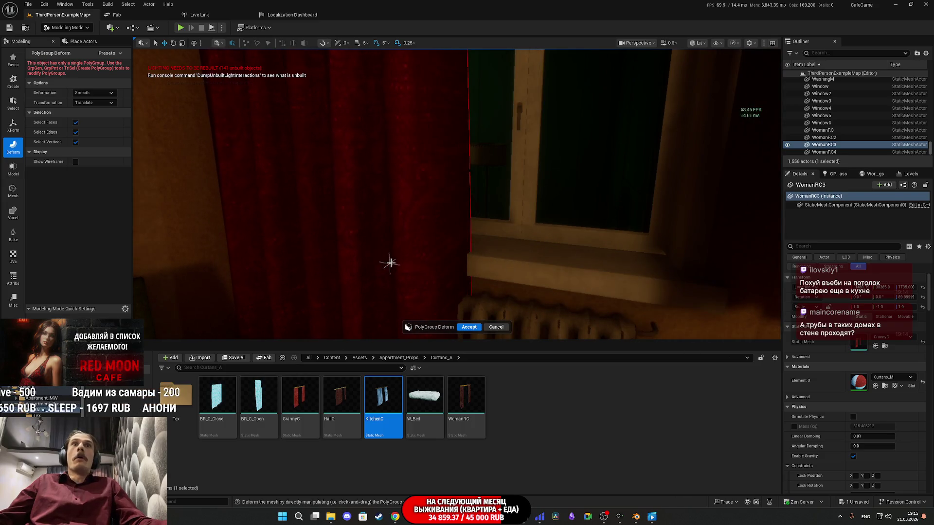
key("ctrl+z")
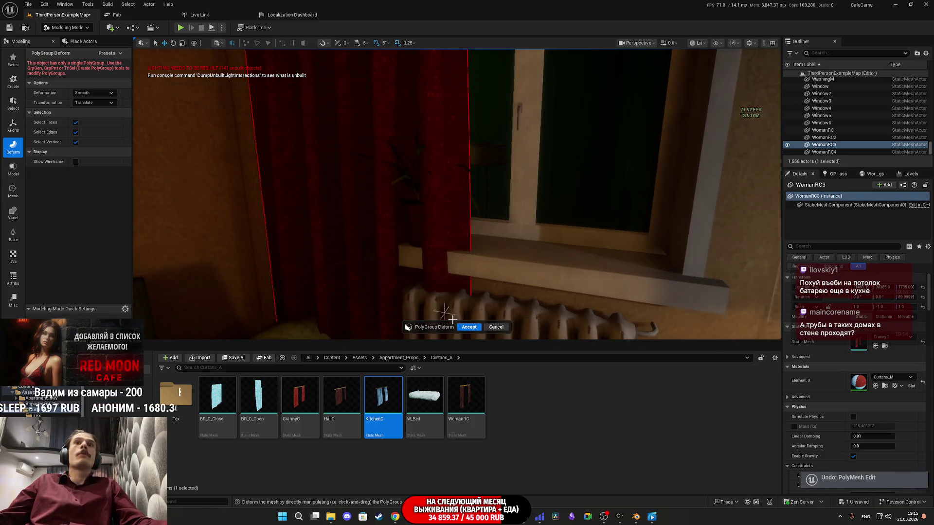
left_click(496, 327)
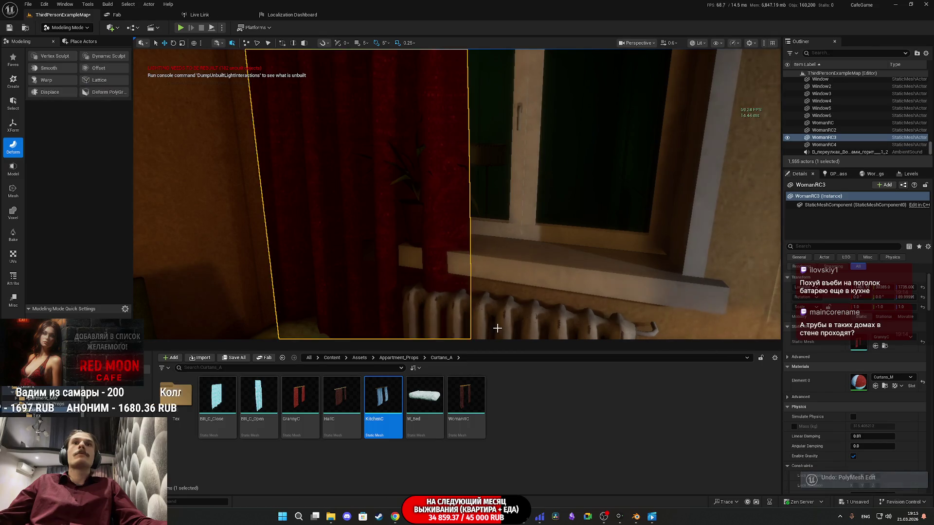
Start Lattice Deform on the red curtain with lattice resolution lowered to 2.
left_click(98, 82)
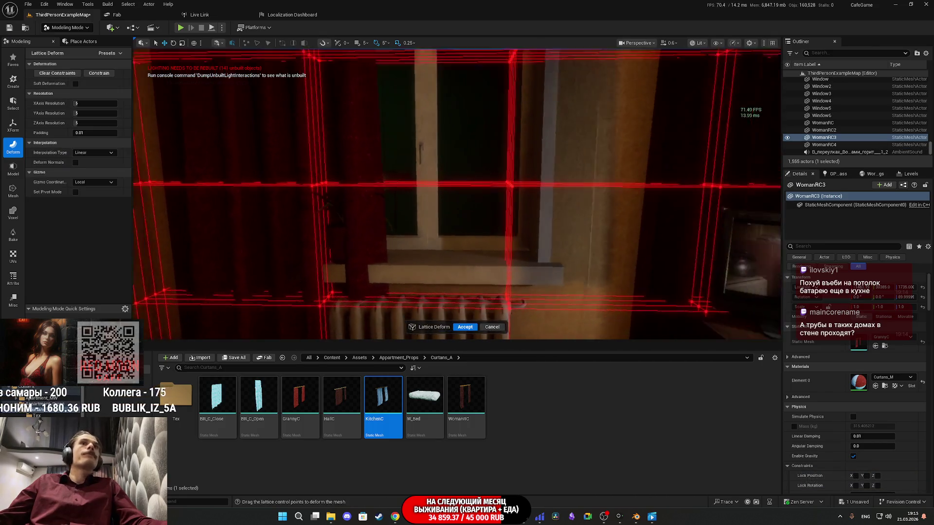
key("a")
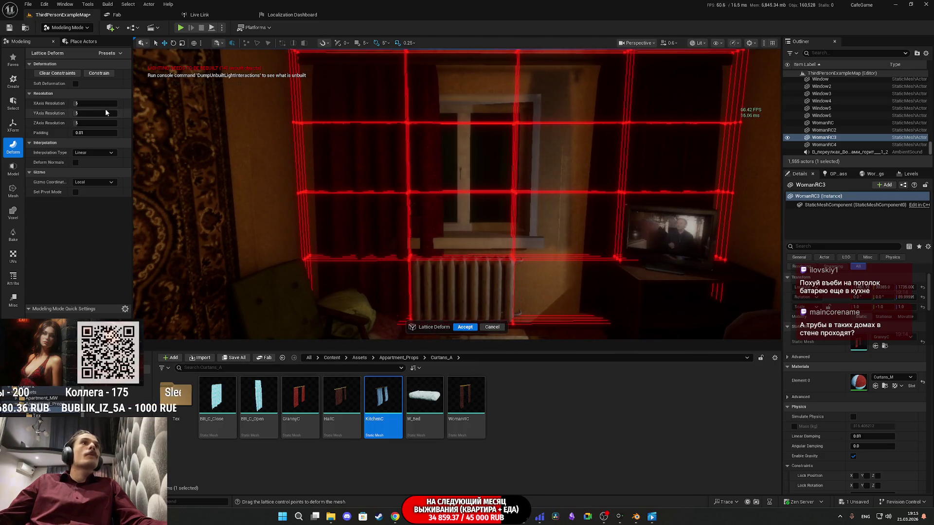
type("3")
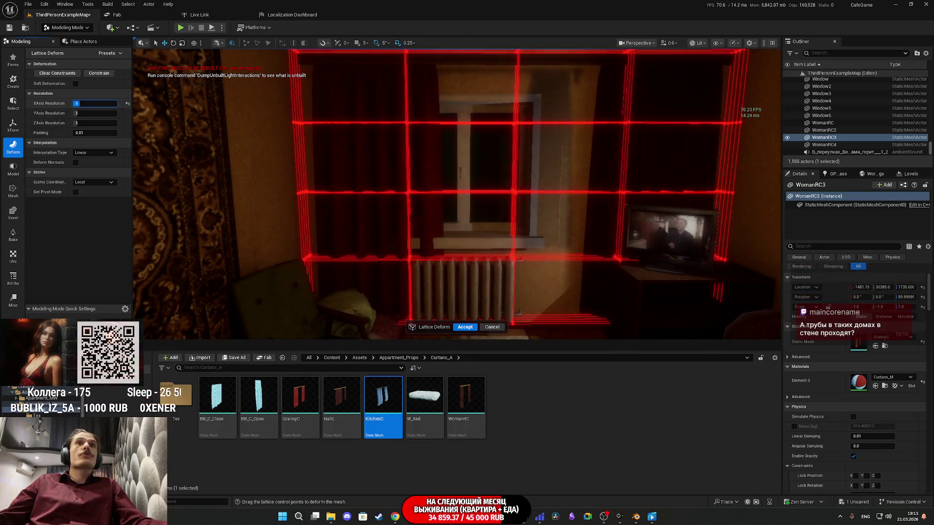
key("BackSpace")
type("2")
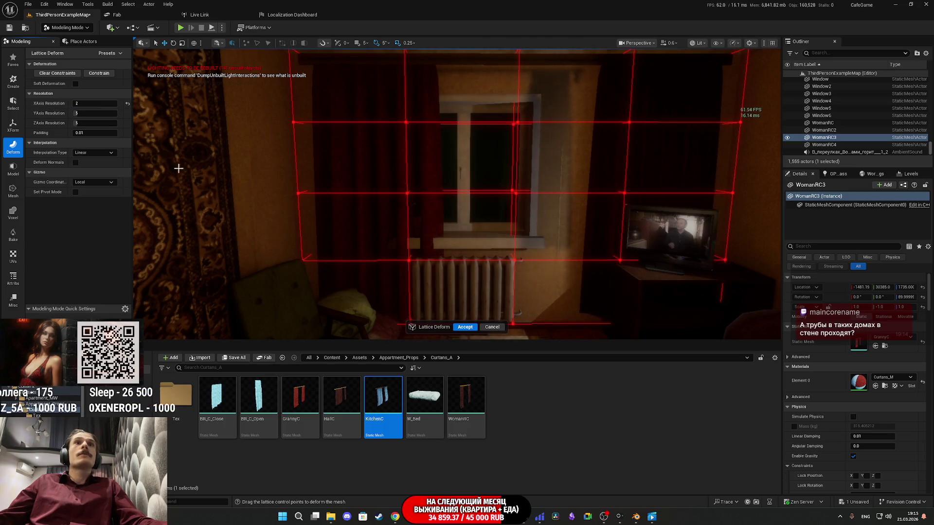
mouse_move(171, 162)
left_mouse_down()
mouse_move(121, 162)
mouse_move(103, 125)
left_mouse_up()
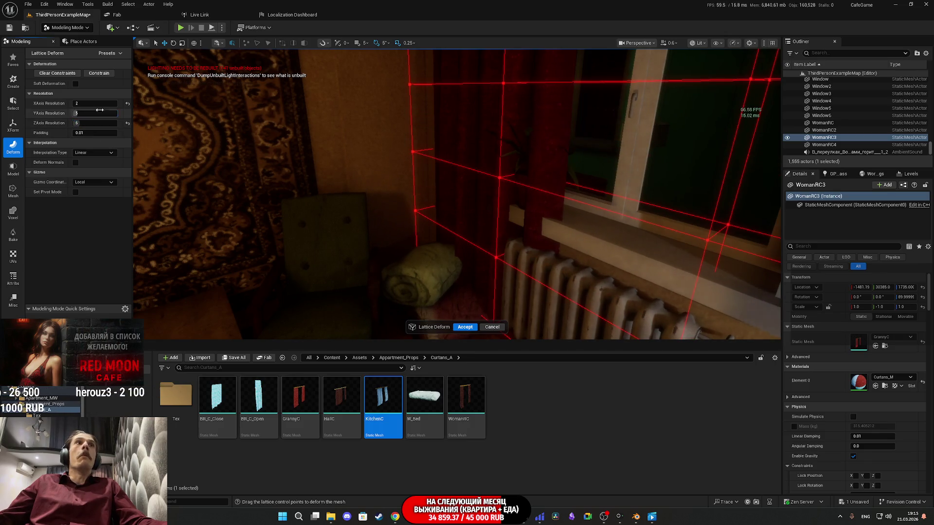
left_click_drag(417, 192, 186, 126)
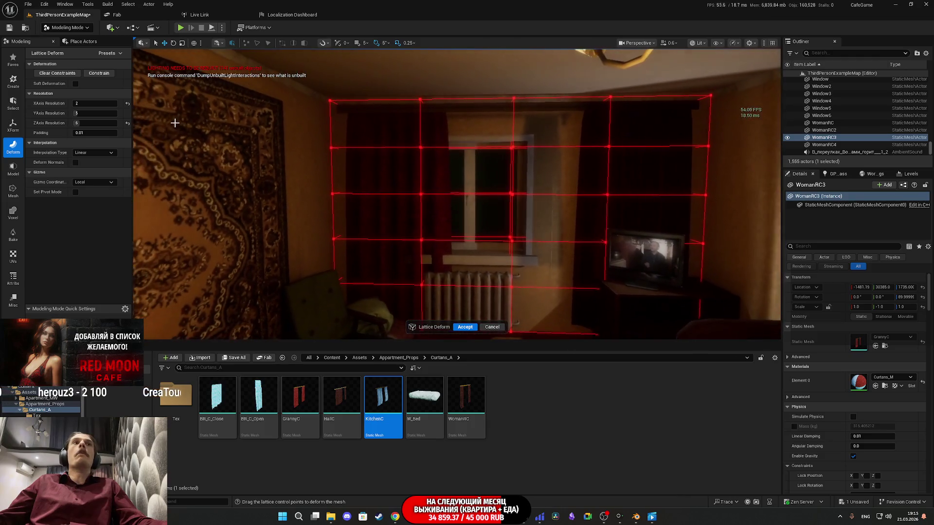
left_click_drag(86, 103, 92, 113)
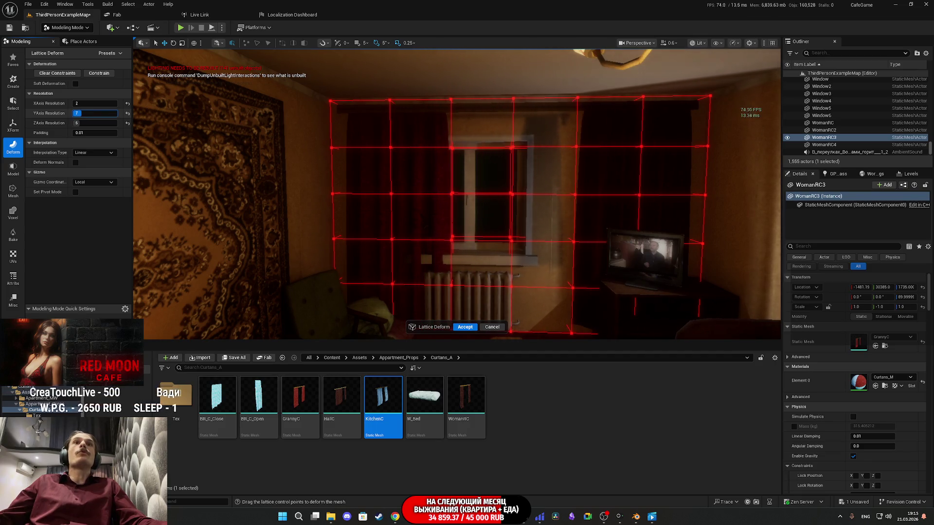
Select a lattice point near the radiator, test a move, and undo it.
mouse_move(476, 194)
left_mouse_down()
mouse_move(470, 158)
mouse_move(450, 132)
left_mouse_up()
mouse_move(510, 262)
left_mouse_down()
mouse_move(508, 253)
mouse_move(511, 263)
left_mouse_up()
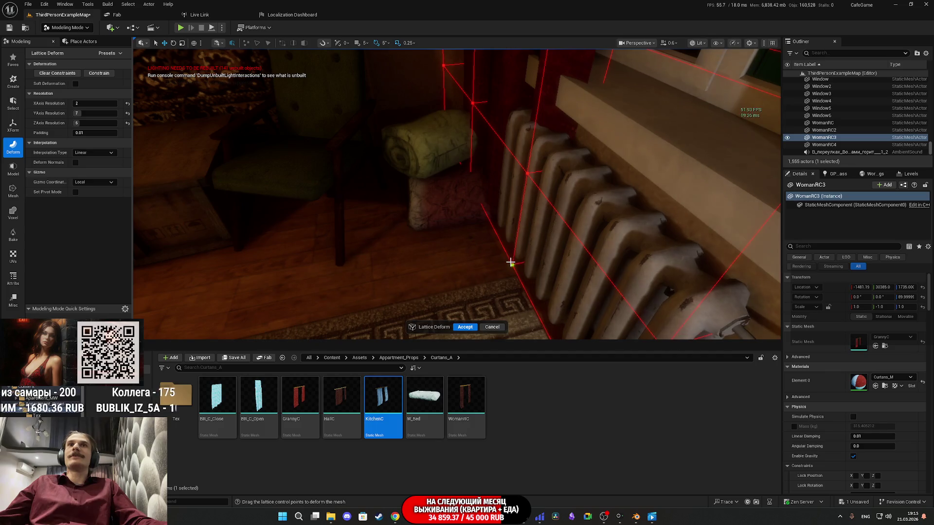
left_click(489, 268)
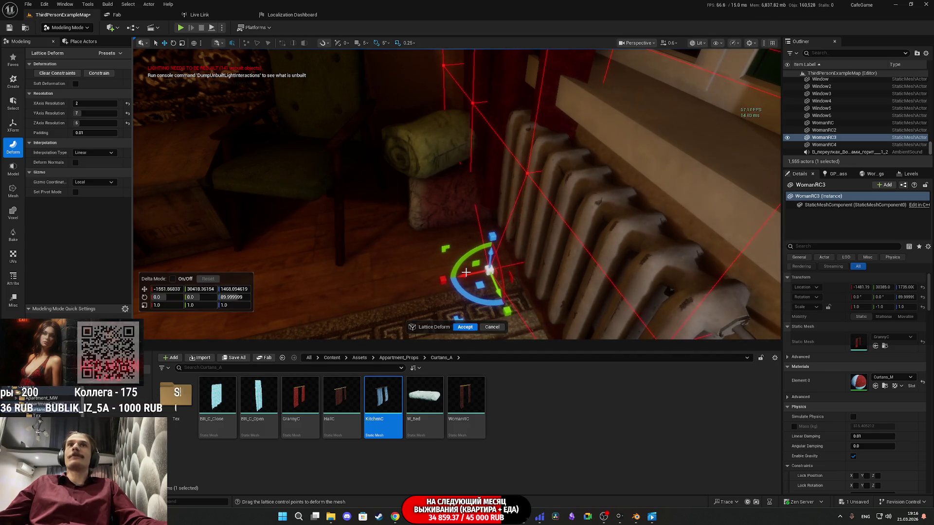
left_click_drag(465, 273, 453, 276)
key("ctrl+z")
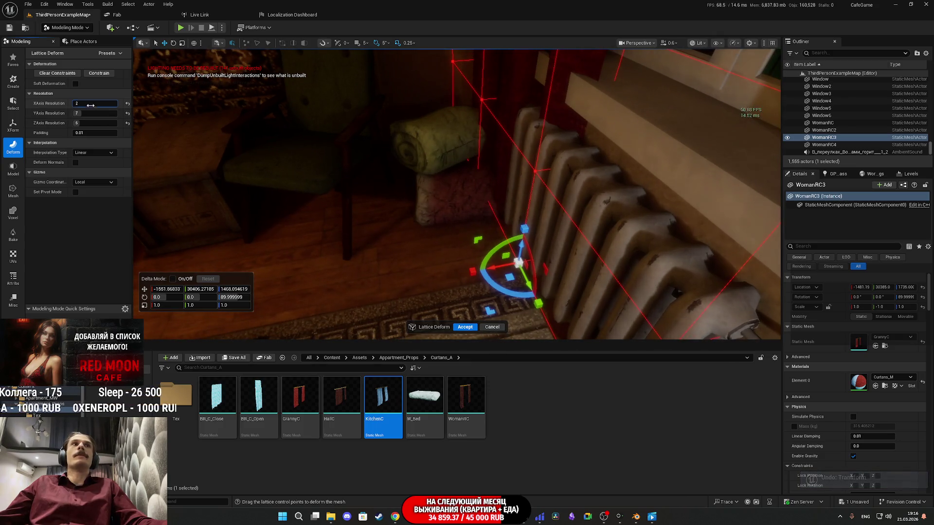
key("Return")
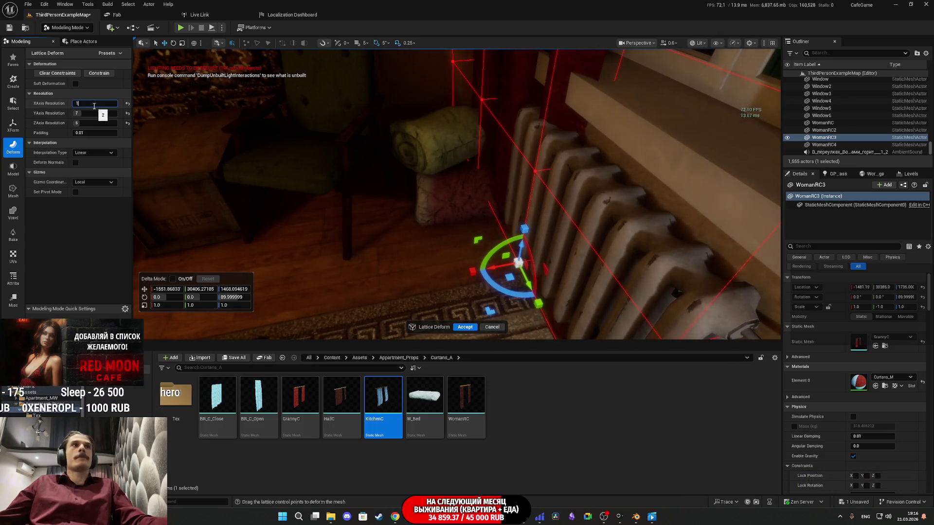
key("Return")
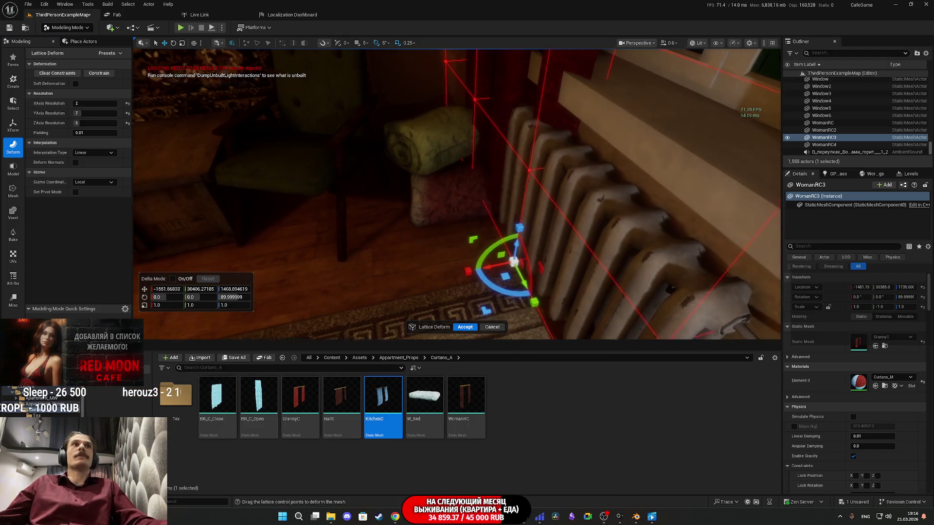
key("f")
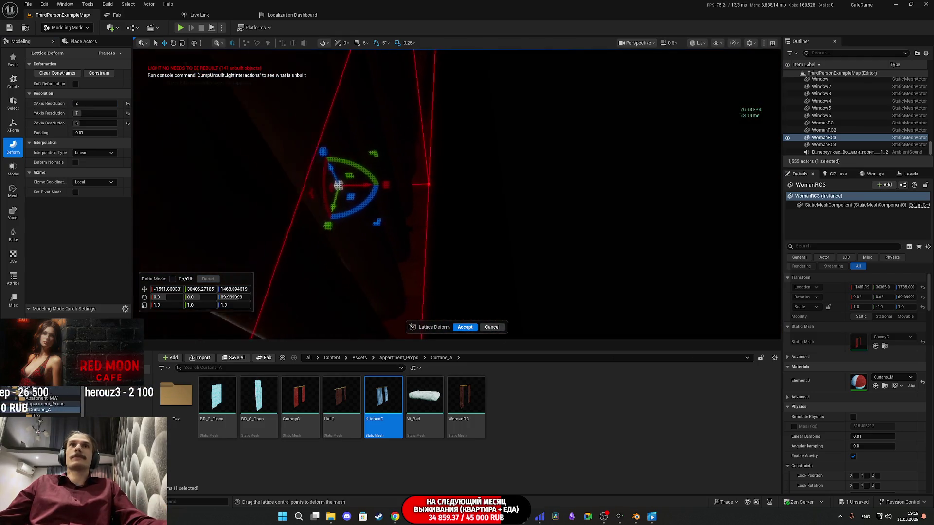
Box-select lattice points near the radiator and move them down and left.
left_click_drag(502, 220, 304, 160)
key("f")
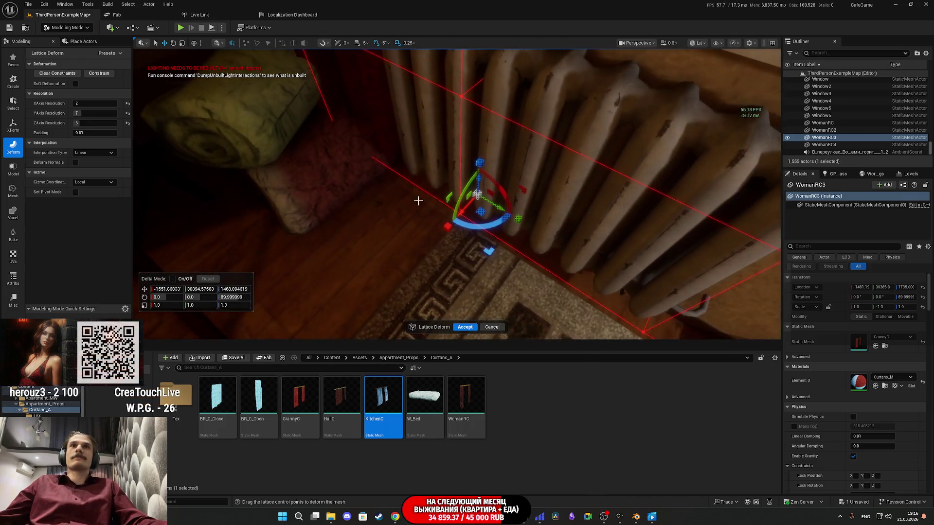
scroll(457, 194, "down", 5)
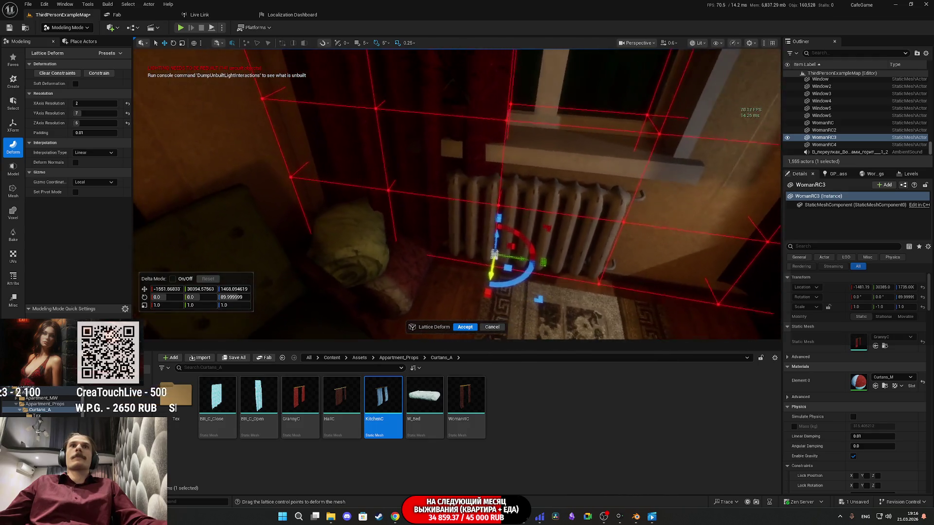
left_click(516, 271)
left_click_drag(516, 271, 262, 188)
key("f")
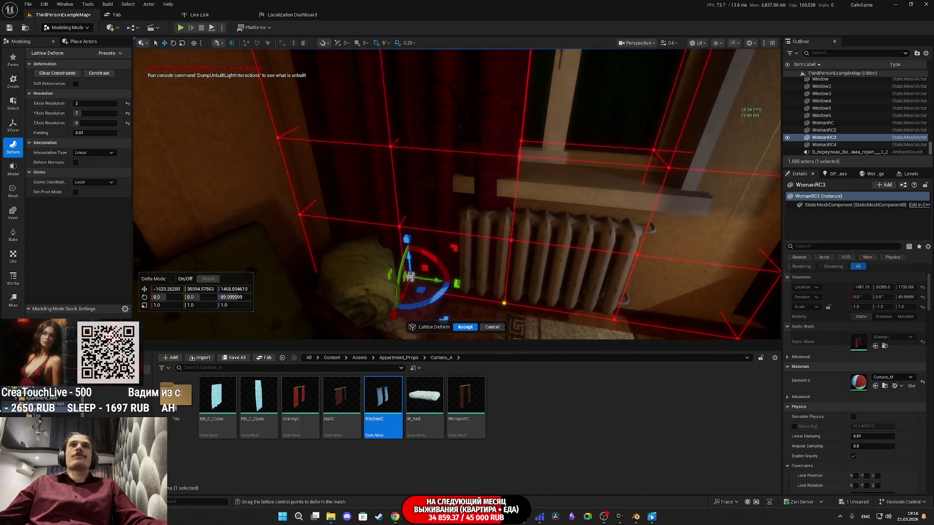
mouse_move(396, 294)
left_mouse_down()
mouse_move(369, 307)
mouse_move(377, 303)
left_mouse_up()
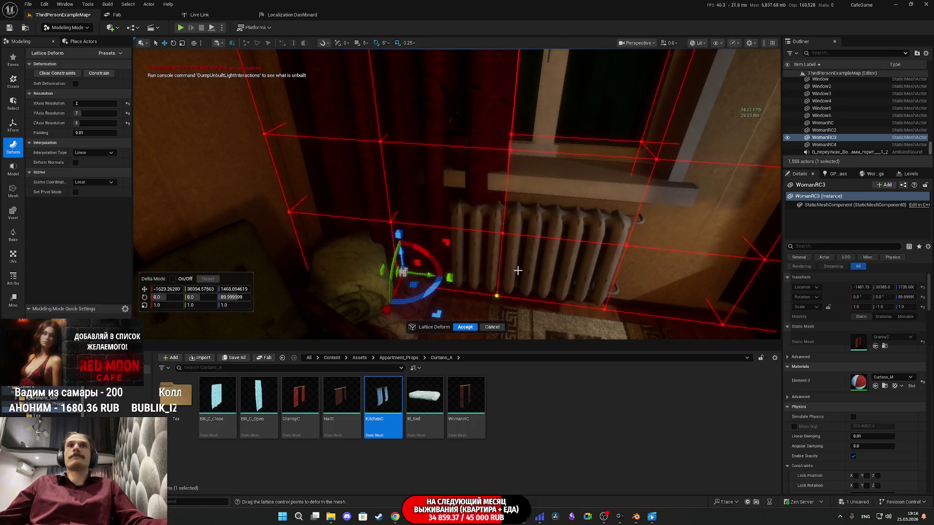
Box-select further groups of lower lattice points beside the radiator.
scroll(514, 271, "down", 5)
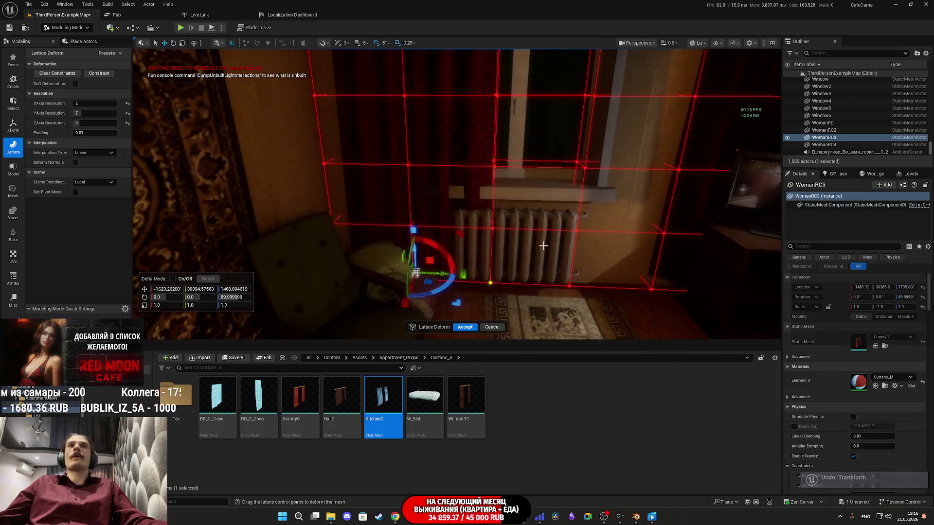
left_click_drag(540, 316, 474, 264)
left_click_drag(334, 153, 292, 138)
left_click_drag(488, 217, 480, 223)
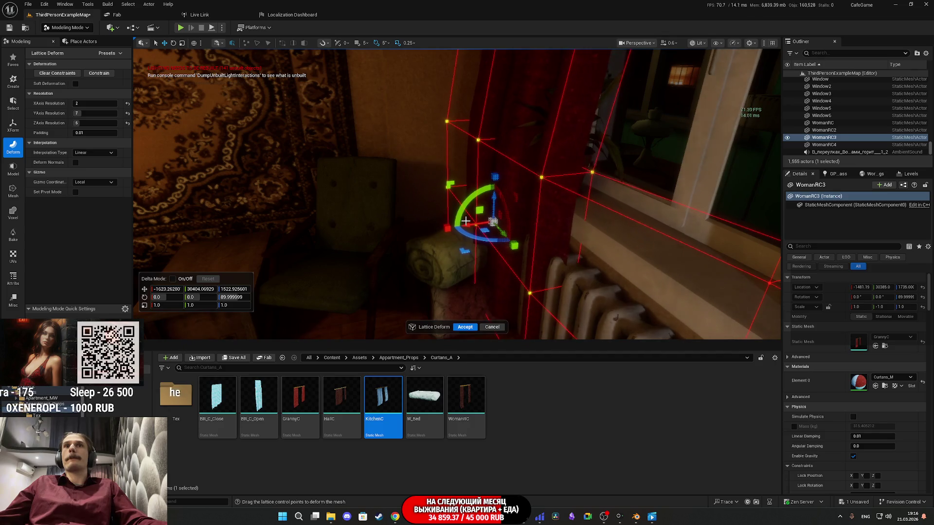
left_click_drag(577, 273, 560, 124)
mouse_move(578, 169)
left_mouse_down()
mouse_move(444, 119)
mouse_move(463, 141)
mouse_move(454, 132)
mouse_move(425, 144)
mouse_move(437, 140)
mouse_move(460, 278)
left_mouse_up()
left_click_drag(478, 156, 478, 158)
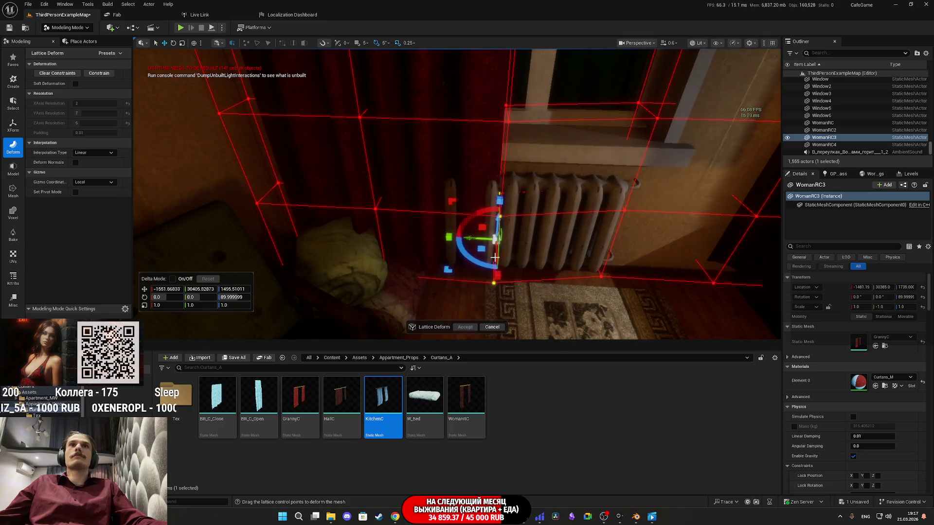
Select two lattice points near the radiator, check the curtain shape, and accept the deformation.
left_click_drag(496, 268, 433, 280)
left_click(414, 266)
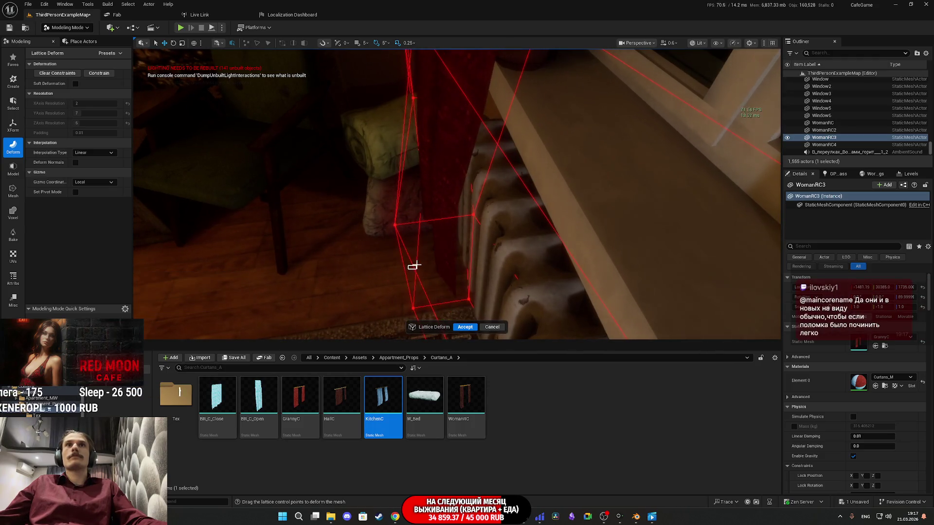
left_click_drag(503, 307, 545, 309)
mouse_move(497, 200)
left_mouse_down()
mouse_move(441, 228)
mouse_move(451, 224)
left_mouse_up()
scroll(459, 282, "down", 1)
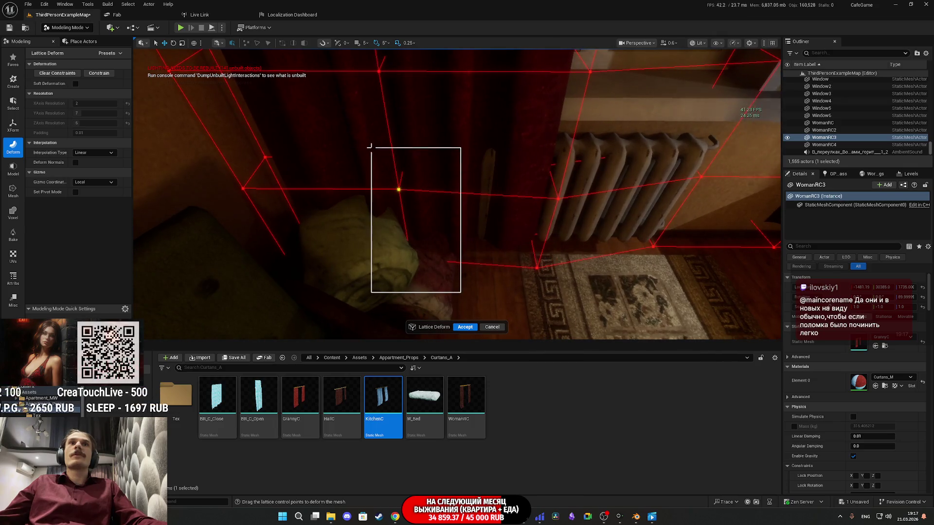
left_click_drag(374, 145, 416, 185)
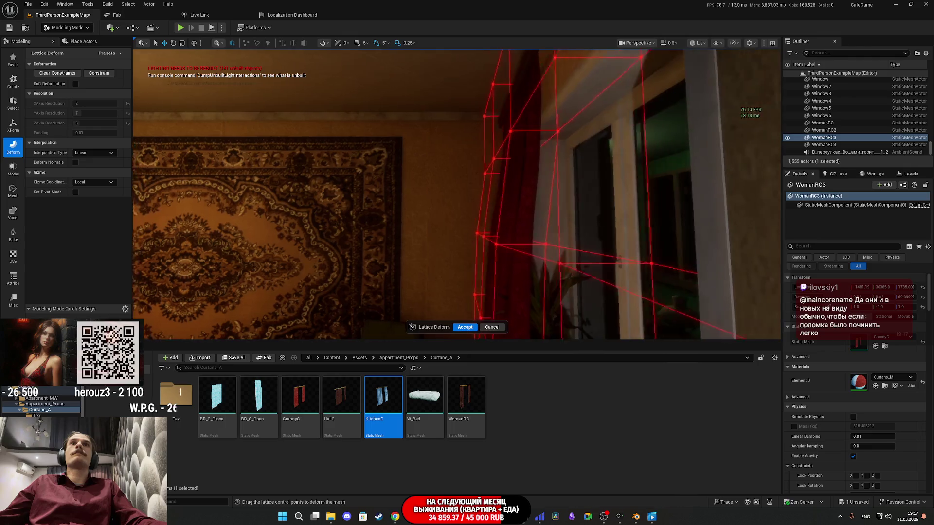
left_click_drag(438, 194, 554, 195)
left_click_drag(469, 243, 509, 244)
left_click(465, 328)
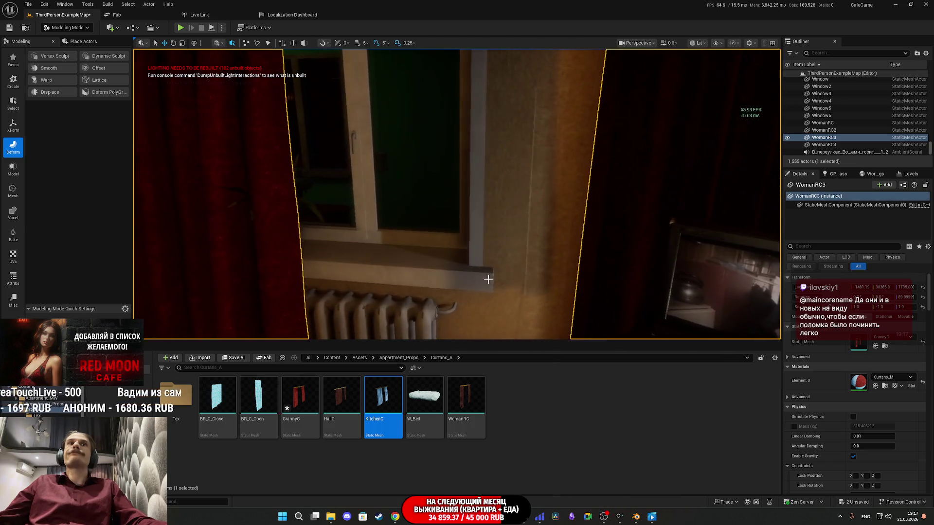
Select the rolled blanket on the chair and move it down and left.
left_click(318, 216)
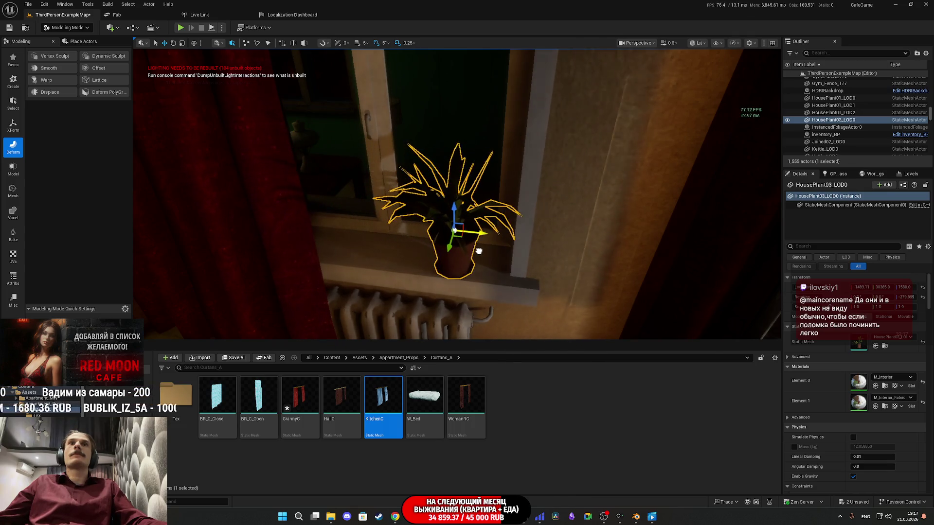
mouse_move(478, 258)
left_mouse_down()
mouse_move(440, 254)
mouse_move(467, 253)
mouse_move(477, 238)
mouse_move(442, 239)
mouse_move(423, 270)
mouse_move(475, 250)
left_mouse_up()
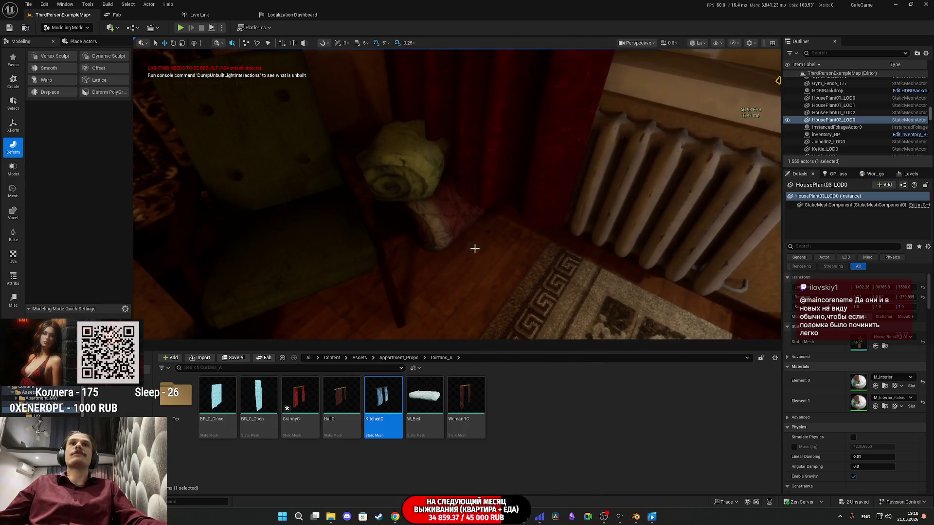
left_click(462, 233)
key("f")
mouse_move(457, 218)
left_mouse_down()
mouse_move(486, 204)
mouse_move(461, 209)
left_mouse_up()
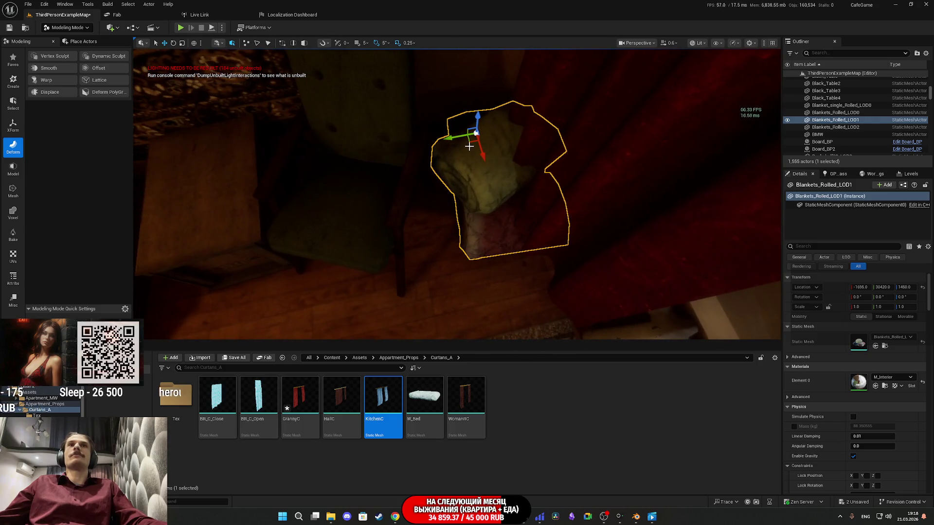
left_click_drag(467, 147, 450, 194)
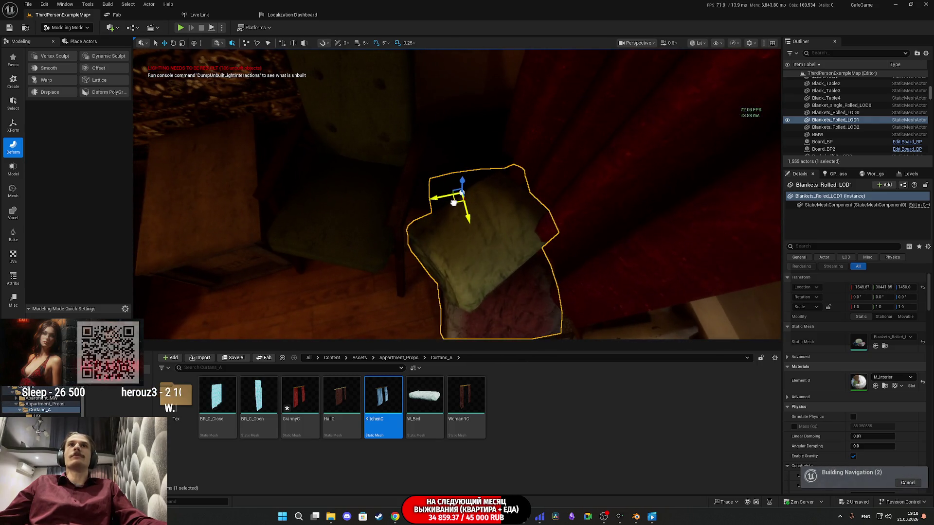
Switch the viewport to Unlit shading.
left_click(696, 43)
left_click(712, 70)
left_click(698, 43)
left_click(714, 79)
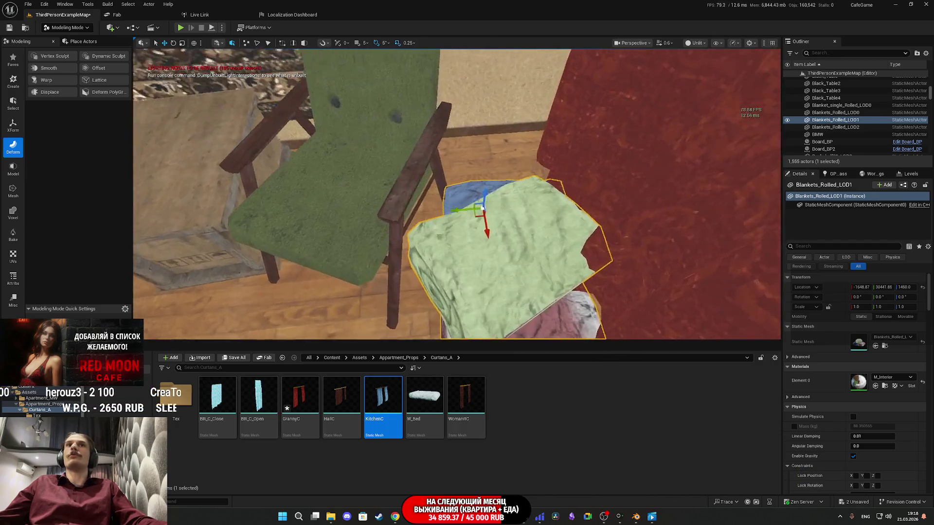
Slide the blankets further left beside the green armchair and check them from the side.
scroll(457, 194, "down", 10)
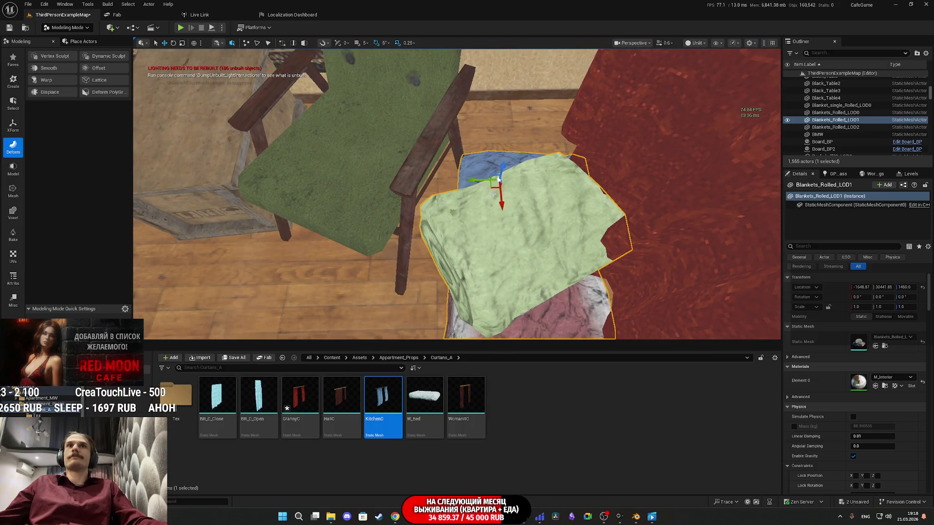
mouse_move(453, 184)
left_mouse_down()
mouse_move(437, 189)
mouse_move(486, 217)
left_mouse_up()
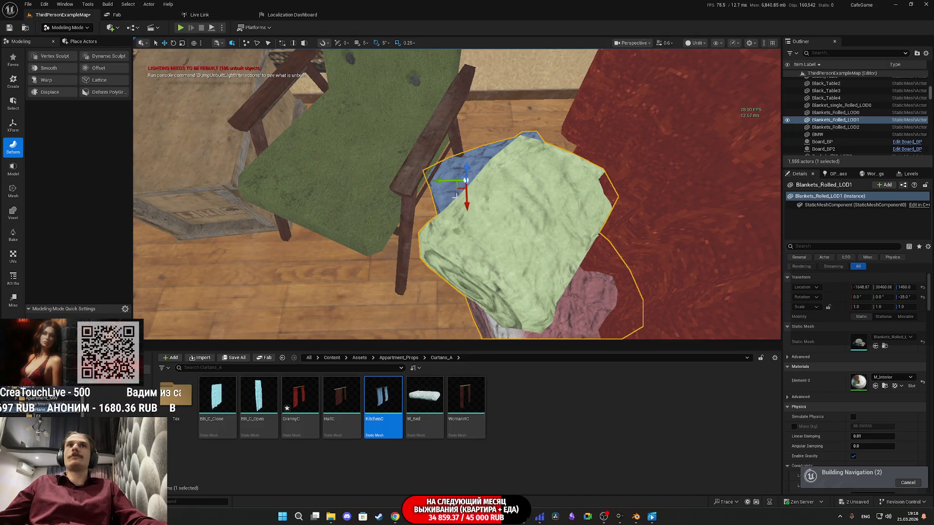
left_click_drag(457, 188, 427, 190)
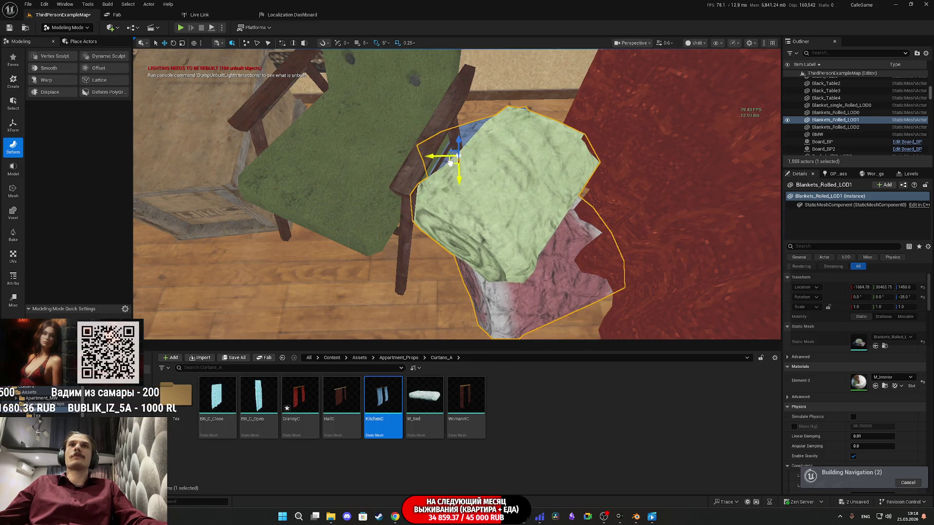
mouse_move(448, 164)
left_mouse_down()
mouse_move(424, 117)
mouse_move(433, 175)
mouse_move(521, 312)
mouse_move(458, 304)
left_mouse_up()
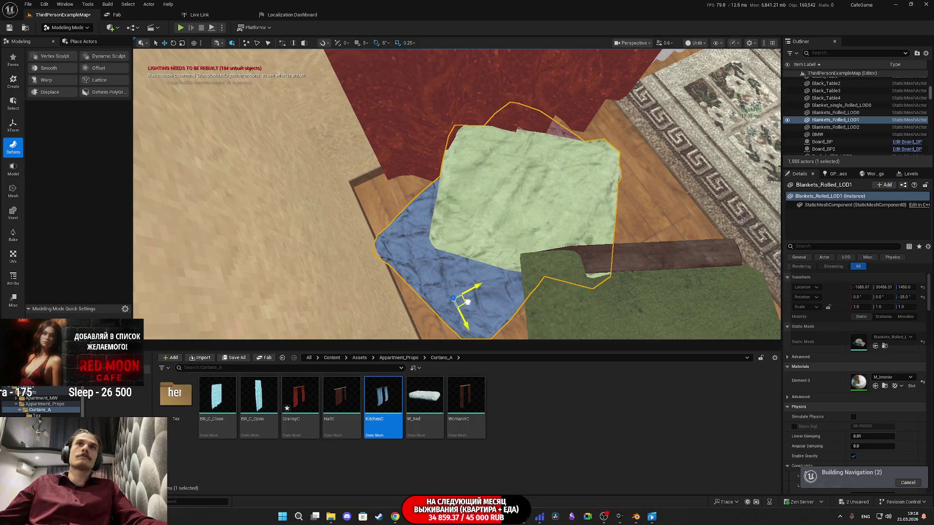
left_click_drag(362, 281, 388, 229)
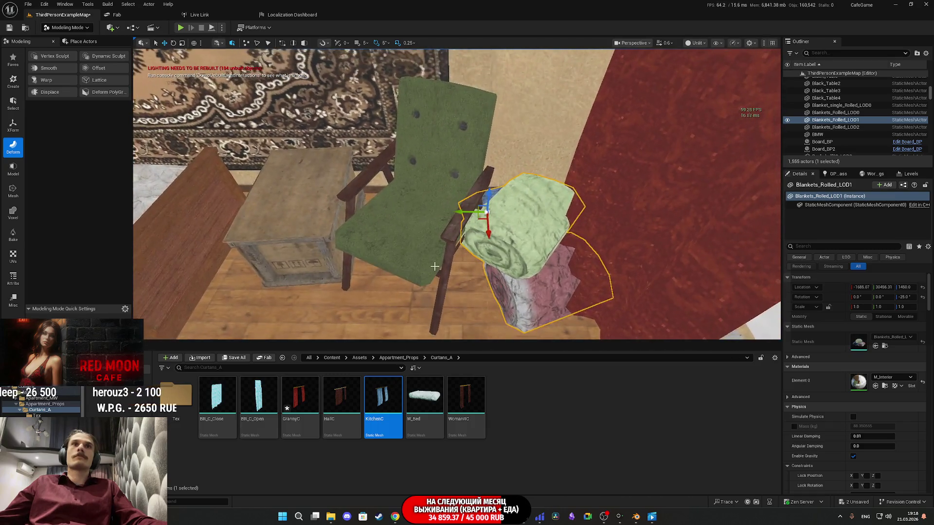
left_click(438, 267)
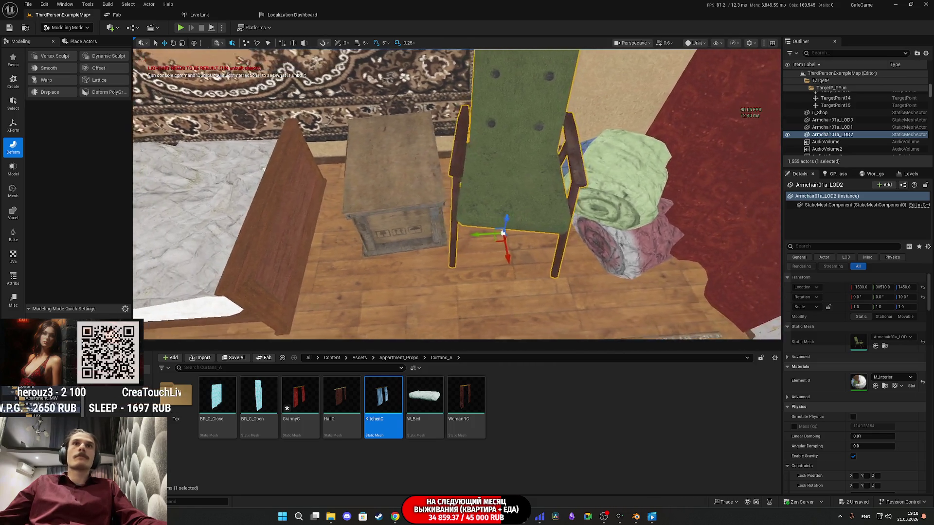
Frame the curtained window, armchair and TV, then open the editor modes list.
left_click_drag(457, 204, 477, 146)
left_click_drag(437, 254, 438, 254)
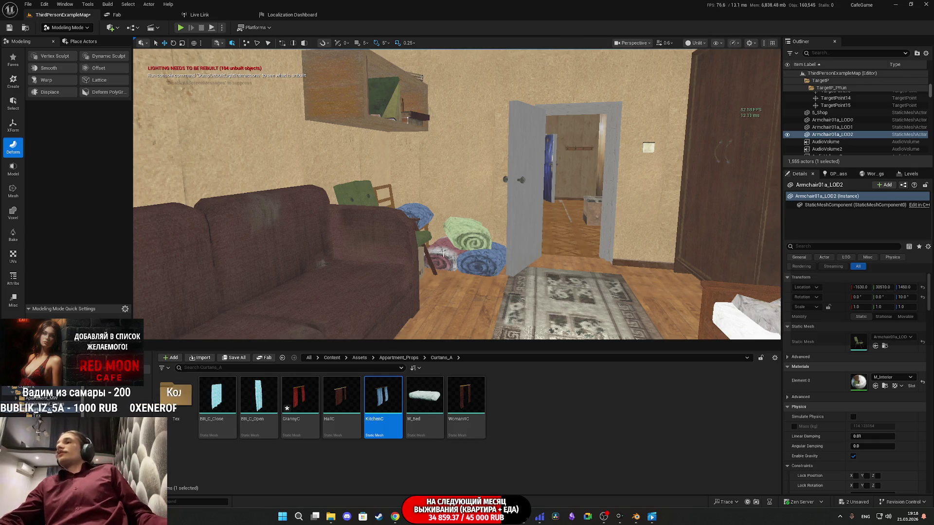
left_click_drag(408, 58, 408, 58)
left_click_drag(302, 45, 302, 45)
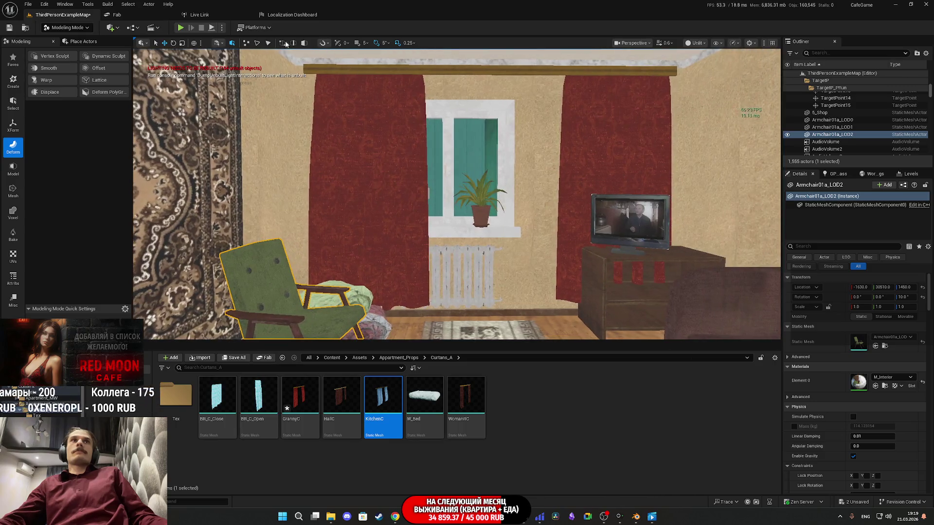
left_click(83, 30)
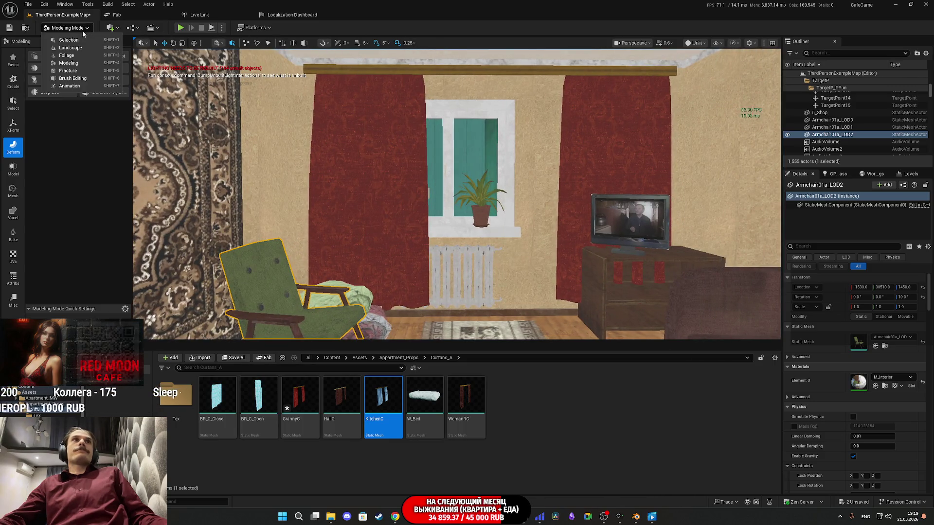
Switch to Selection mode and save GrannyC and the level via Save All.
left_click(87, 40)
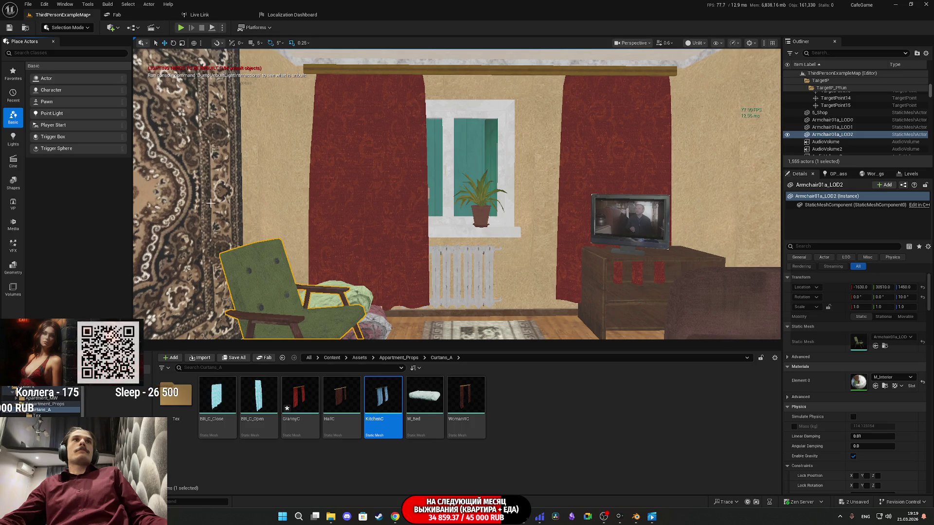
left_click(234, 358)
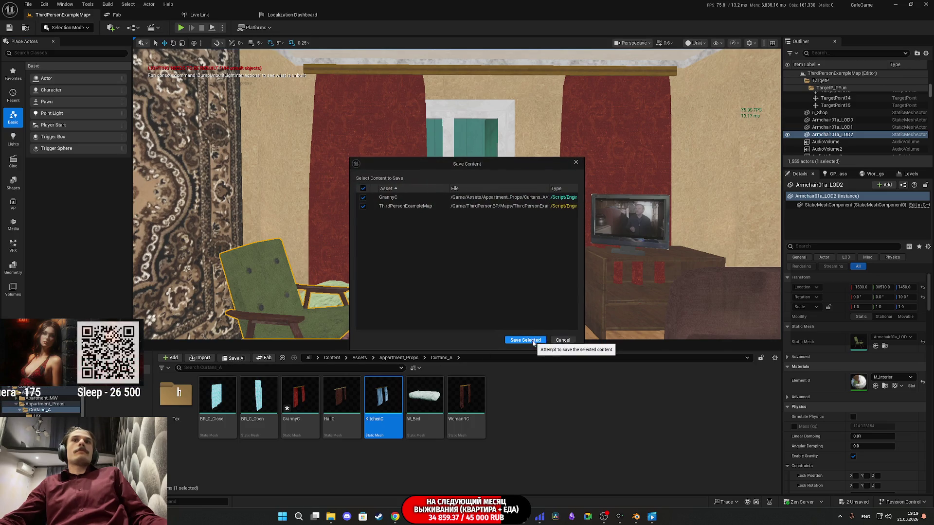
left_click(532, 341)
left_click_drag(563, 207, 563, 207)
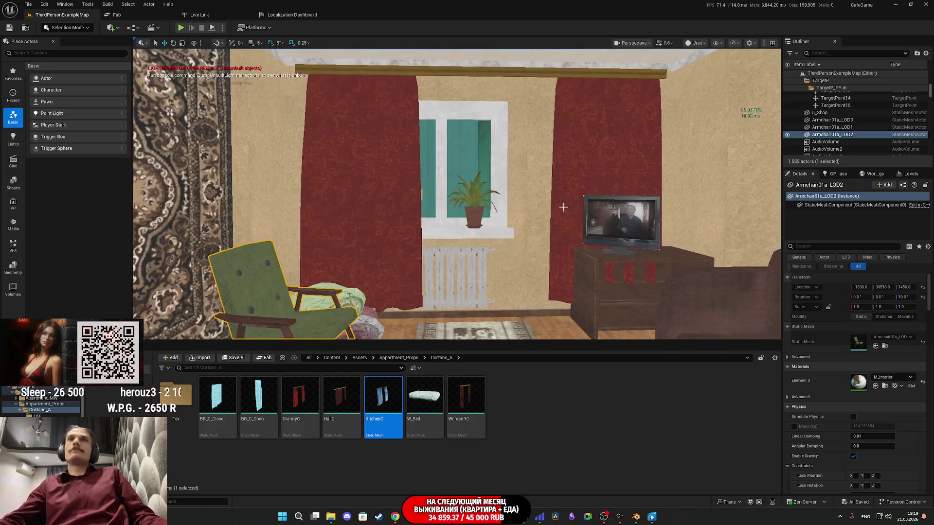
Set the viewport back to Lit shading and pull back to show the room.
left_click(688, 44)
left_click(711, 73)
left_click_drag(457, 195, 457, 195)
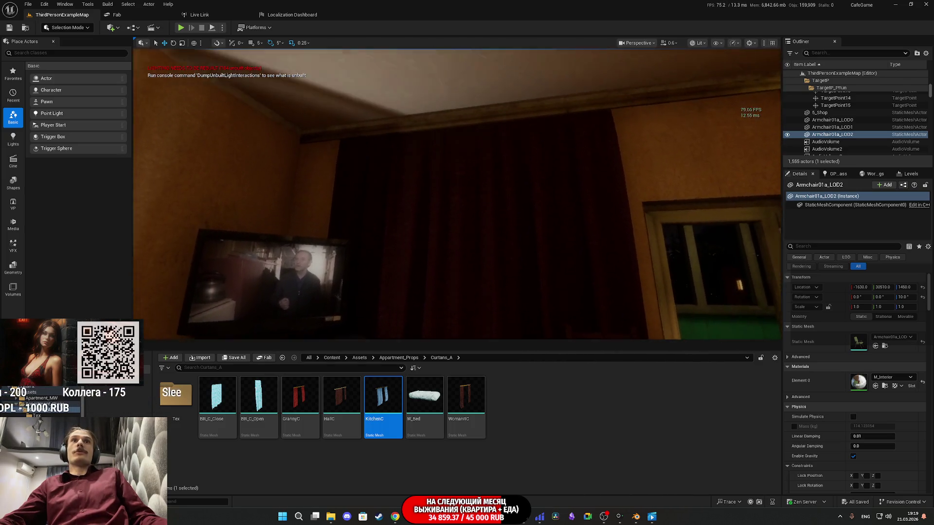
Select the WomanRC2 curtain near the ceiling and drag its Location Z down to about 1727.
key("w")
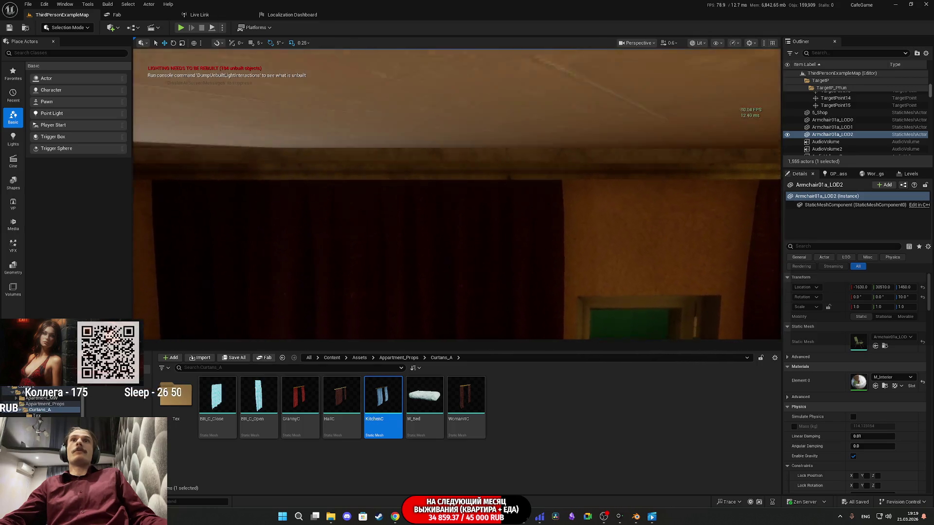
left_click(490, 166)
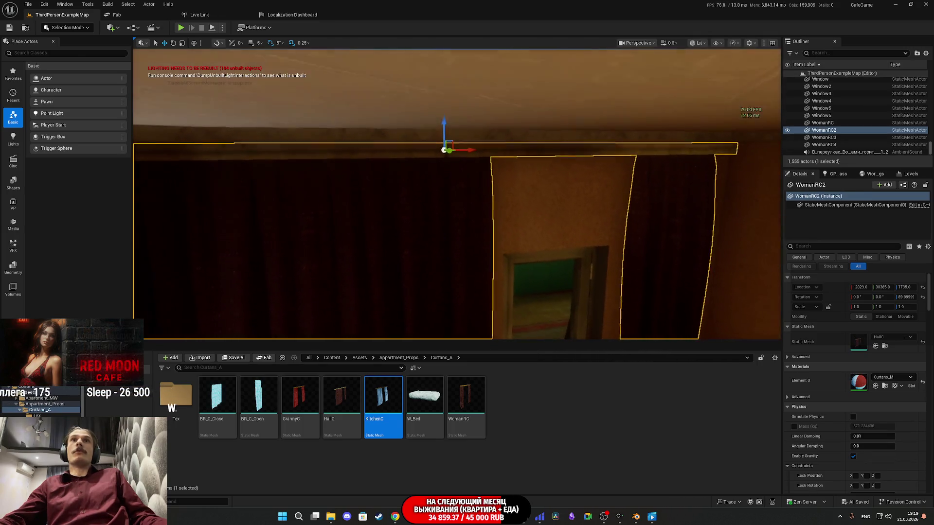
key("s")
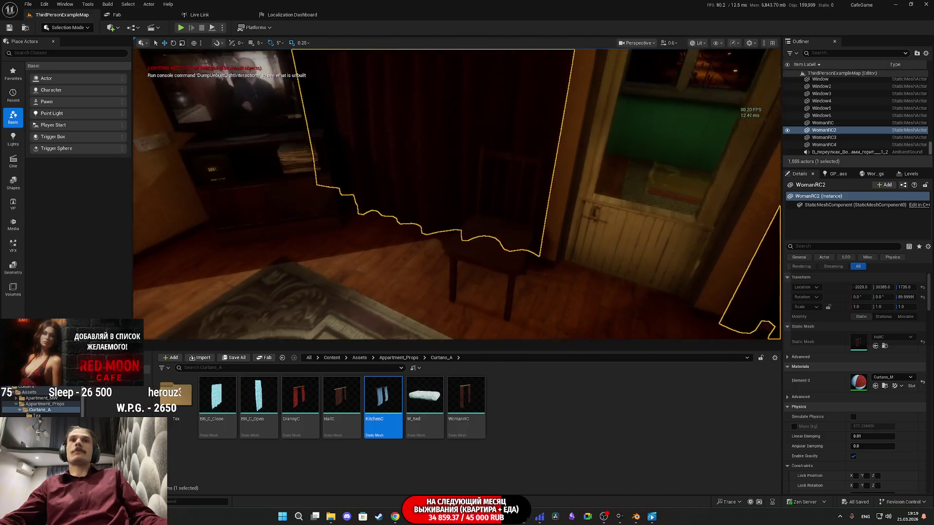
key("w")
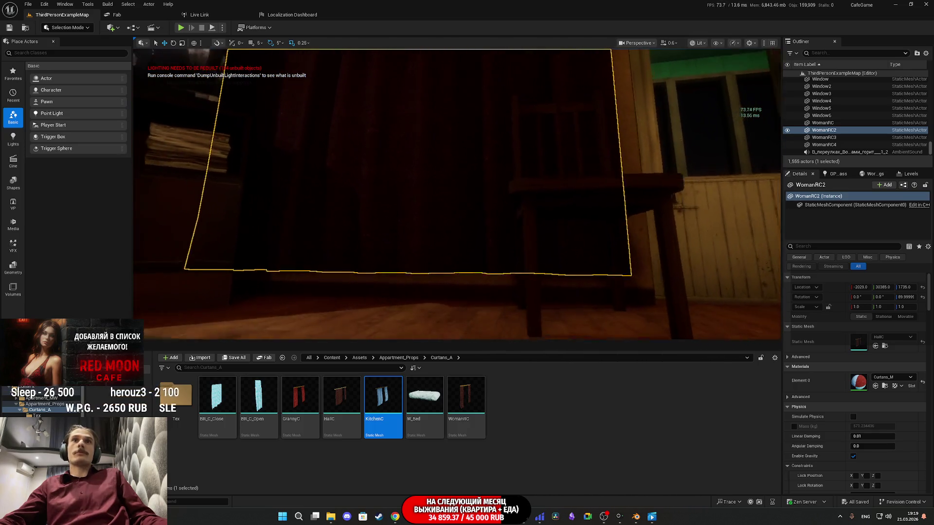
key("w")
left_click_drag(905, 287, 900, 287)
key("s")
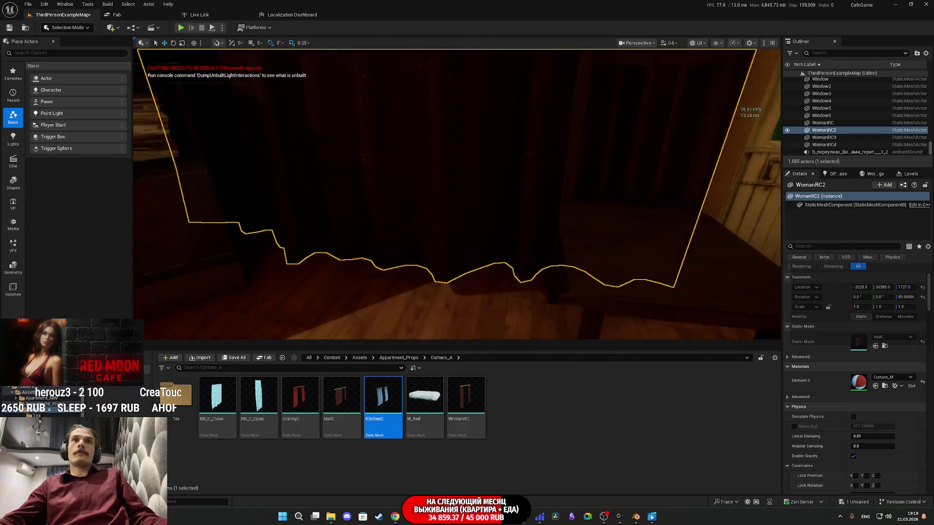
key("w")
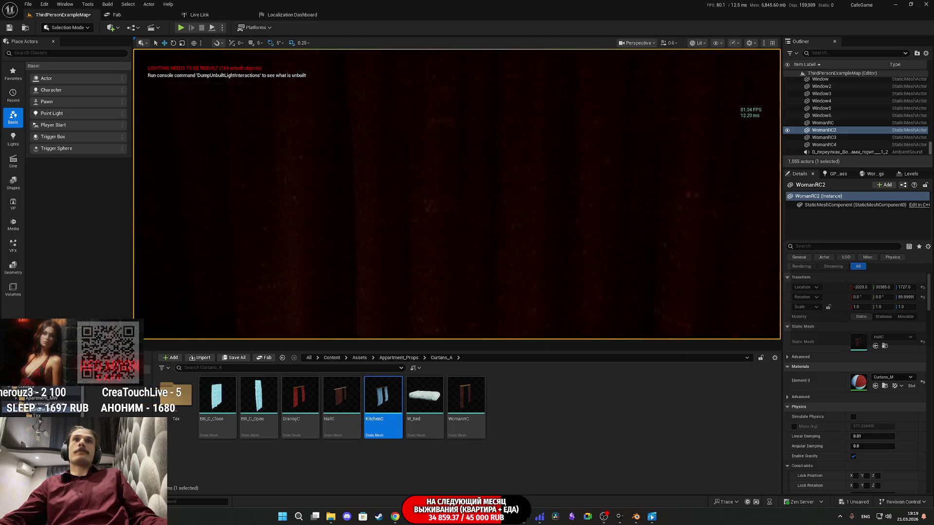
key("s")
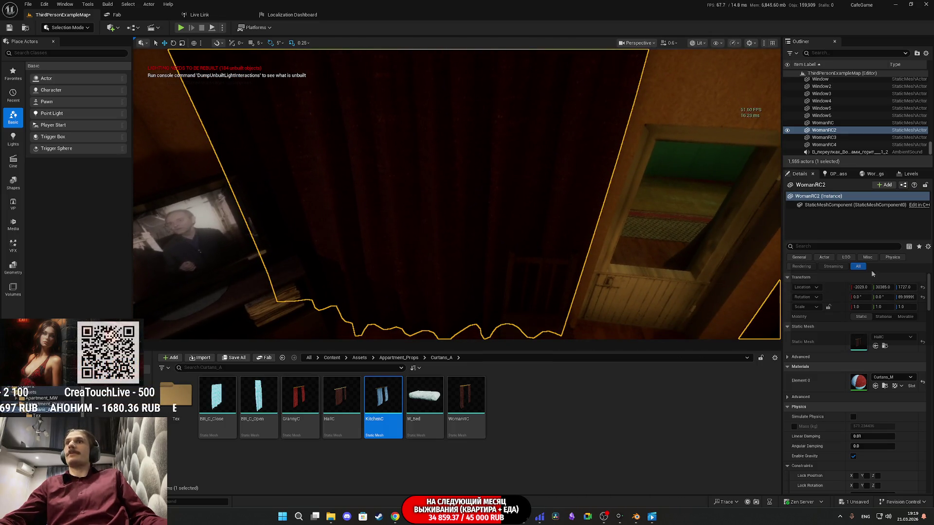
Fine-tune the curtain's Location Z, settling on exactly 1725.
left_click_drag(905, 287, 902, 287)
mouse_move(635, 225)
left_mouse_down()
mouse_move(635, 273)
mouse_move(643, 219)
mouse_move(643, 237)
mouse_move(643, 228)
left_mouse_up()
left_click_drag(751, 257, 751, 223)
left_click_drag(439, 88, 439, 86)
left_click_drag(622, 195, 647, 194)
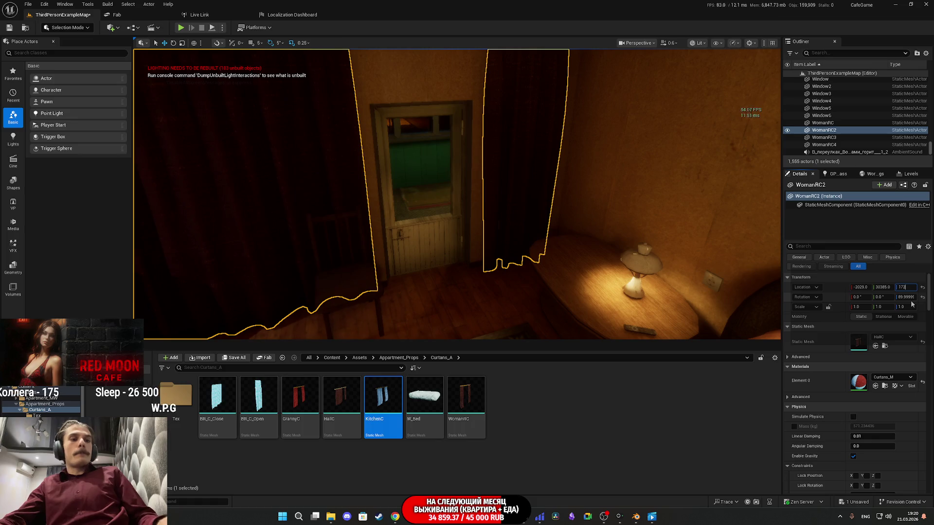
type("5")
key("Return")
key("f")
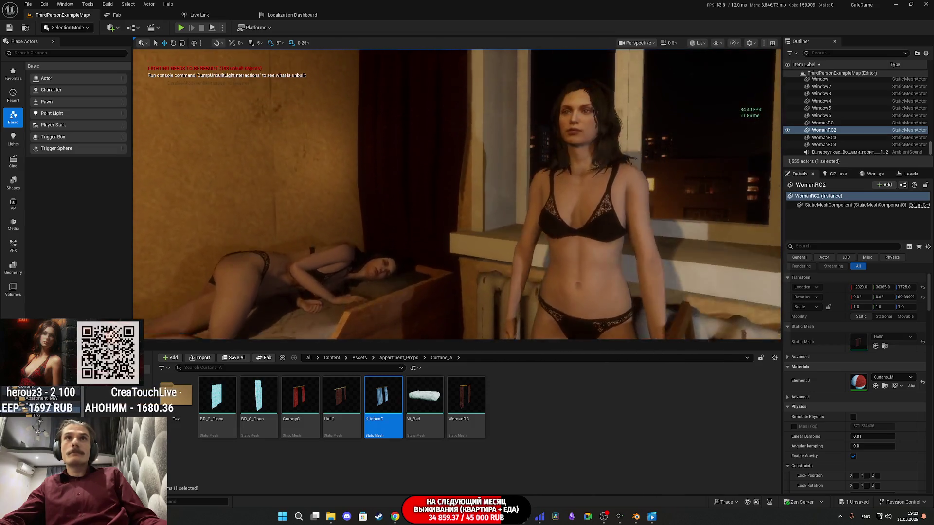
left_click_drag(457, 195, 530, 195)
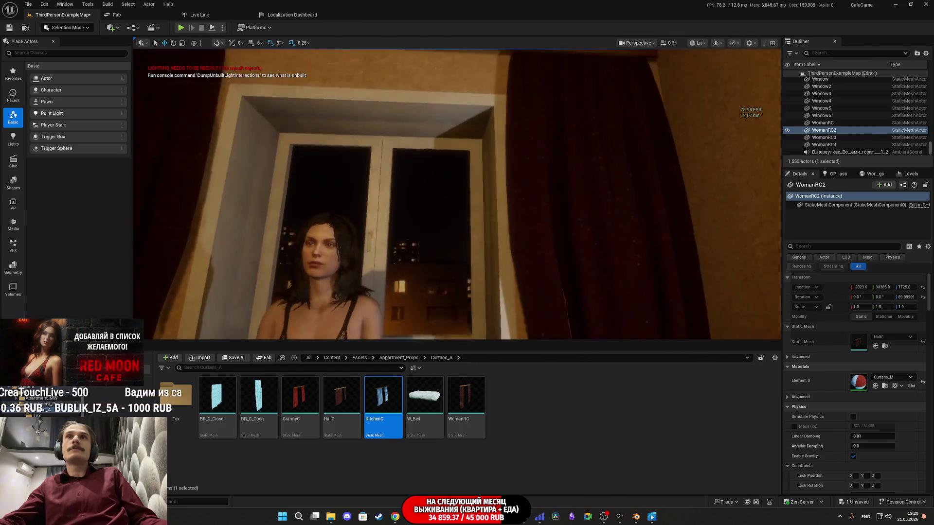
mouse_move(530, 195)
left_mouse_down()
mouse_move(433, 194)
mouse_move(506, 194)
mouse_move(547, 181)
left_mouse_up()
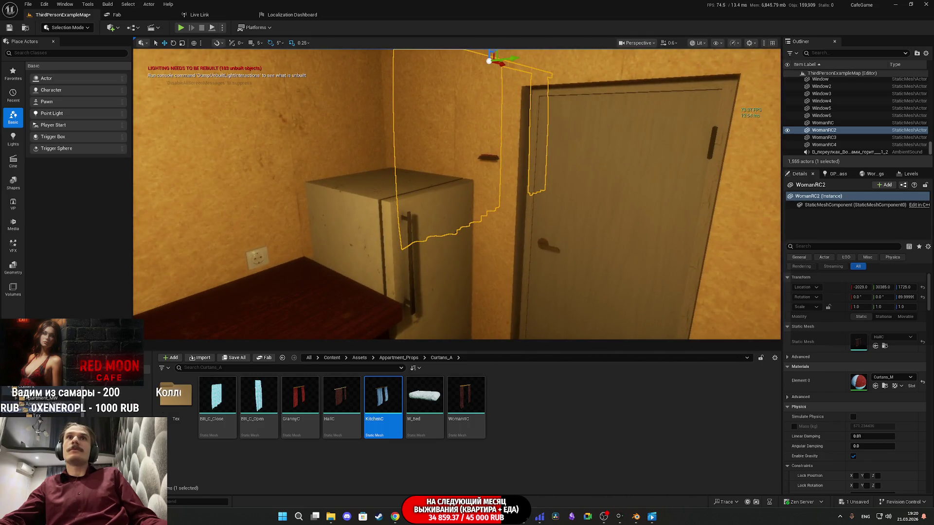
Toggle Light_Switch_BP3's Light_ON and assign Light_Switch_1 as its LightS component's Static Mesh.
left_click(488, 157)
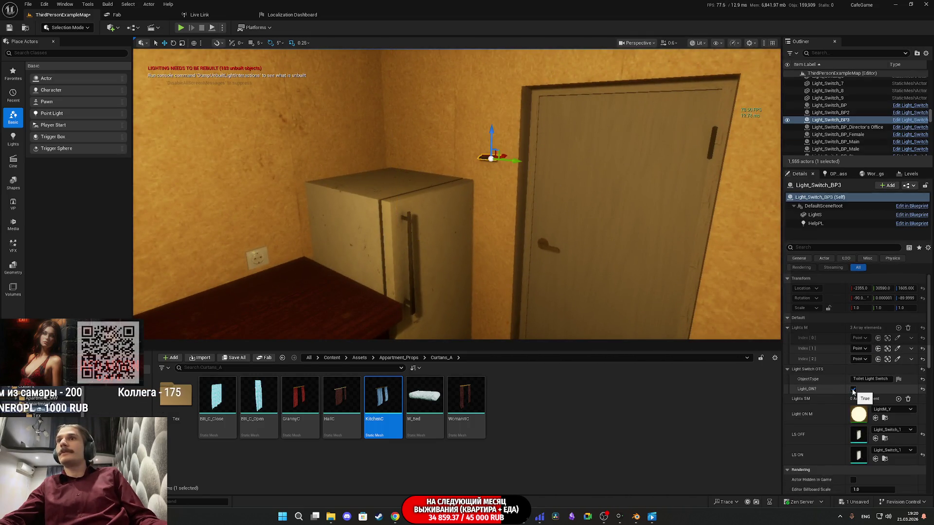
left_click(852, 390)
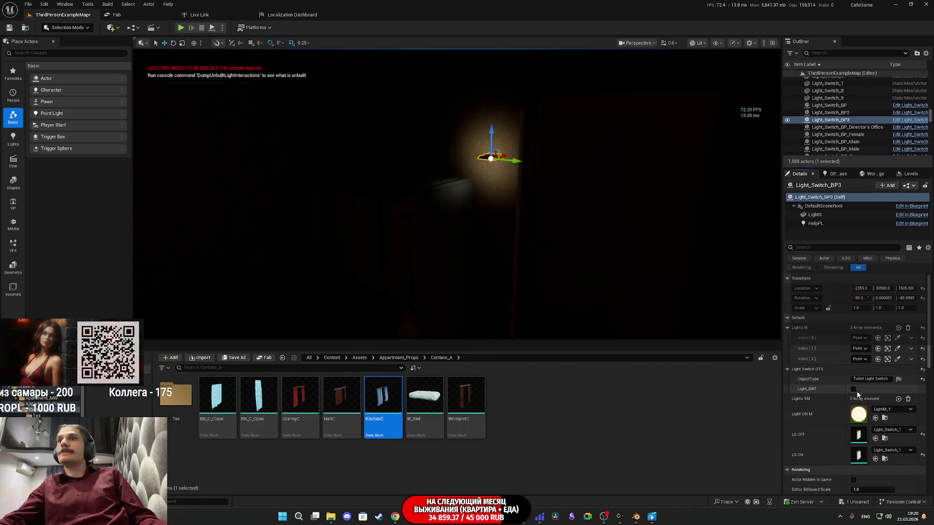
left_click(885, 439)
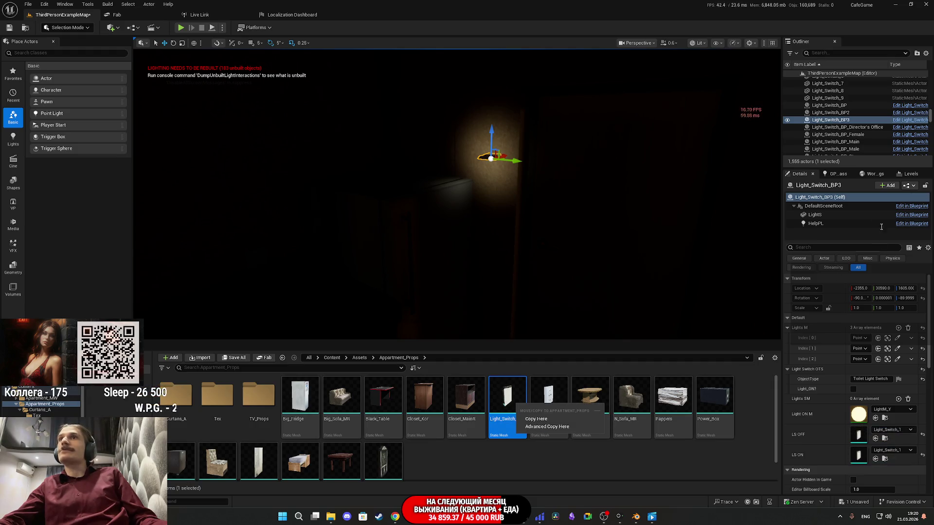
left_click(815, 215)
left_click_drag(508, 404, 858, 343)
Reselect the WomanRC2 curtain and open its Curtans_M material.
mouse_move(487, 195)
left_mouse_down()
mouse_move(406, 200)
mouse_move(459, 327)
left_mouse_up()
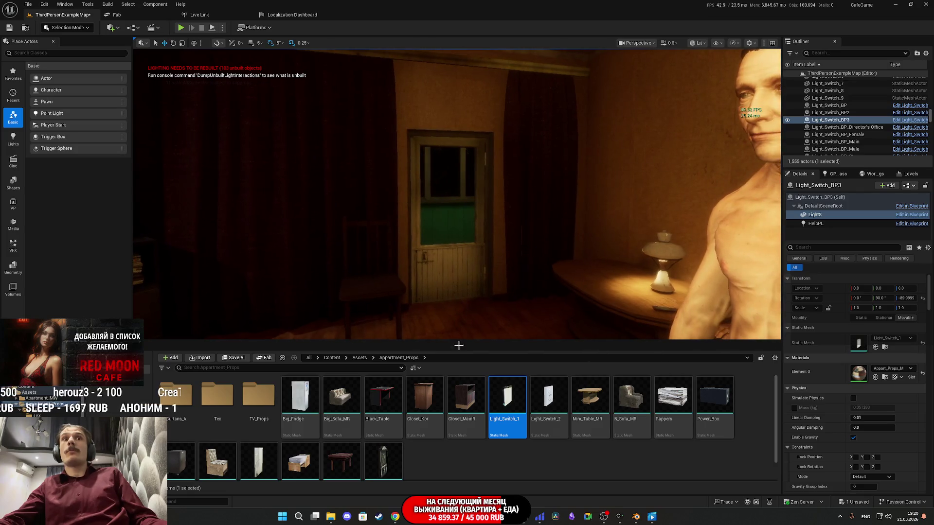
left_click(541, 218)
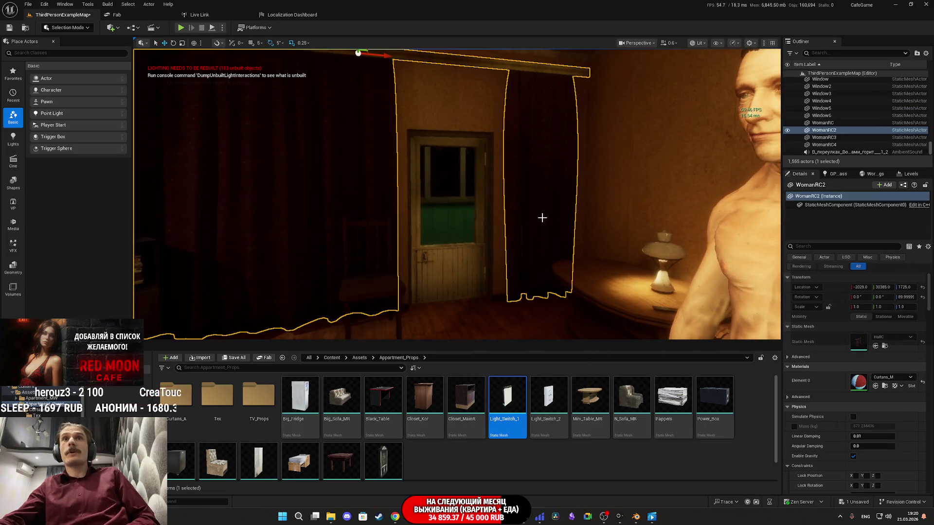
double_click(858, 381)
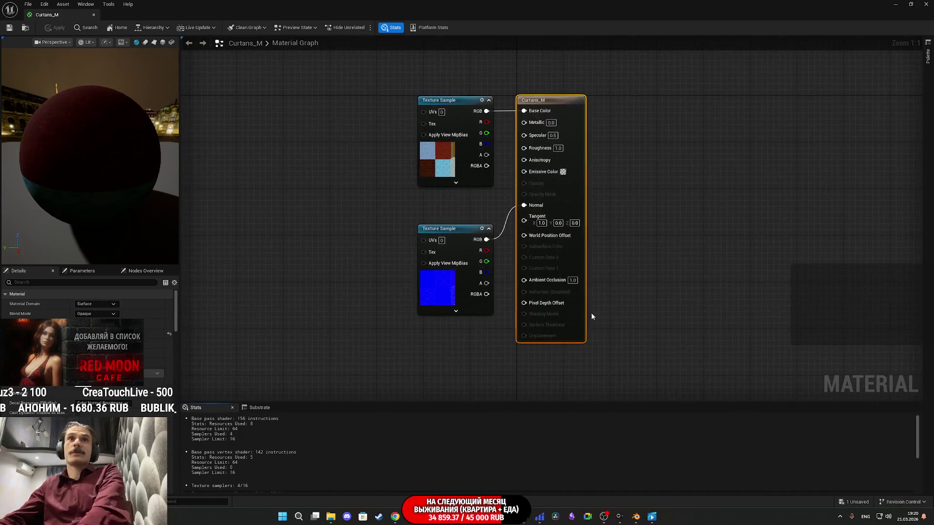
Keep the Surface domain and switch Curtans_M to a shading model with Subsurface Color.
left_click(92, 303)
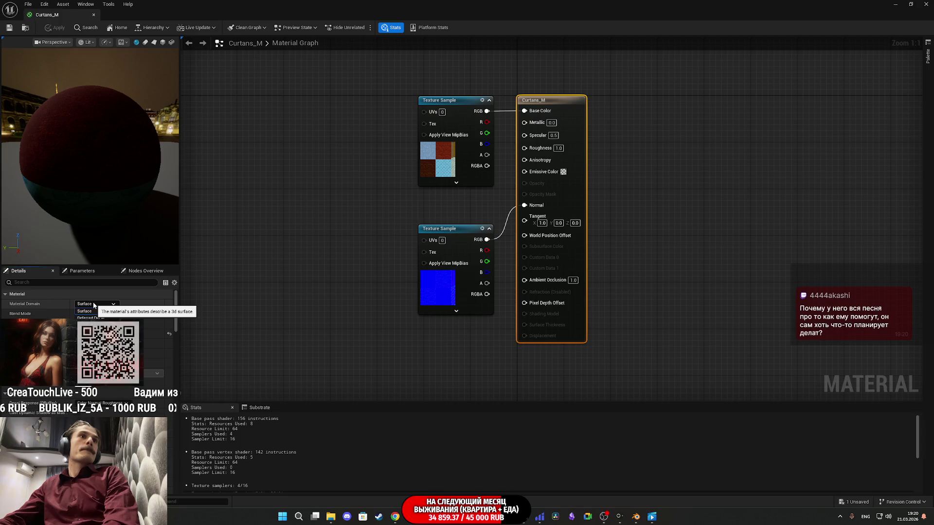
left_click(85, 311)
left_click(95, 333)
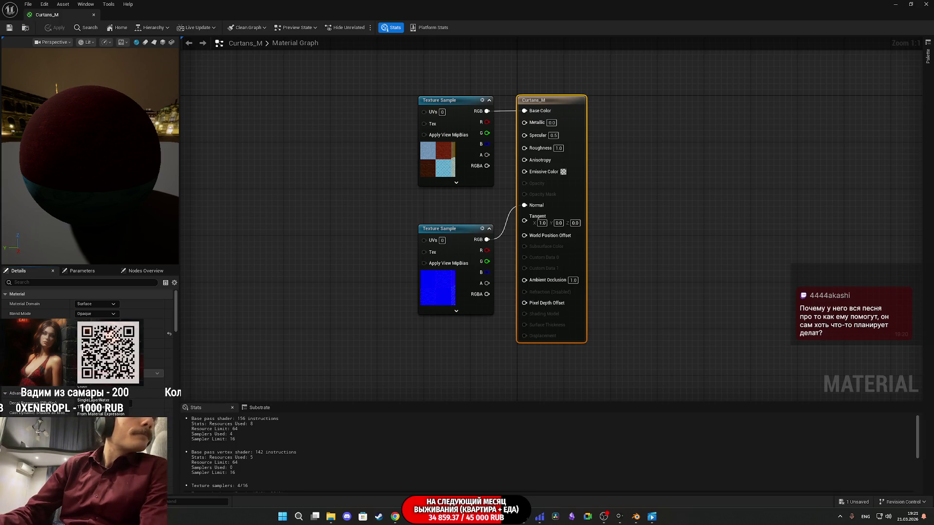
left_click(97, 346)
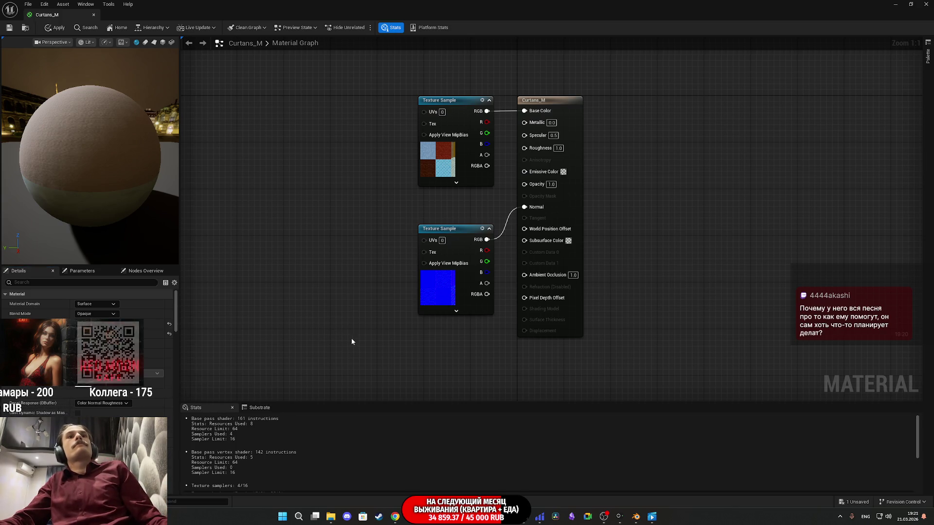
Add a Constant3Vector node and wire it into Subsurface Color.
left_click_drag(334, 339, 334, 291)
left_click(339, 308)
left_click_drag(406, 317, 475, 266)
left_click_drag(543, 197, 543, 197)
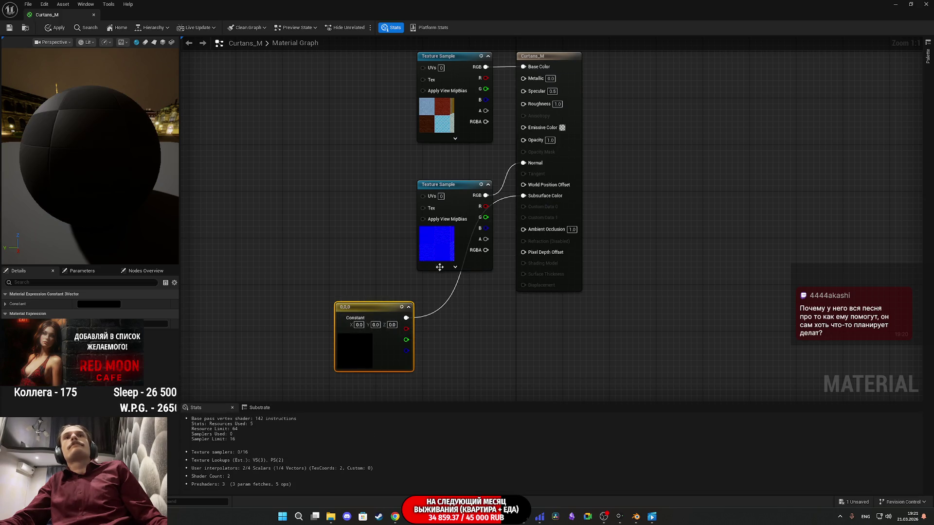
Set the constant to 0.24 grey, apply the material, and close the editor.
left_click(114, 304)
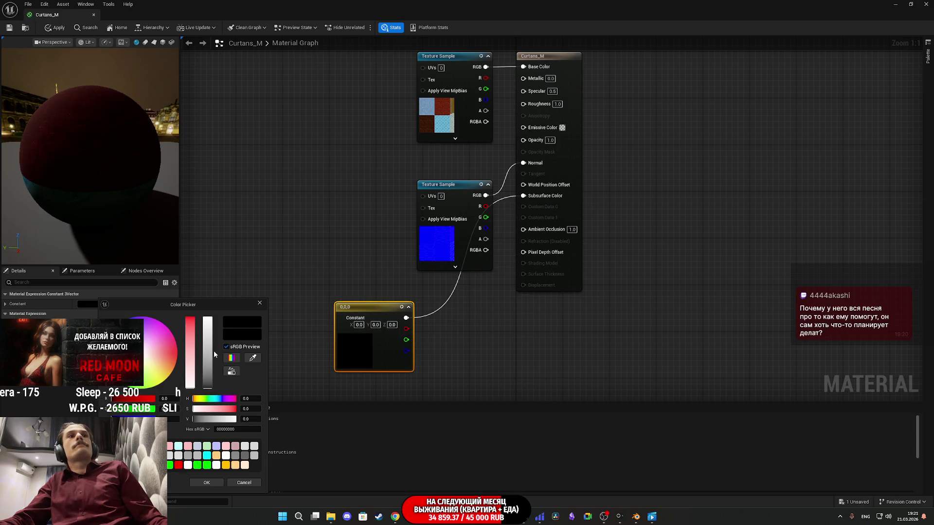
left_click(207, 483)
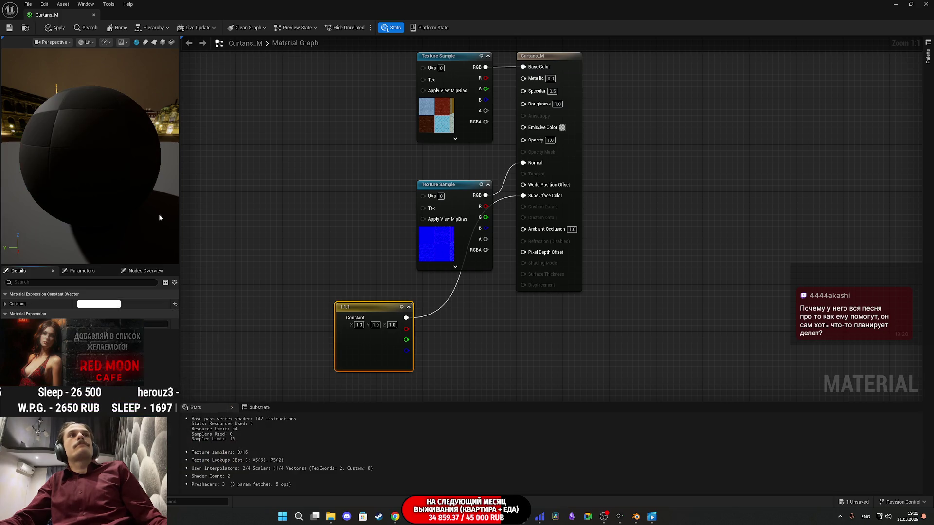
mouse_move(97, 167)
left_mouse_down()
mouse_move(136, 164)
mouse_move(102, 167)
left_mouse_up()
left_click(112, 305)
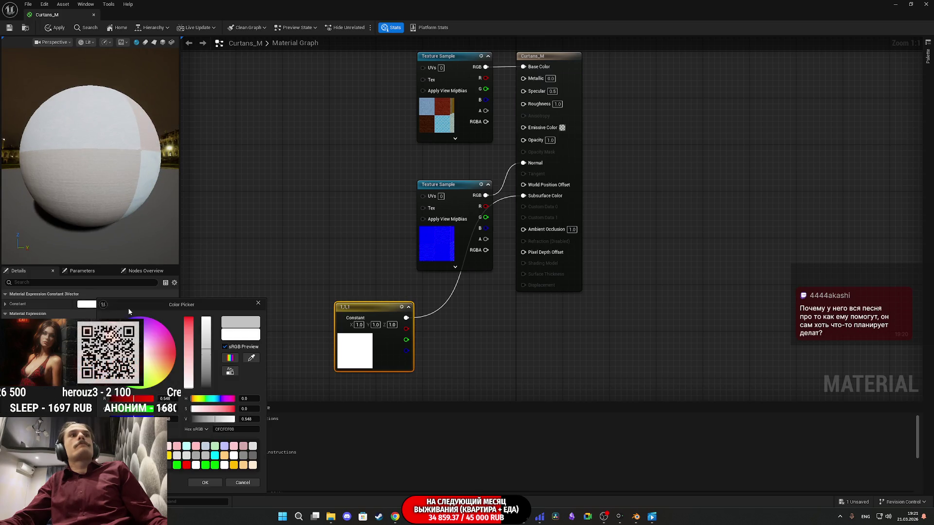
left_click(203, 372)
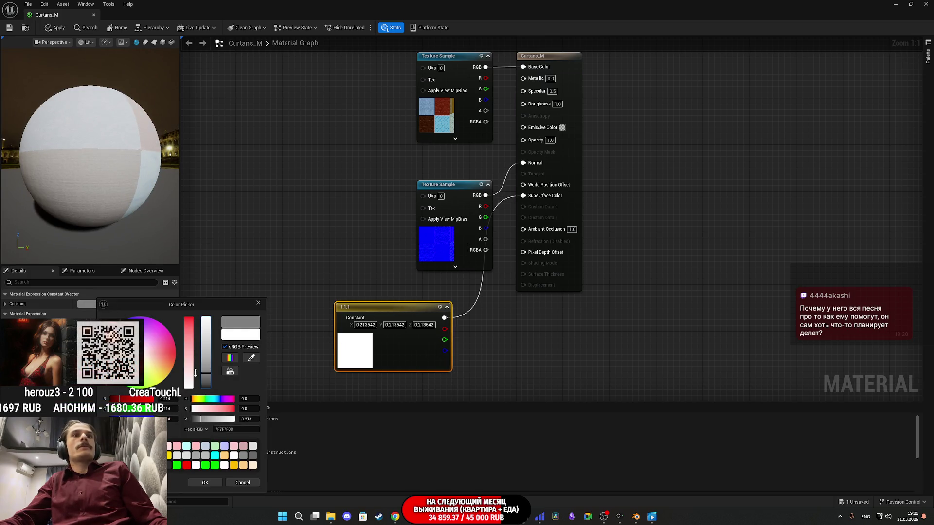
left_click(204, 482)
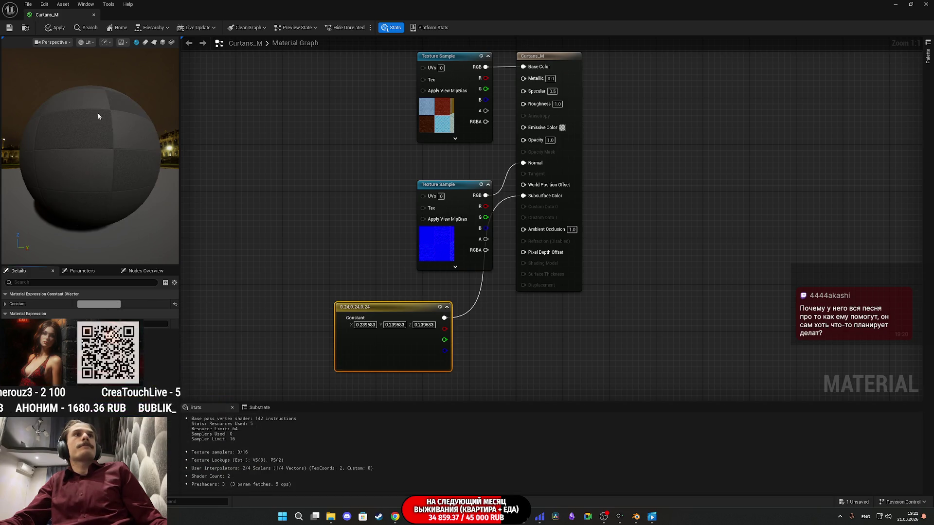
left_click(10, 28)
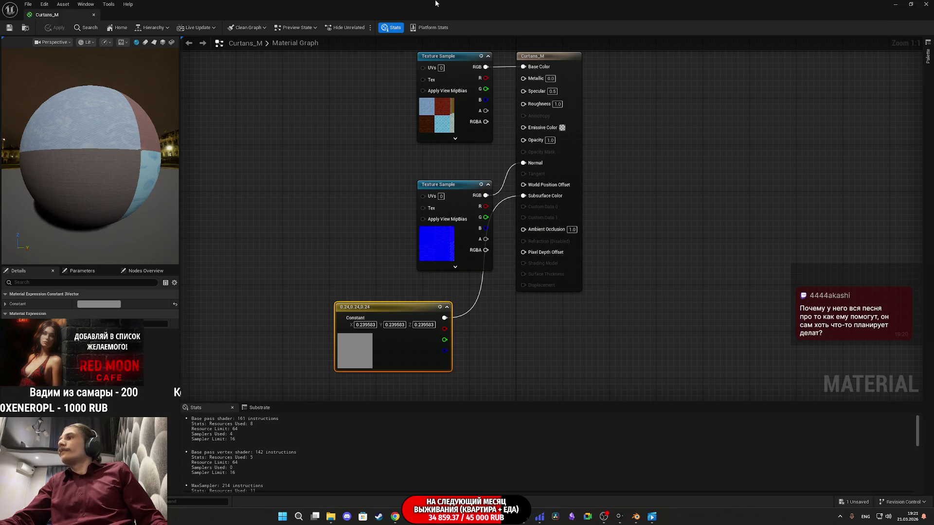
left_click(896, 3)
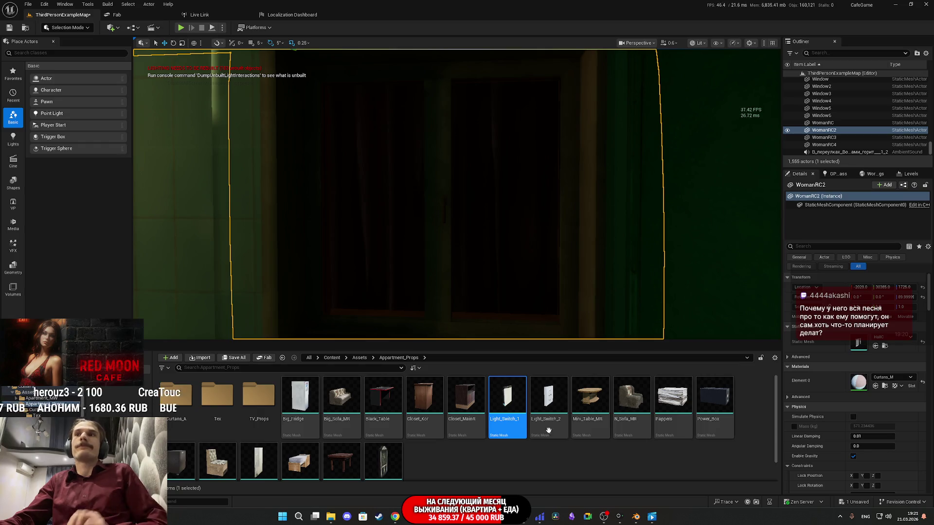
Delete Curtans_M's grey Constant3Vector, reset Subsurface Color, save, and close the material editor.
double_click(857, 385)
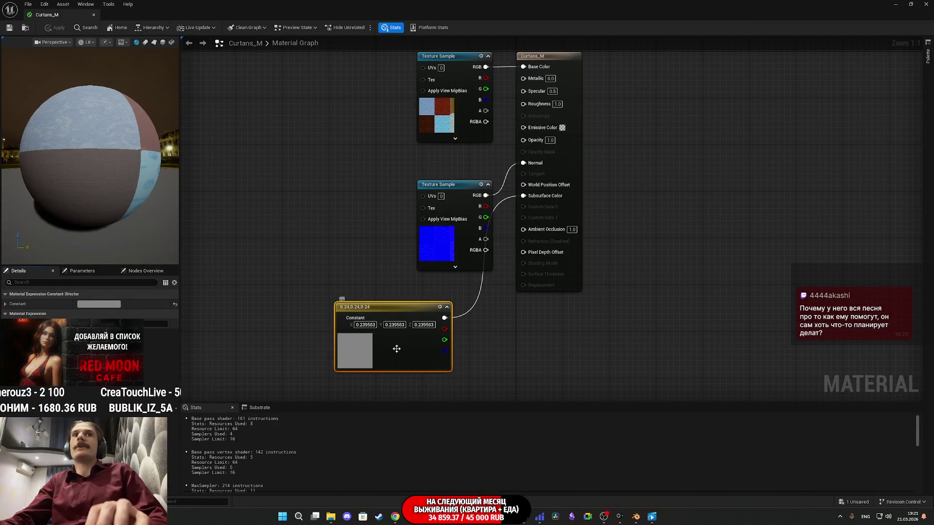
key("Delete")
left_click(568, 224)
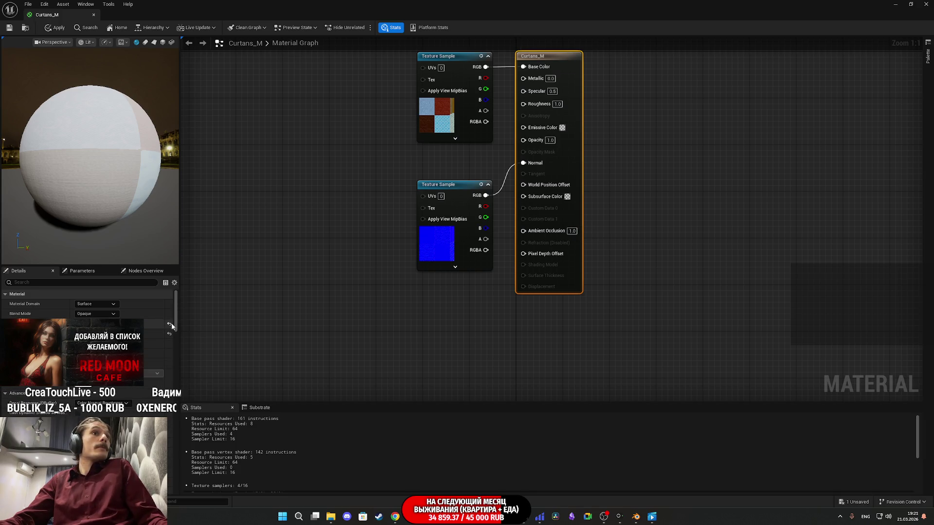
left_click(169, 325)
left_click(8, 28)
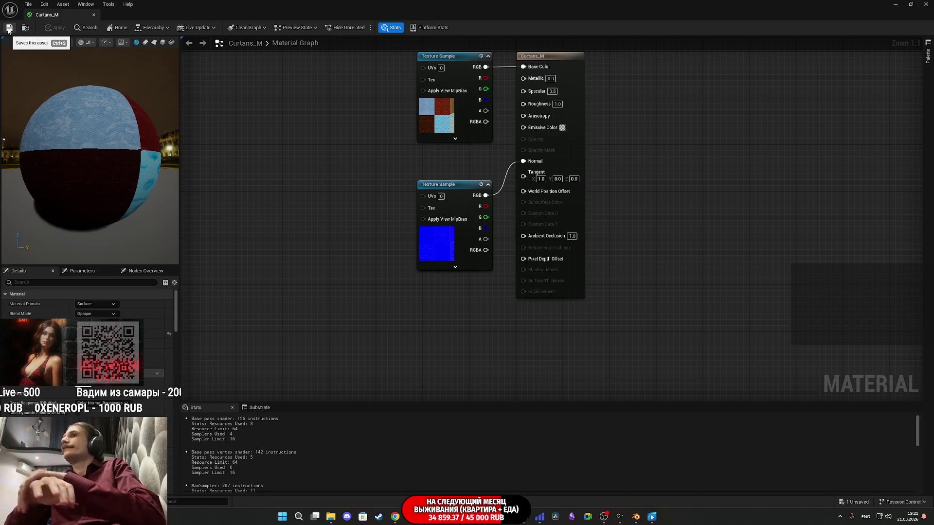
left_click(926, 4)
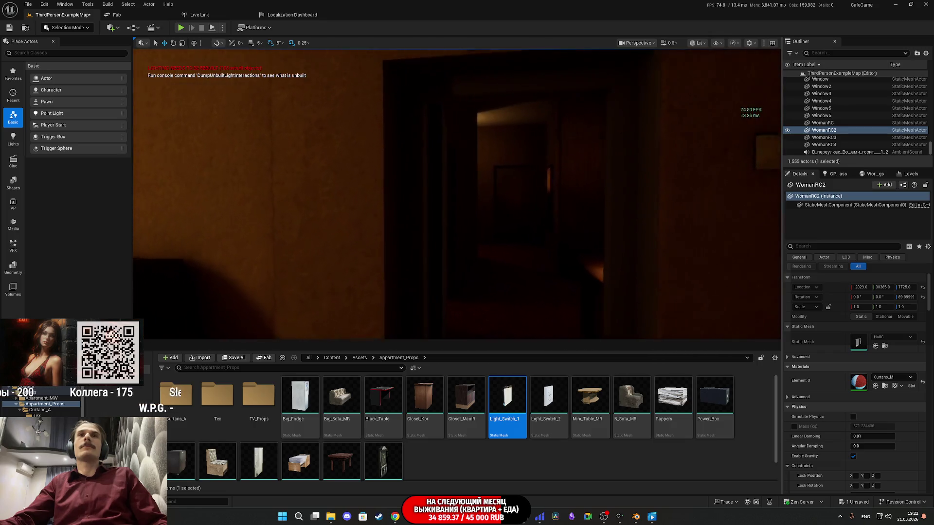
Switch the viewport to Unlit, select the Combined38 curtain-and-rod mesh, and enter Modeling mode.
left_click(700, 43)
left_click(710, 72)
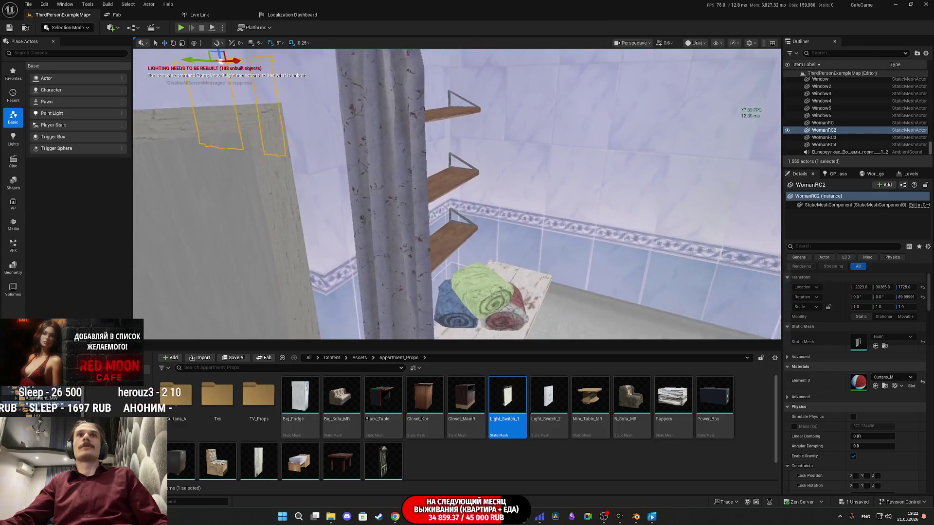
left_click(431, 154)
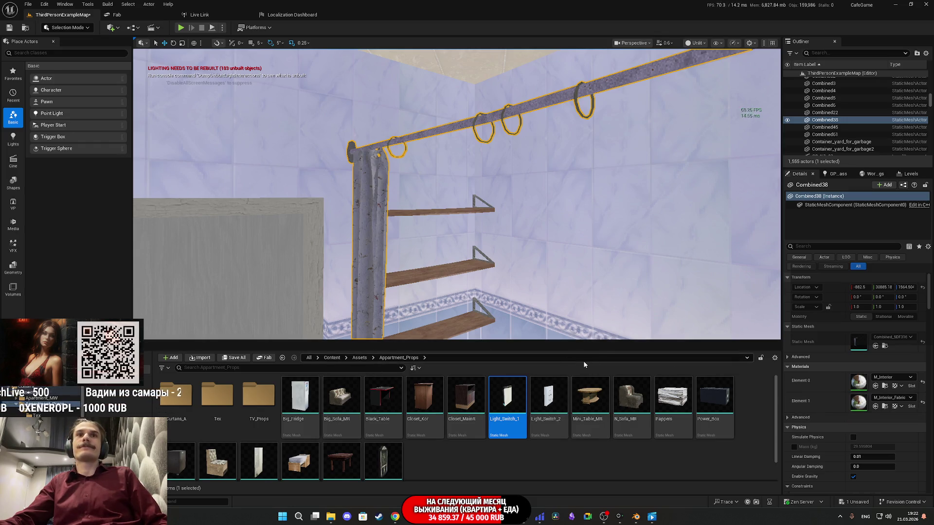
mouse_move(486, 219)
left_mouse_down()
mouse_move(516, 216)
mouse_move(486, 216)
mouse_move(479, 205)
mouse_move(550, 271)
mouse_move(486, 214)
mouse_move(516, 209)
left_mouse_up()
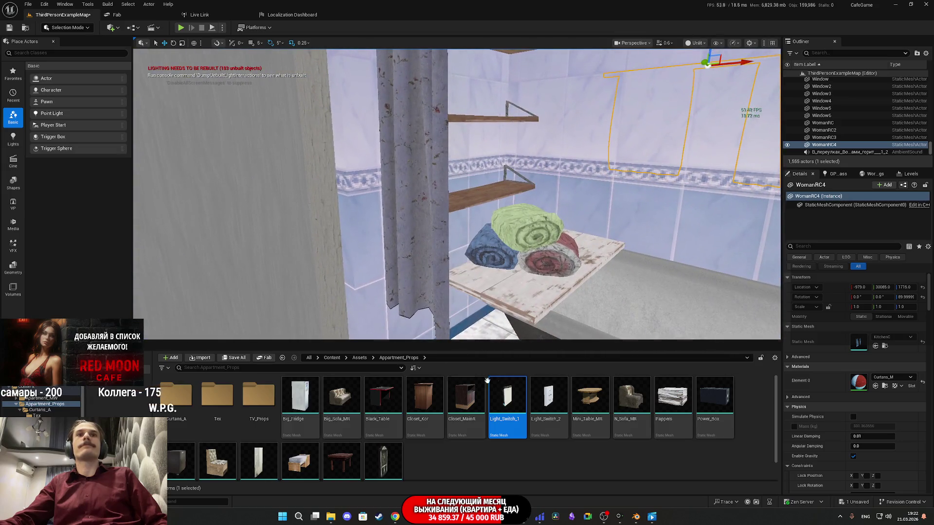
left_click(875, 345)
left_click(423, 215)
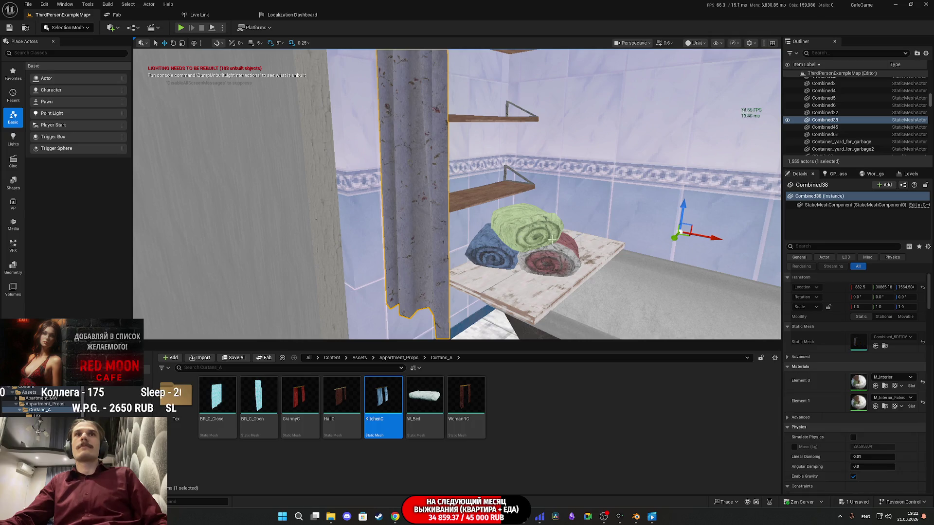
left_click(68, 28)
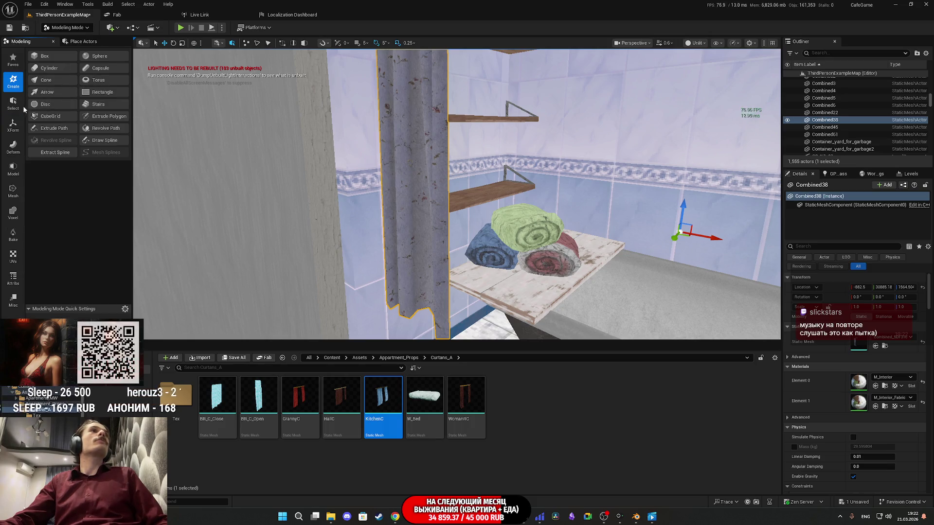
Use PolyGroup Edit to select and delete the curtain faces from the combined mesh.
left_click(14, 147)
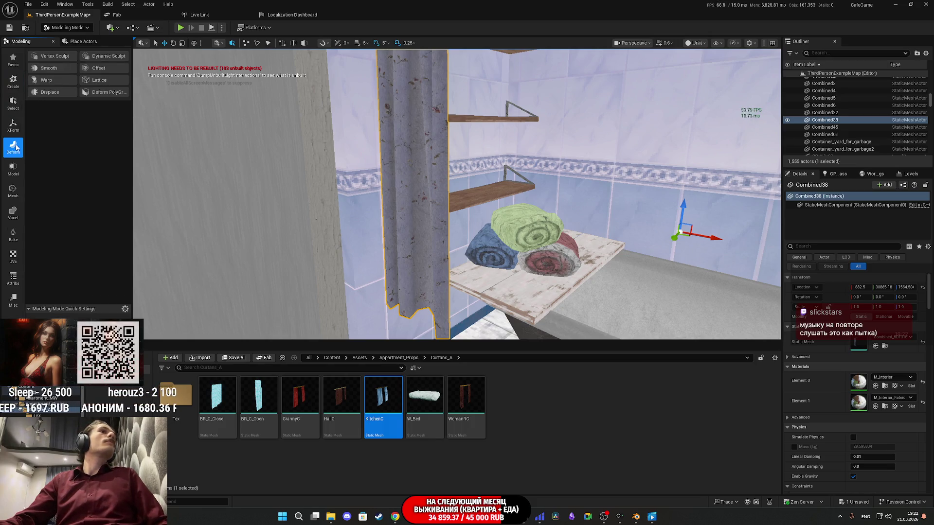
left_click(14, 103)
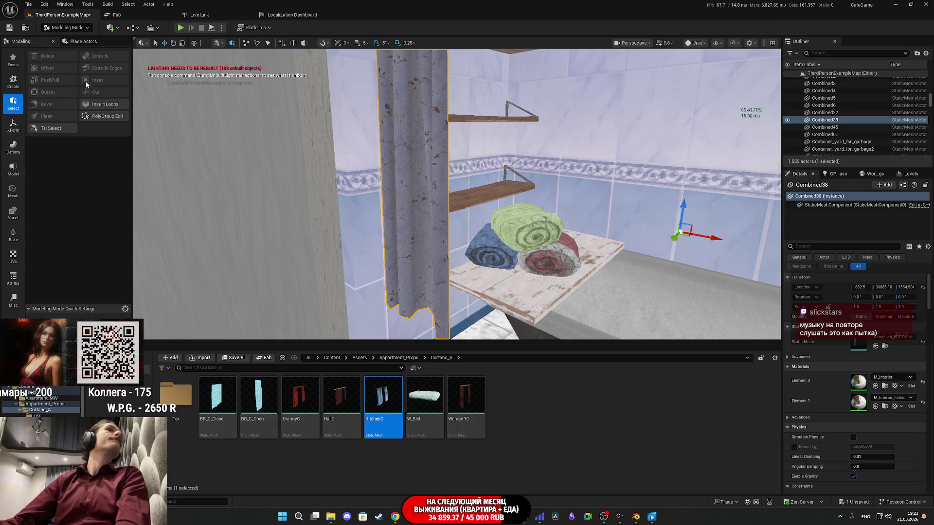
left_click_drag(466, 206, 491, 189)
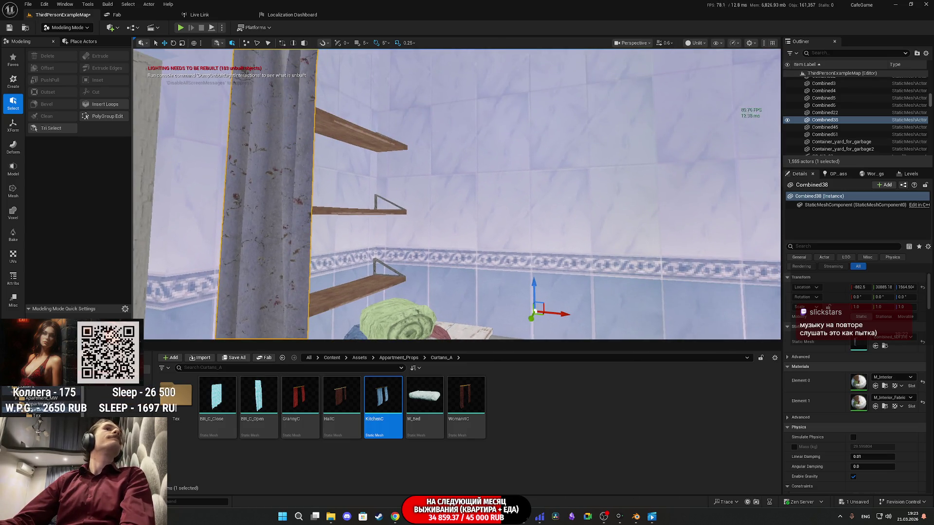
left_click_drag(346, 212, 330, 197)
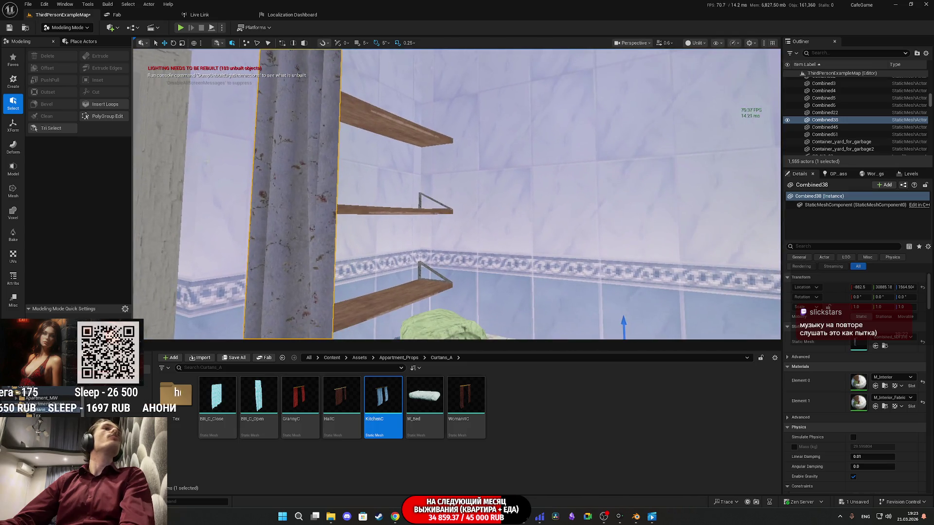
left_click(15, 168)
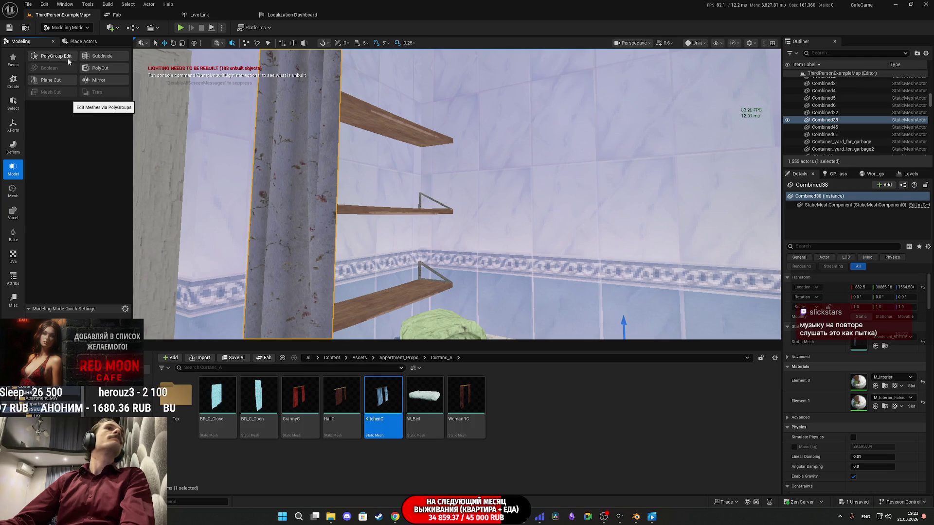
left_click(69, 60)
left_click_drag(311, 162, 311, 162)
left_click(310, 162)
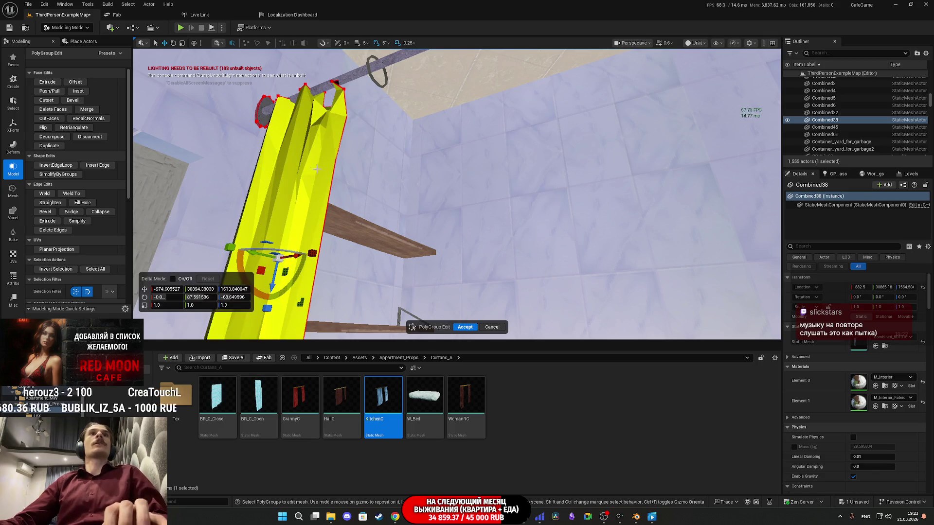
key("Delete")
Accept the rod-only edit, return to Selection Mode, and save the level.
mouse_move(384, 80)
left_mouse_down()
mouse_move(380, 97)
mouse_move(399, 122)
mouse_move(492, 162)
mouse_move(253, 166)
left_mouse_up()
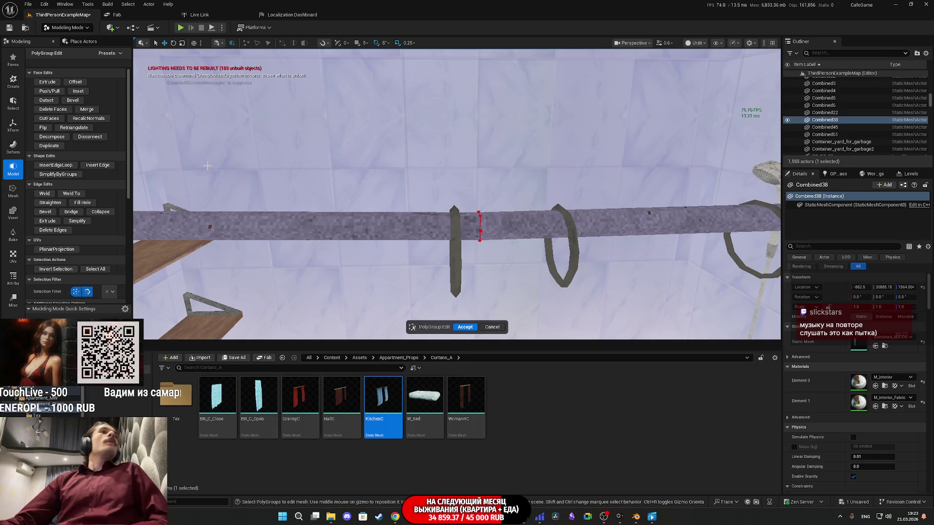
mouse_move(558, 231)
left_mouse_down()
mouse_move(562, 279)
mouse_move(479, 330)
left_mouse_up()
left_click(467, 327)
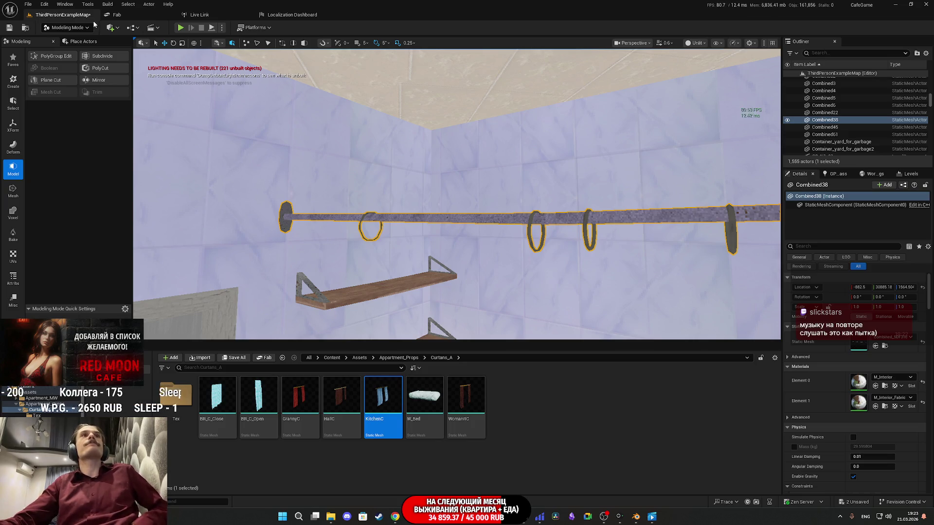
left_click(65, 27)
left_click(101, 71)
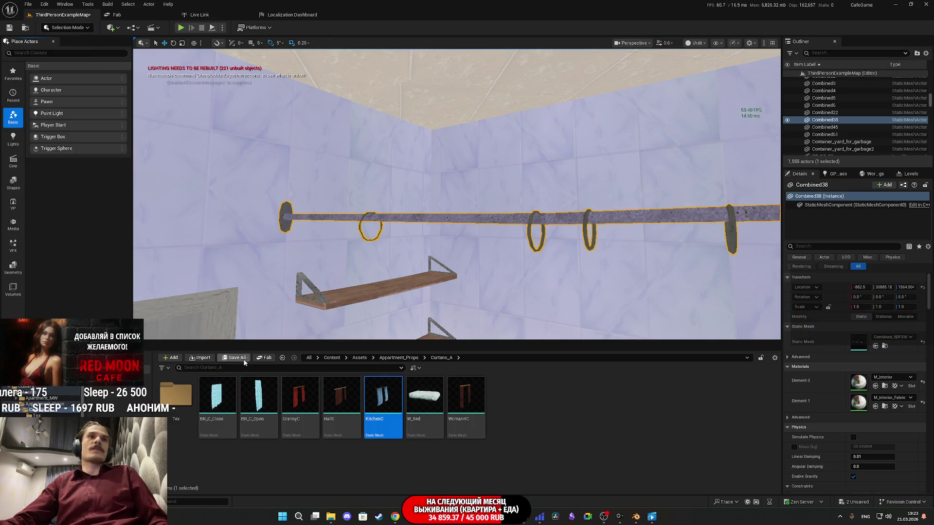
left_click(521, 342)
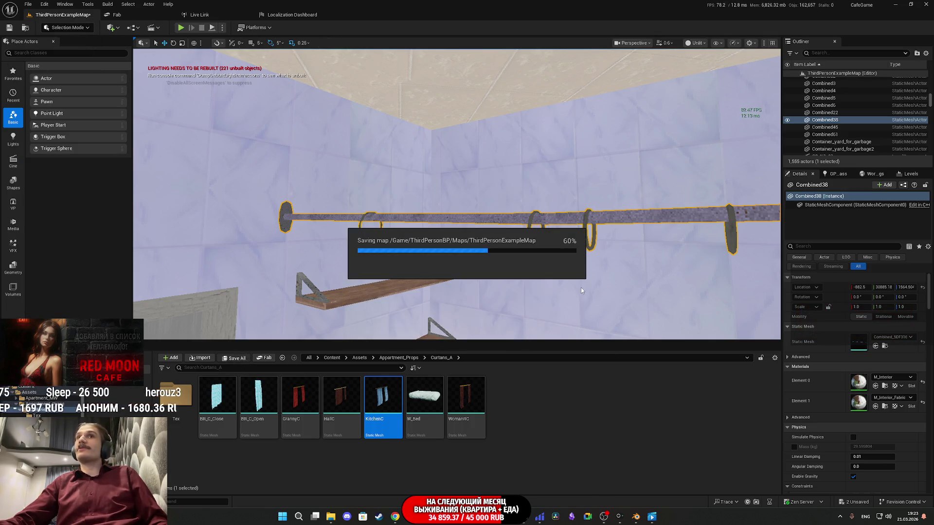
mouse_move(590, 285)
left_mouse_down()
mouse_move(573, 302)
mouse_move(574, 331)
mouse_move(583, 311)
mouse_move(577, 394)
left_mouse_up()
Give Combined40 the BR_C_Open mesh and reset its Element 0 material to Curtans_M.
left_click(324, 133)
mouse_move(258, 396)
left_mouse_down()
mouse_move(661, 373)
mouse_move(860, 342)
left_mouse_up()
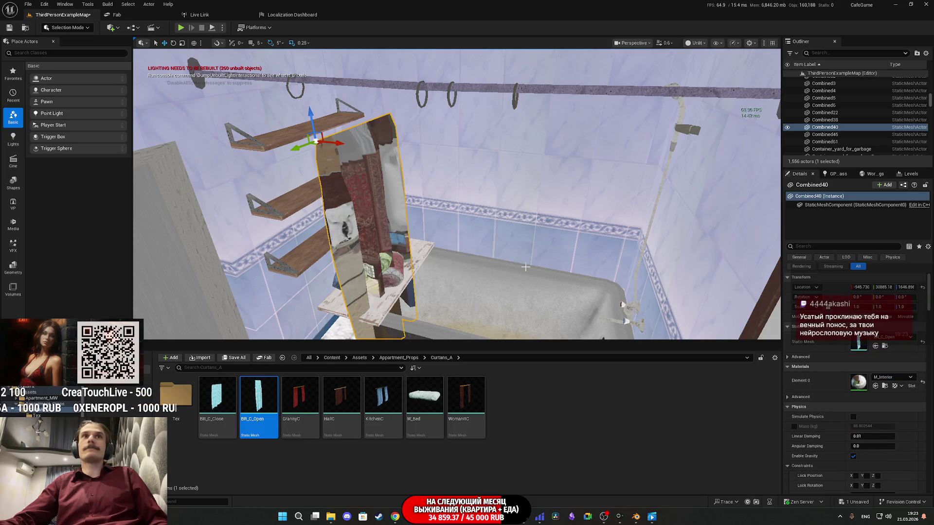
left_click(922, 382)
scroll(496, 197, "down", 3)
Rotate the curtain 90° around Z and set its Location Z to 1680 on the rod.
key("e")
mouse_move(496, 197)
left_mouse_down()
mouse_move(477, 222)
mouse_move(360, 146)
mouse_move(428, 170)
mouse_move(392, 152)
left_mouse_up()
key("w")
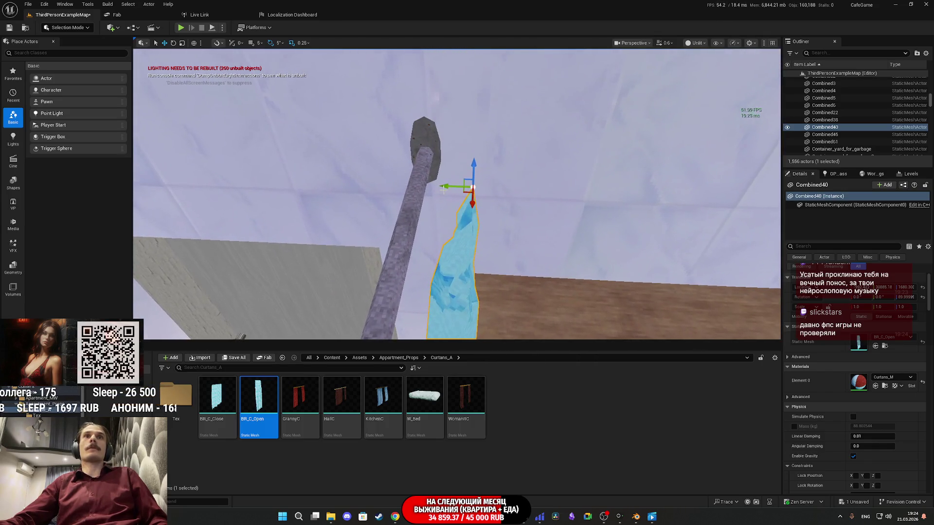
left_click_drag(443, 184, 426, 177)
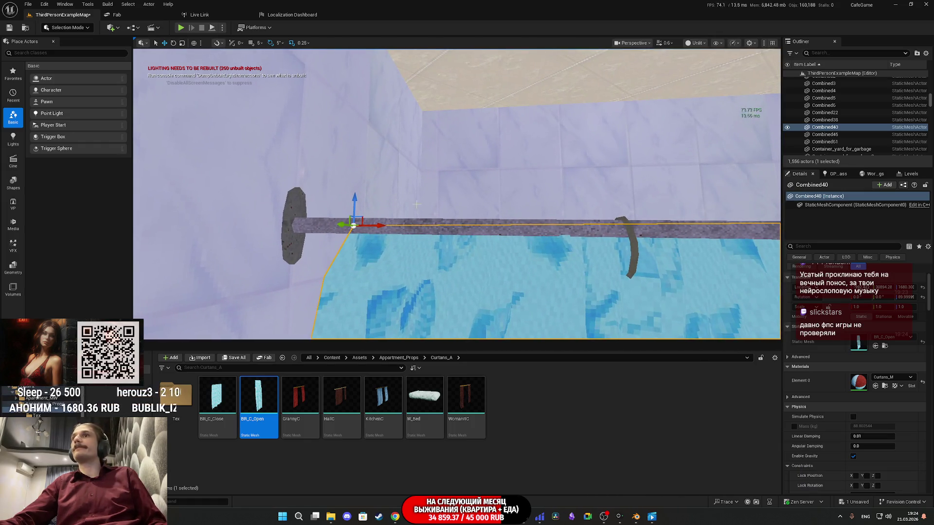
key("ctrl+z")
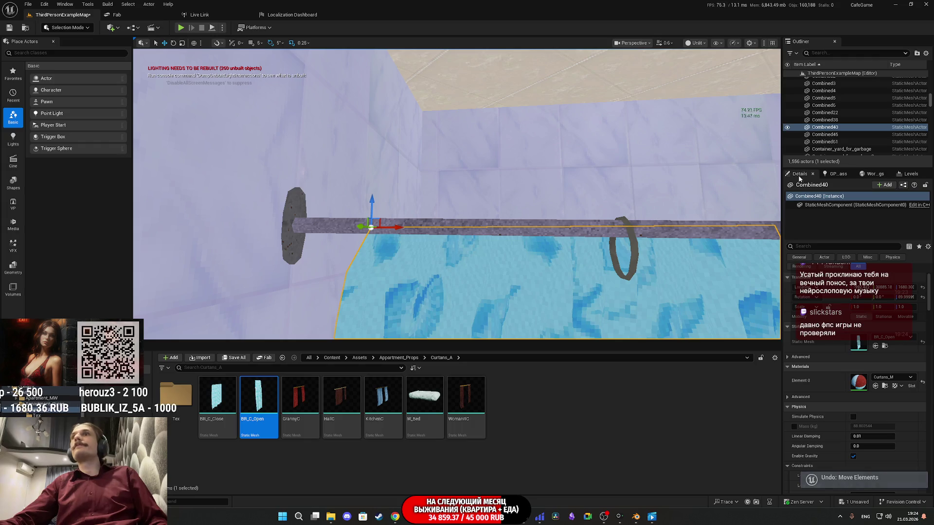
left_click(906, 287)
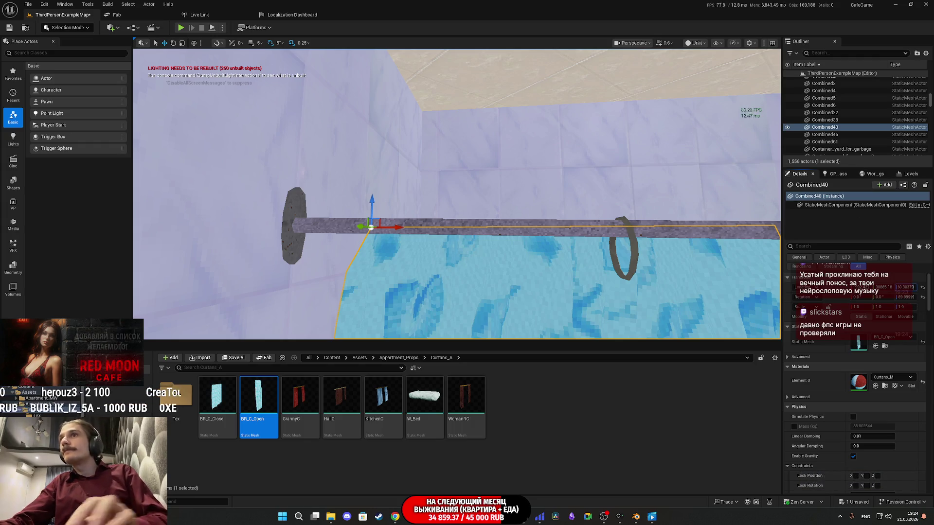
key("Return")
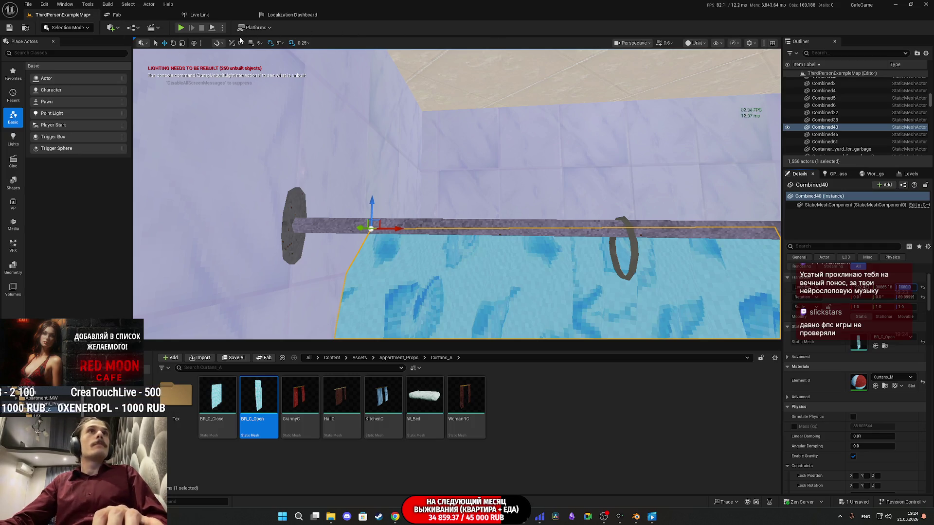
key("f")
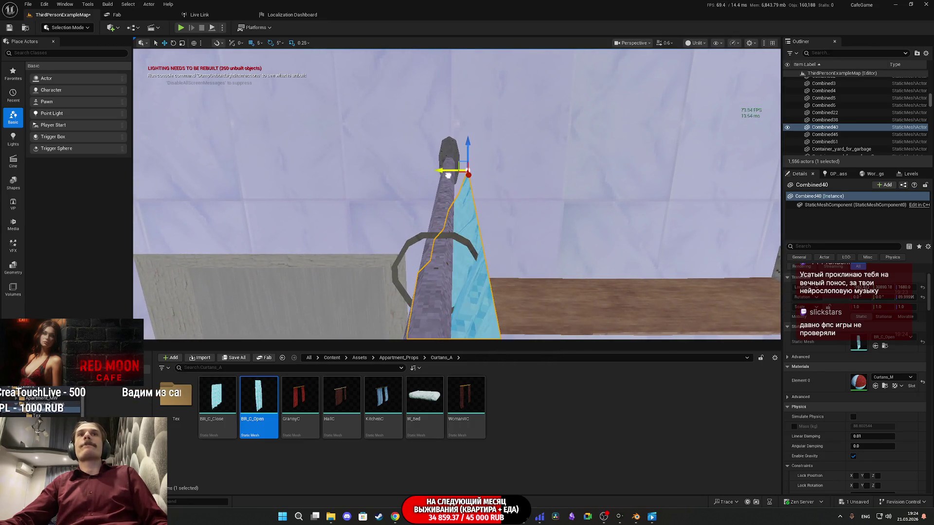
left_click_drag(422, 184, 421, 185)
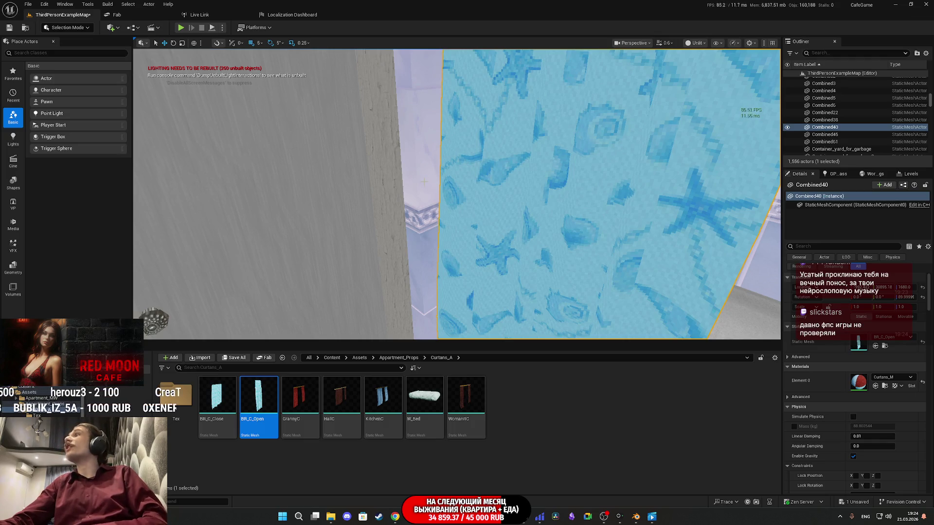
Save all changes including the level, then play in editor full-window with Alt+P and F11.
left_click(237, 359)
left_click(520, 342)
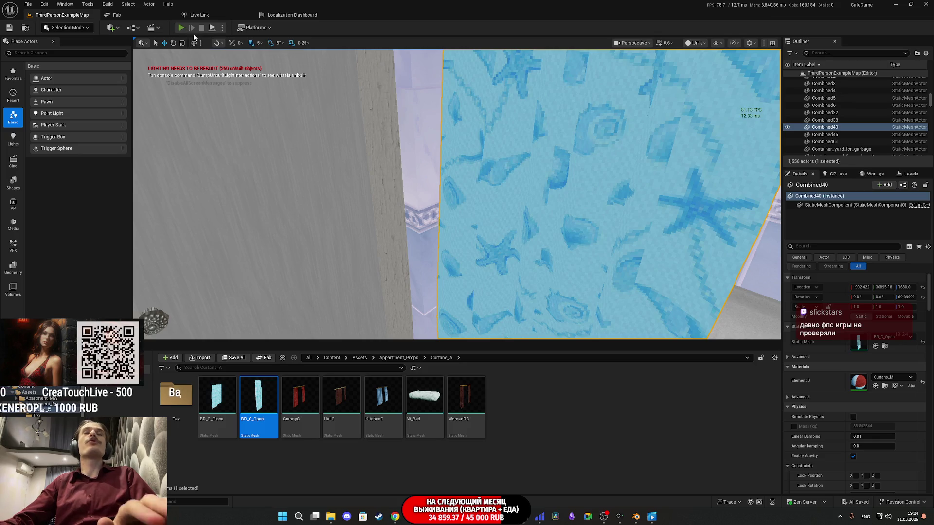
key("alt+p")
key("F11")
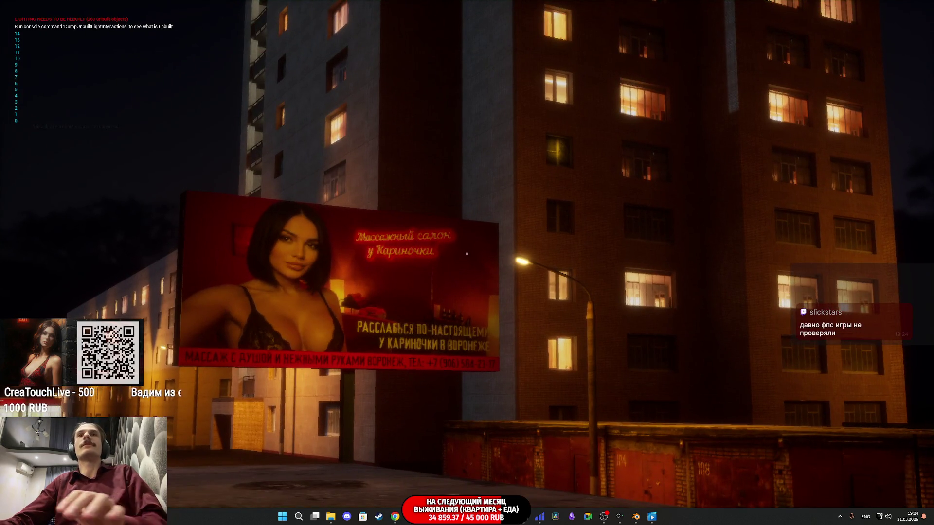